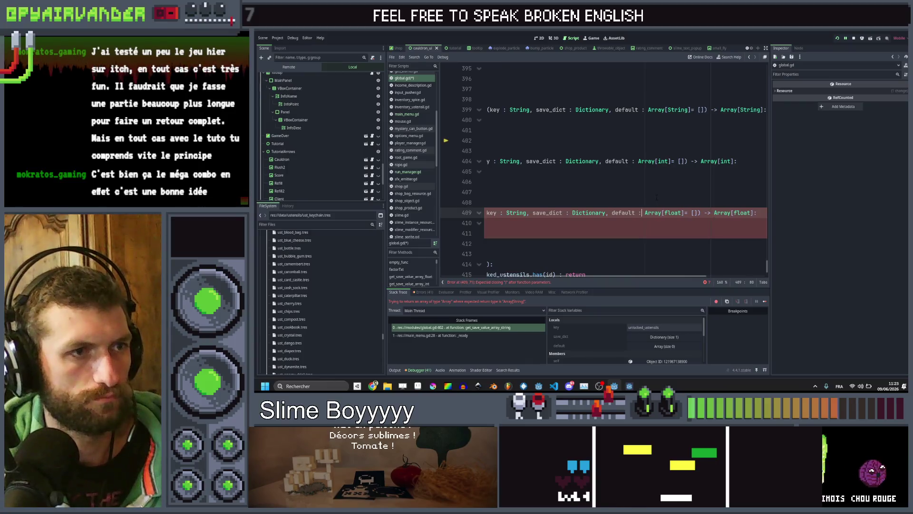
- Save, restart Slime Soup and start a new game, then return to global.gd
key("ctrl+s")
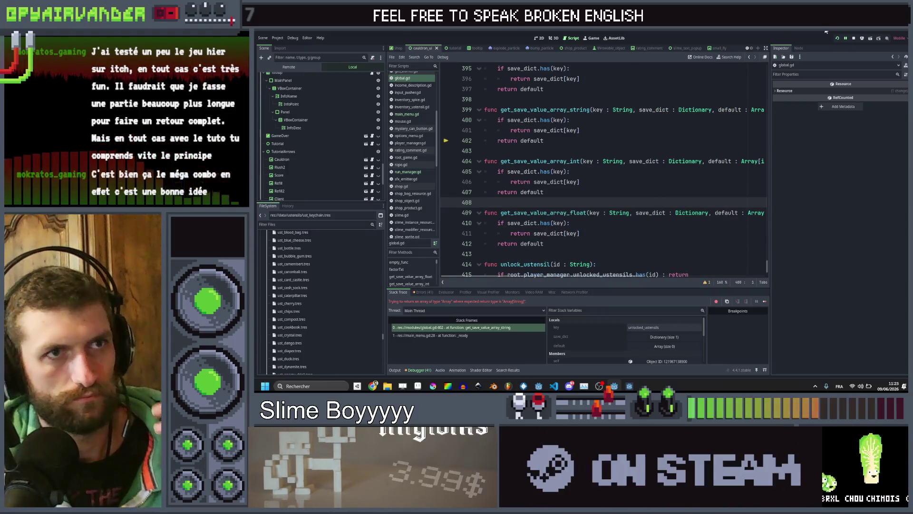
left_click(837, 39)
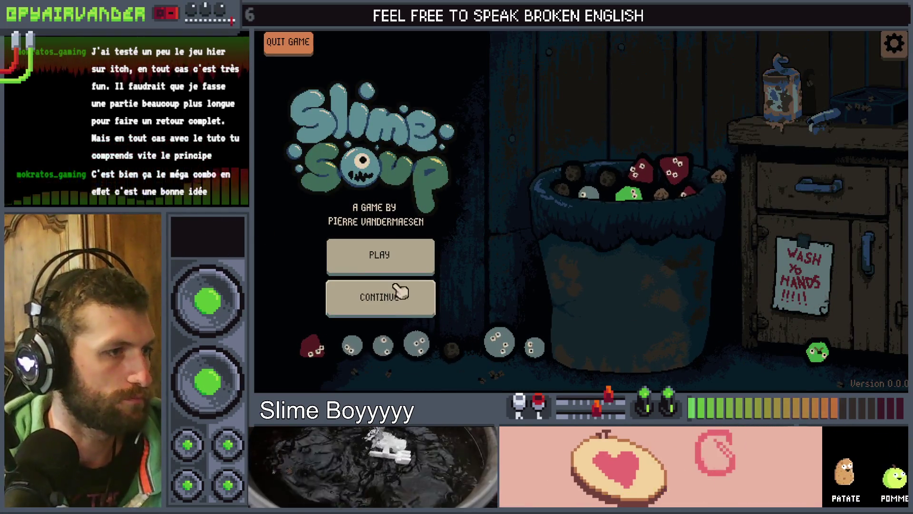
left_click(397, 256)
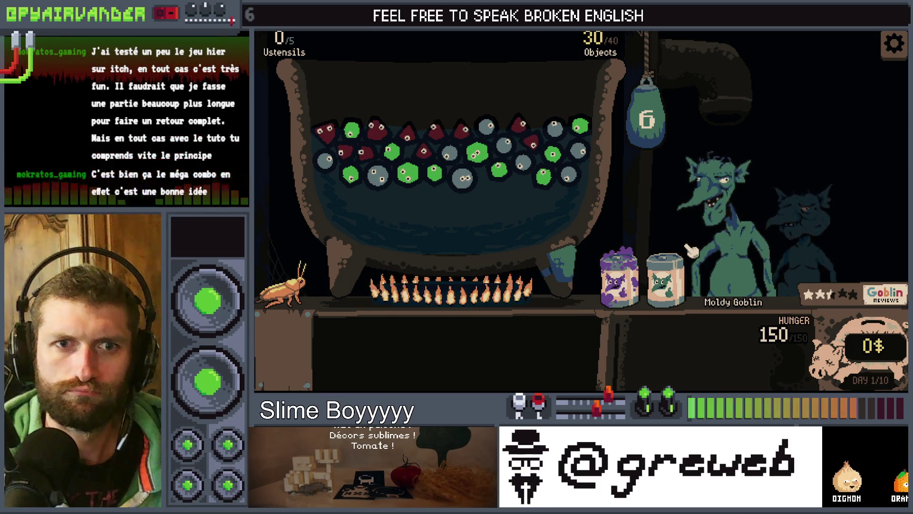
mouse_move(538, 253)
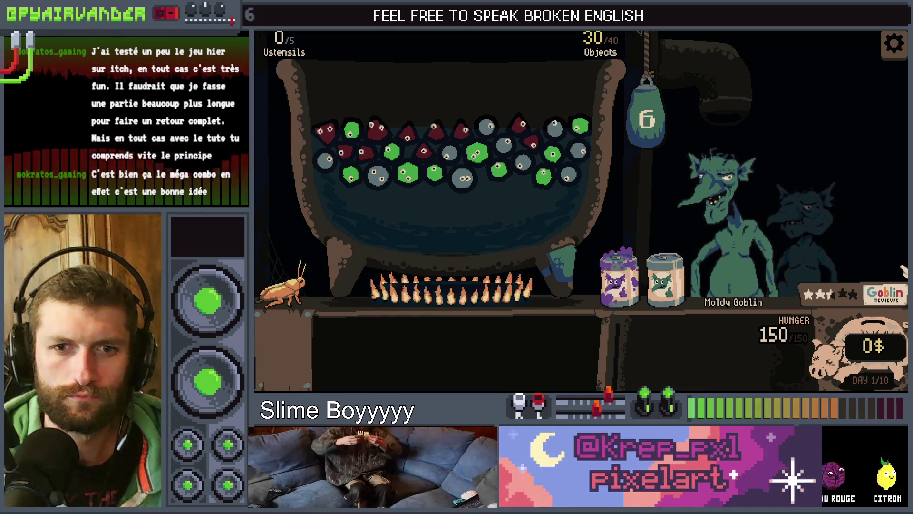
key("alt+Tab")
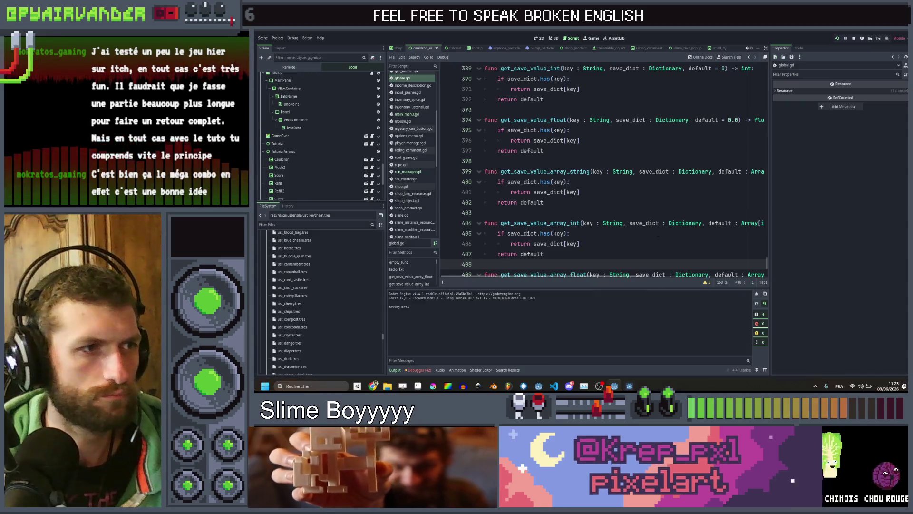
- Search all project files for 'poster' and open the match at cauldron_ui.gd line 340
left_click(665, 193)
key("ctrl+shift+f")
type("poster")
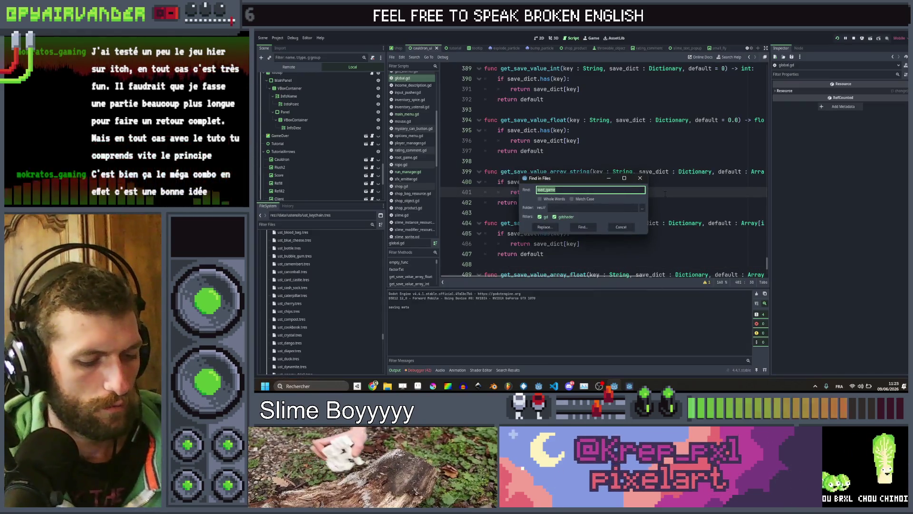
key("Return")
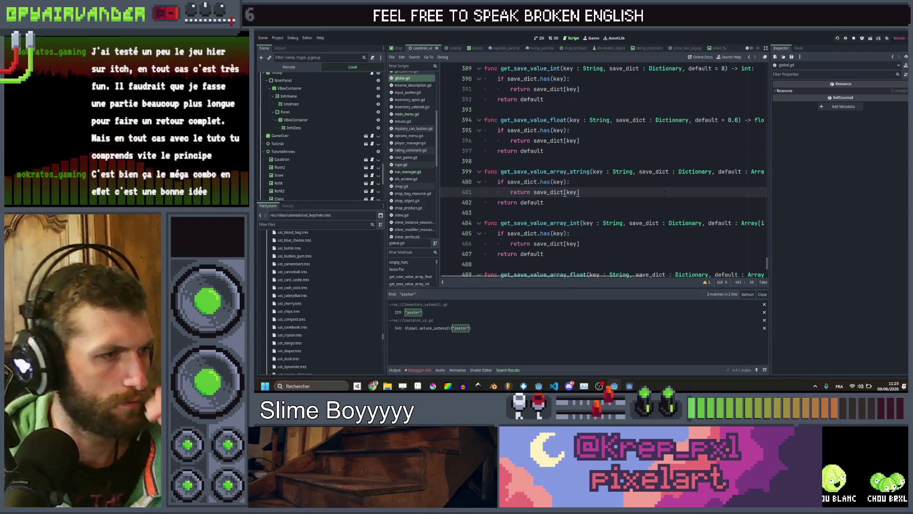
scroll(486, 238, "right", 5)
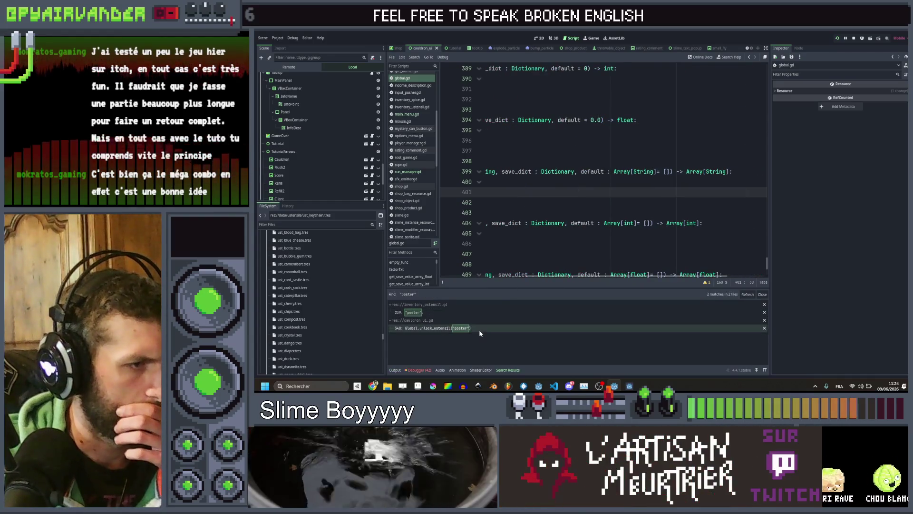
left_click(479, 329)
scroll(621, 174, "down", 1)
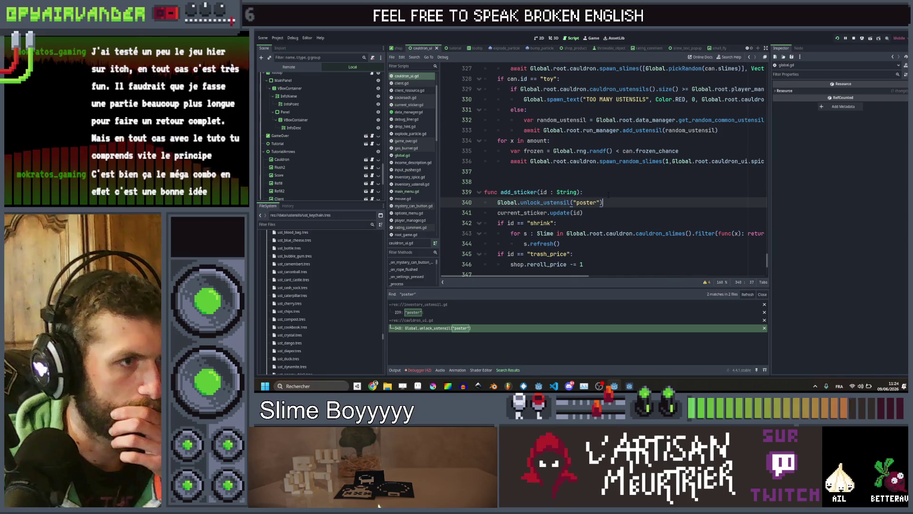
- Cut the poster unlock call out of add_sticker on line 340
key("ctrl+shift+Return")
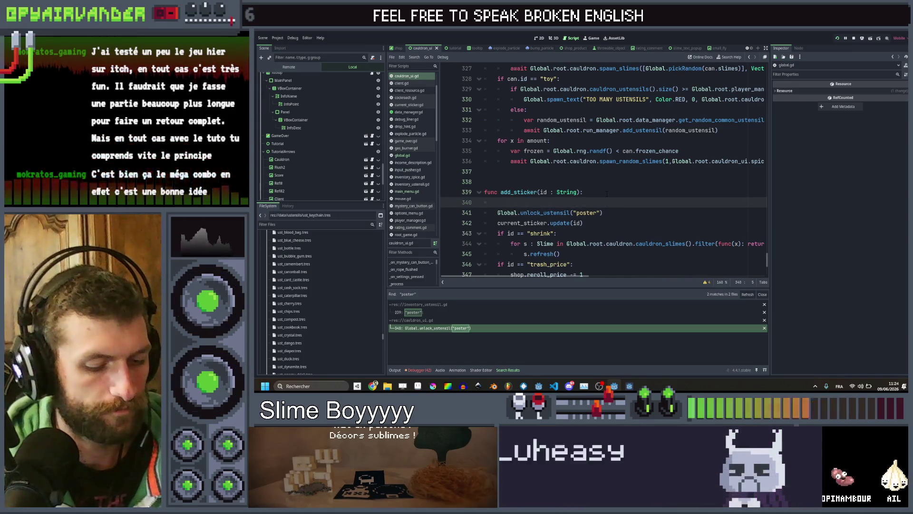
type("if i")
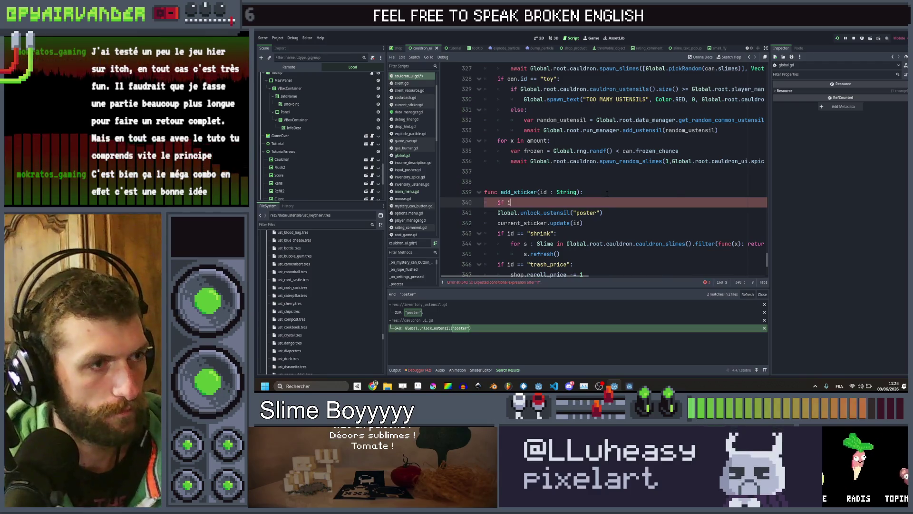
key("ctrl+space")
key("Escape")
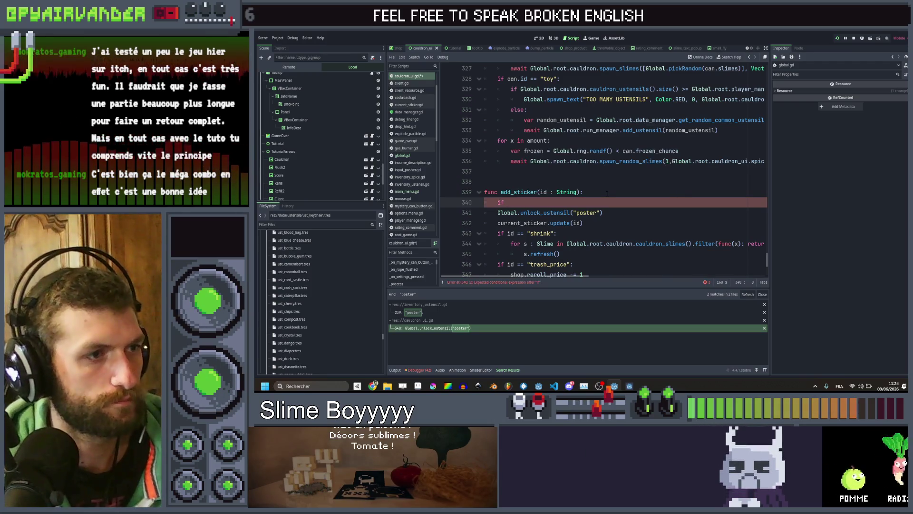
left_click_drag(606, 212, 498, 202)
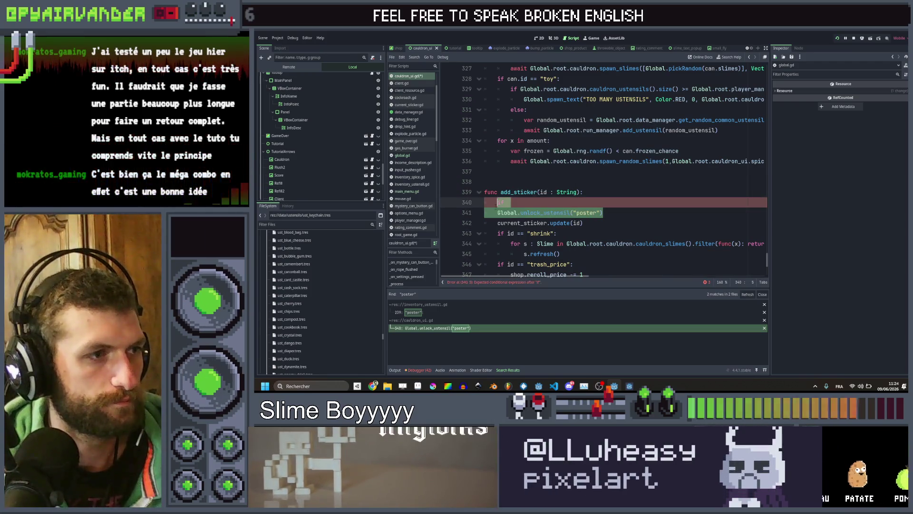
key("BackSpace")
key("ctrl+z")
key("ctrl+z")
key("ctrl+z")
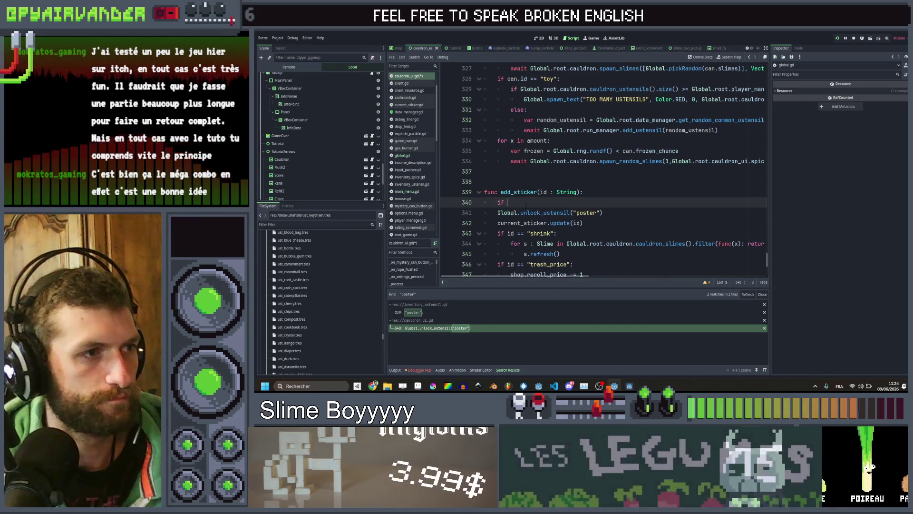
left_click_drag(603, 202, 461, 200)
key("ctrl+c")
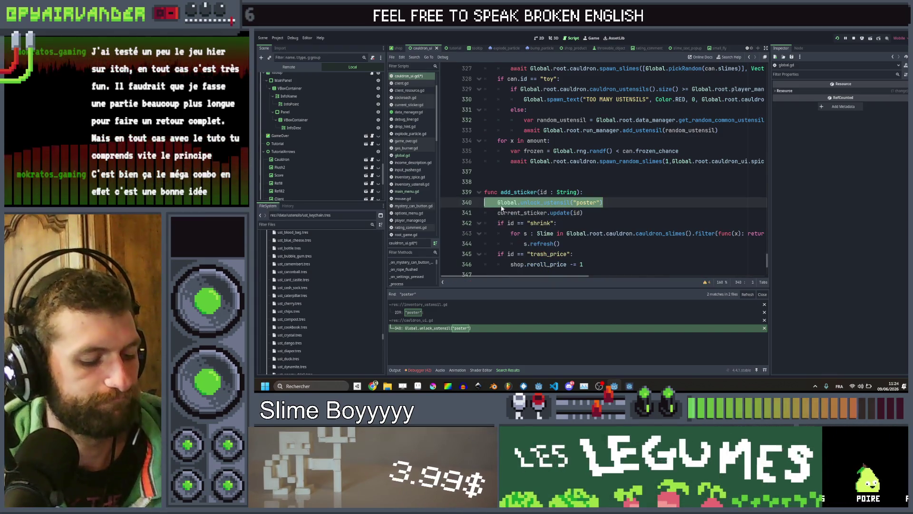
key("BackSpace")
key("BackSpace")
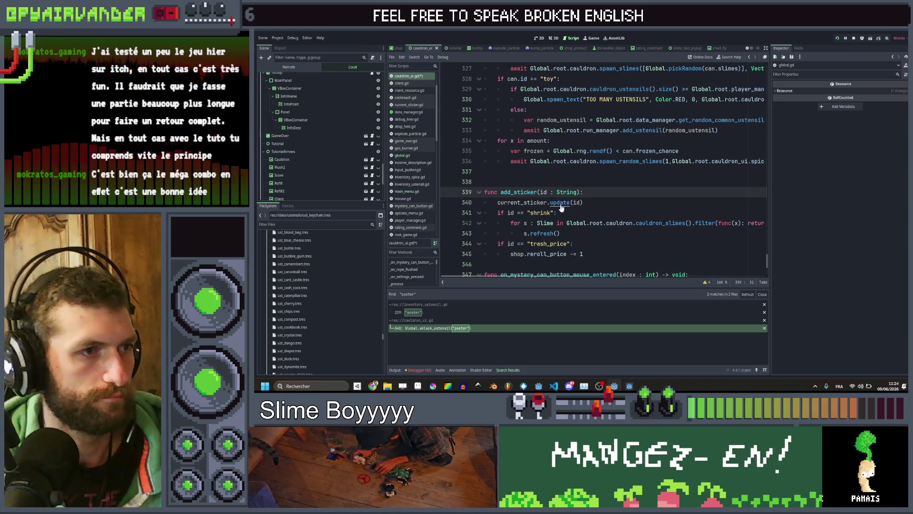
- Paste the unlock call, outdented, after the return in current_sticker.gd's update, then save and run
left_click(561, 204, "ctrl")
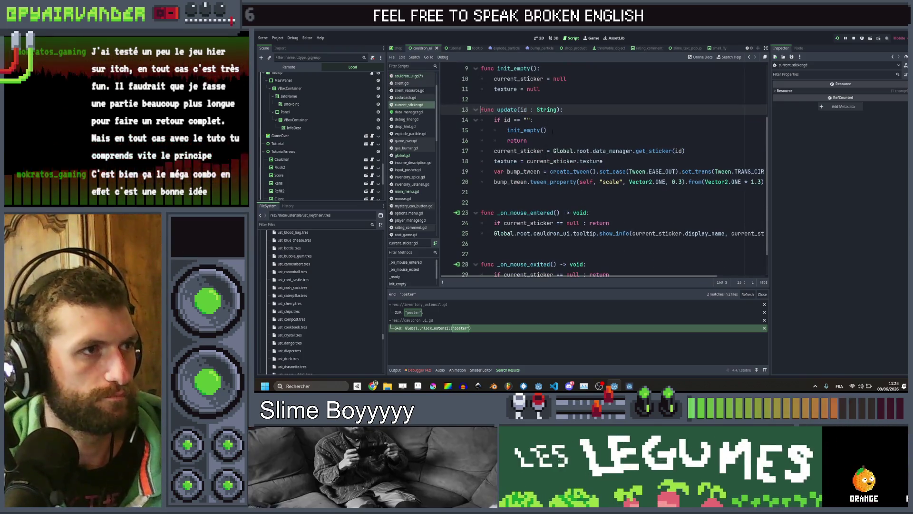
left_click(558, 141)
key("Return")
key("ctrl+v")
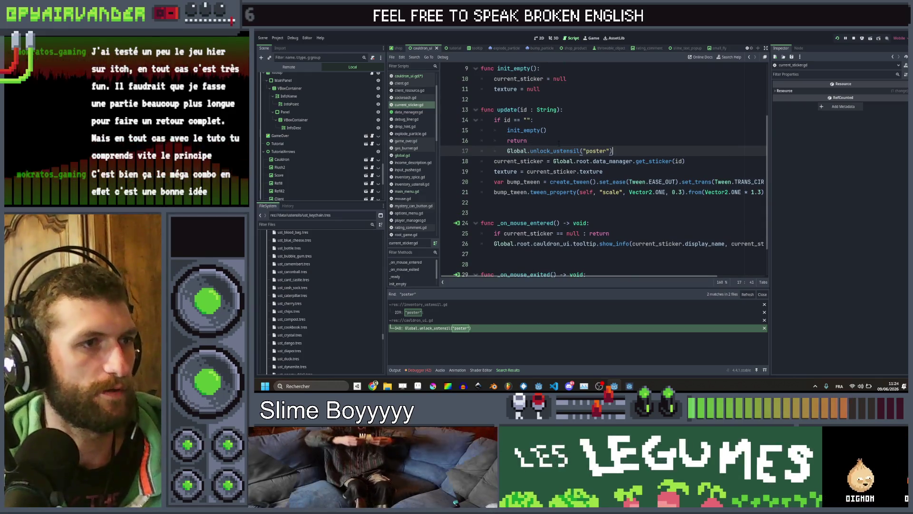
key("shift+Tab")
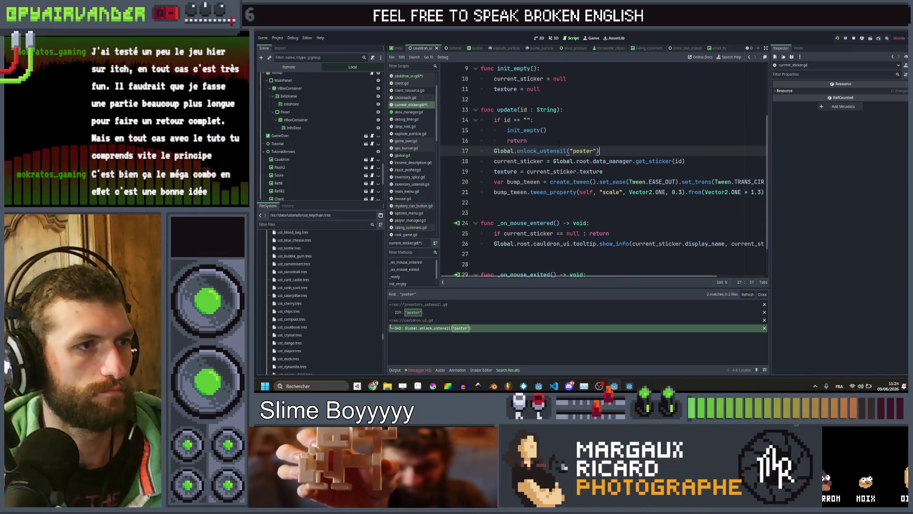
key("ctrl+s")
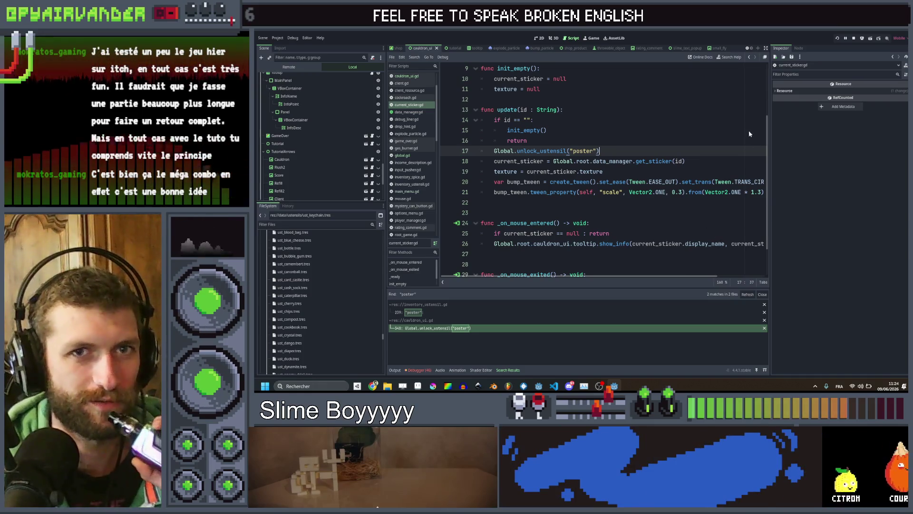
key("F5")
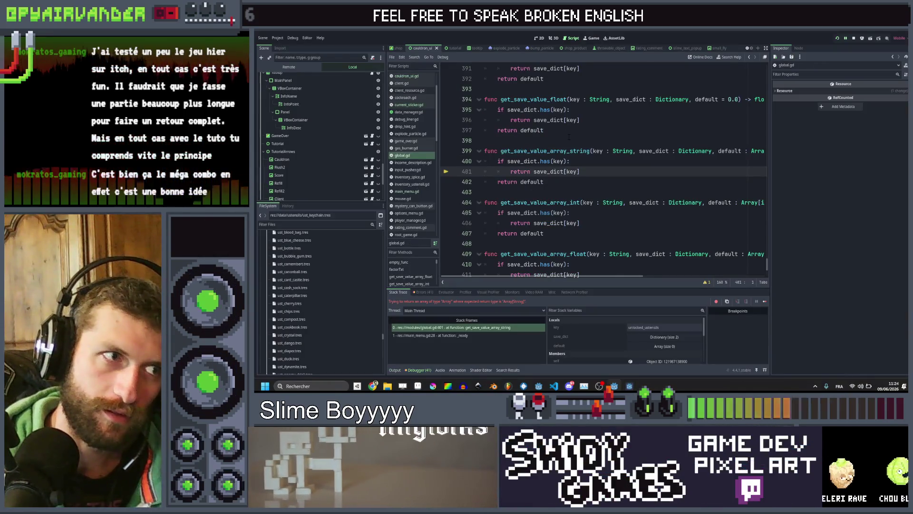
scroll(567, 131, "right", 5)
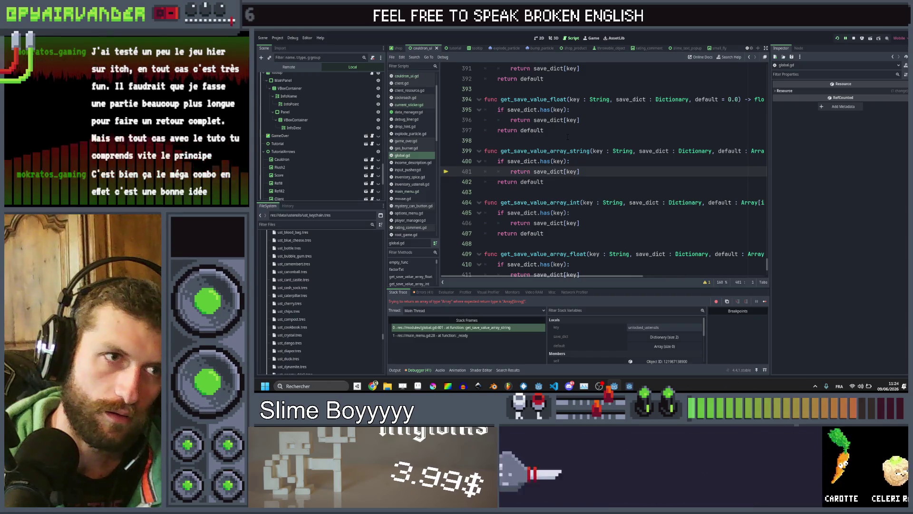
scroll(566, 124, "left", 5)
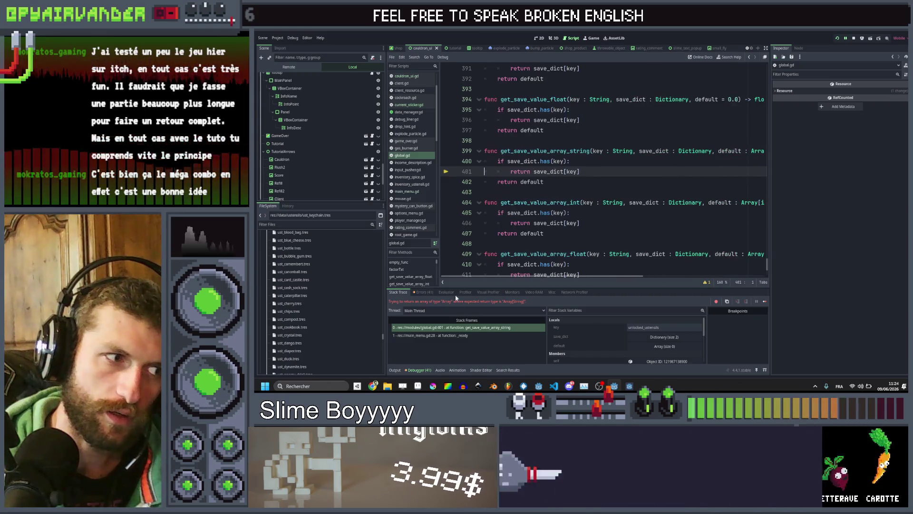
left_click(448, 336)
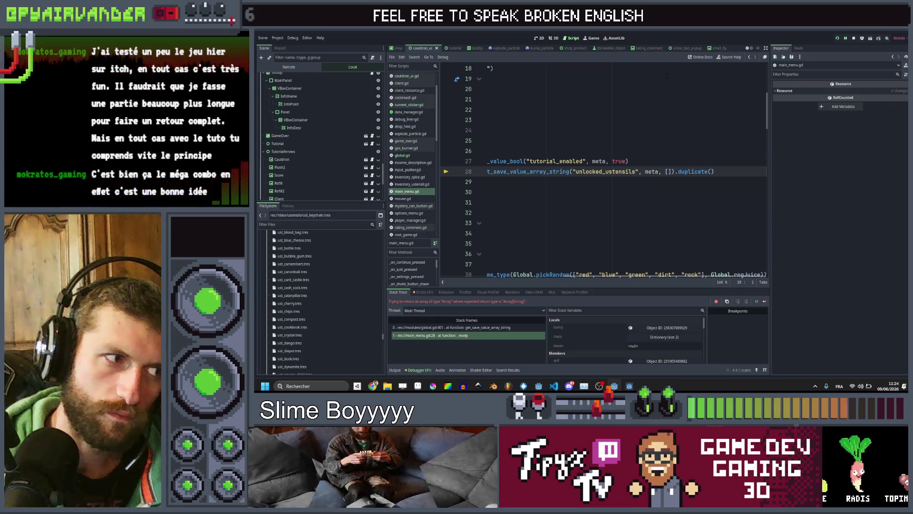
scroll(663, 78, "left", 5)
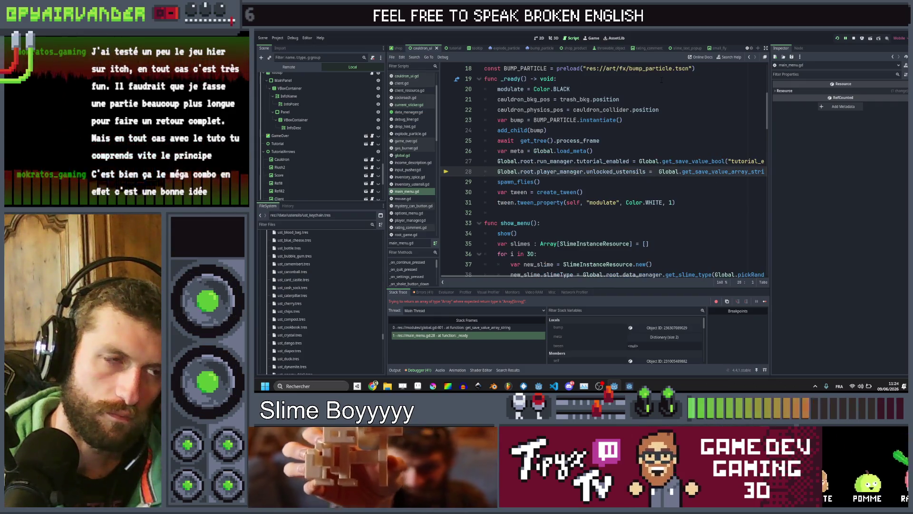
scroll(661, 80, "left", 3)
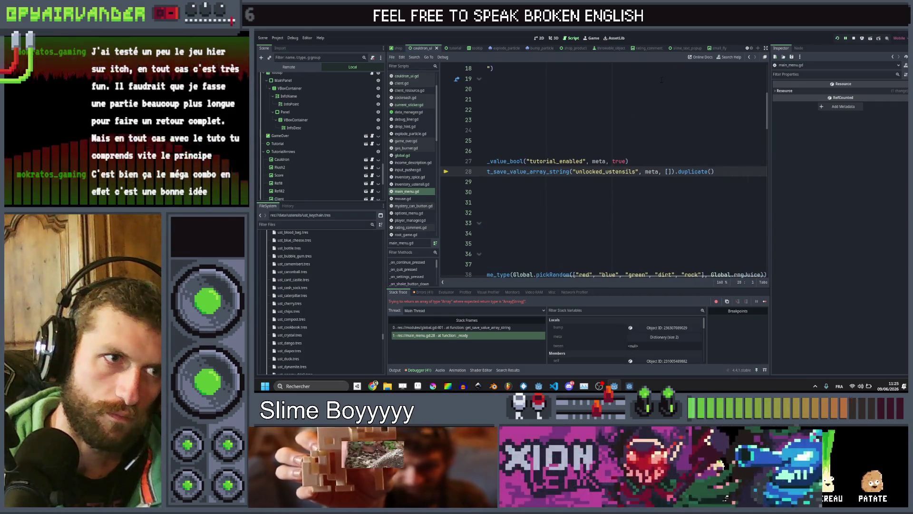
left_click(452, 328)
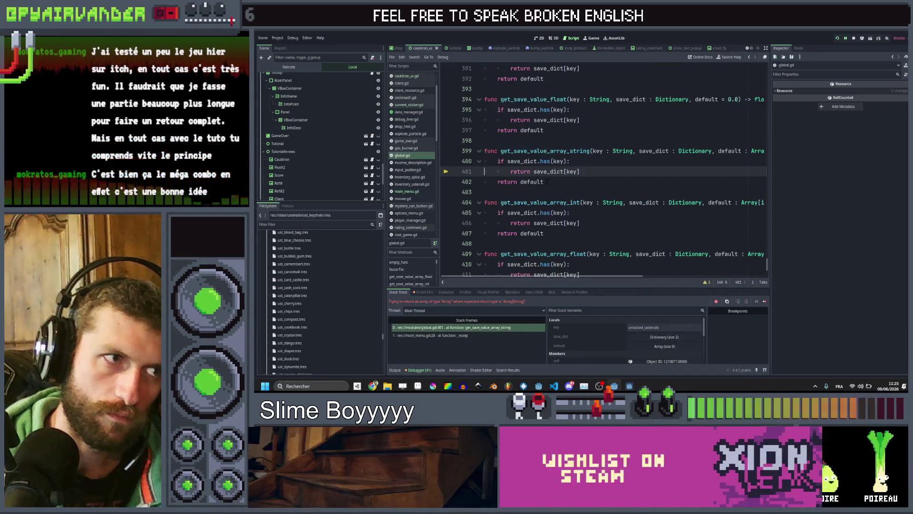
scroll(547, 181, "right", 3)
scroll(547, 181, "left", 8)
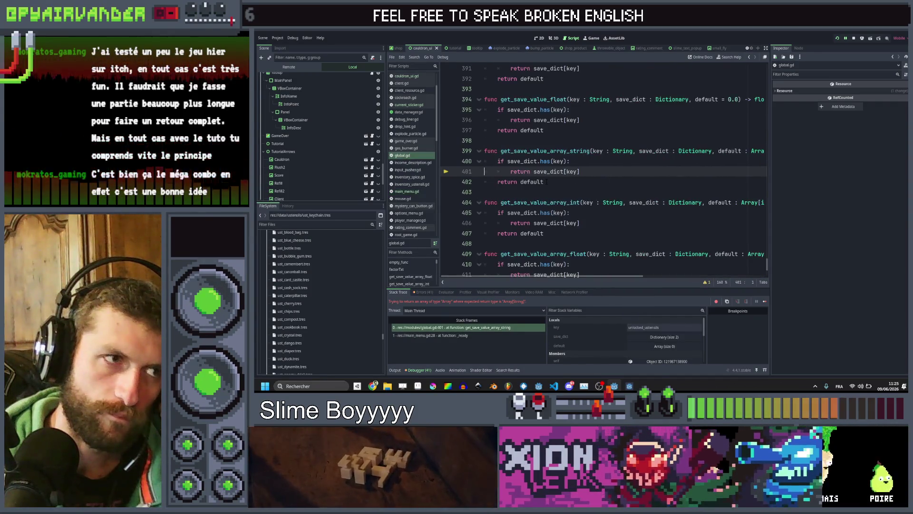
mouse_move(537, 173)
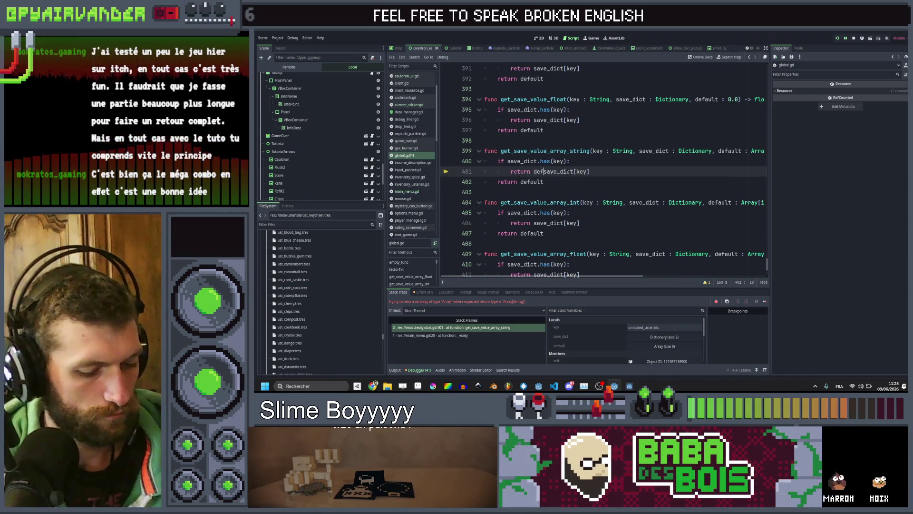
- Replace 'return save_dict[key]' on line 401 with 'default.assign(save_dict[key])'
type("ault.assign")
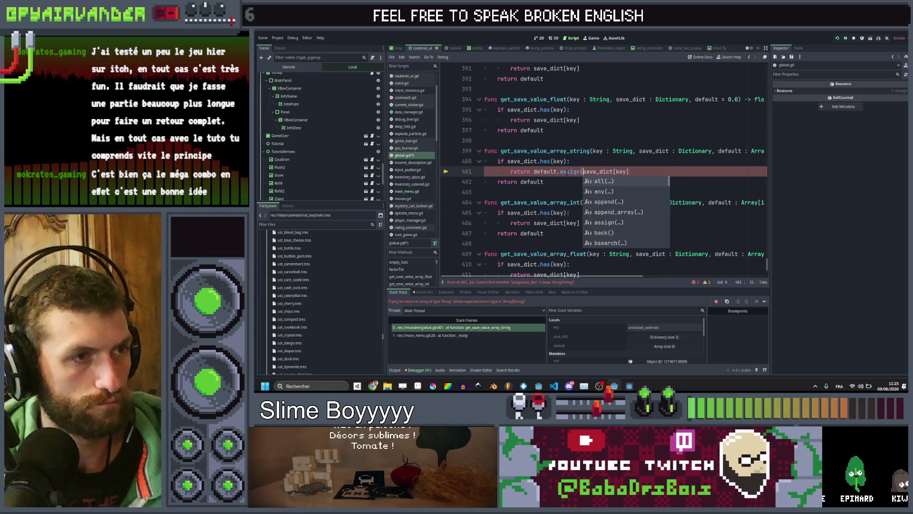
type("(")
key("End")
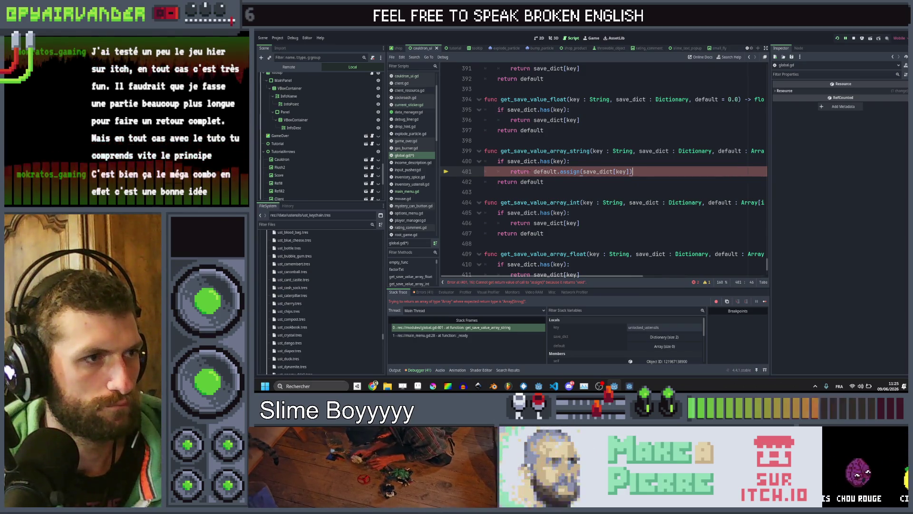
left_click(534, 171)
key("BackSpace")
key("BackSpace")
key("BackSpace")
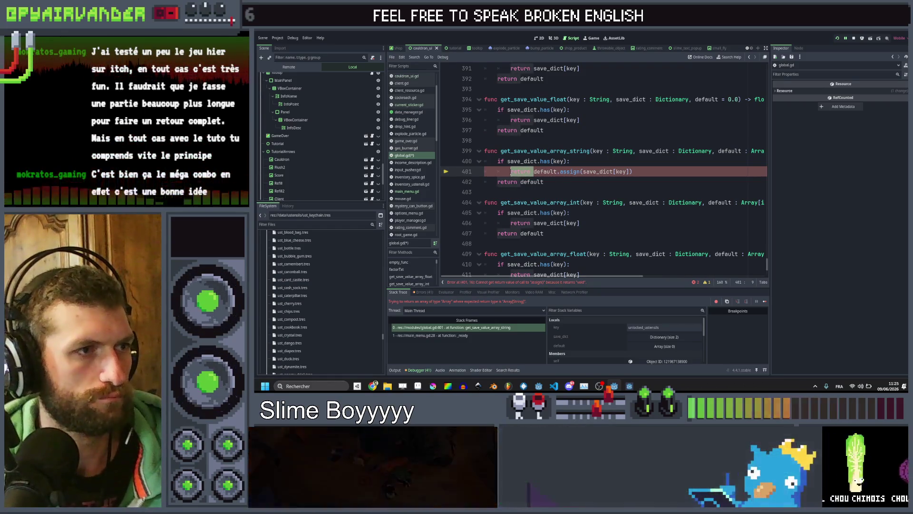
left_click(616, 172)
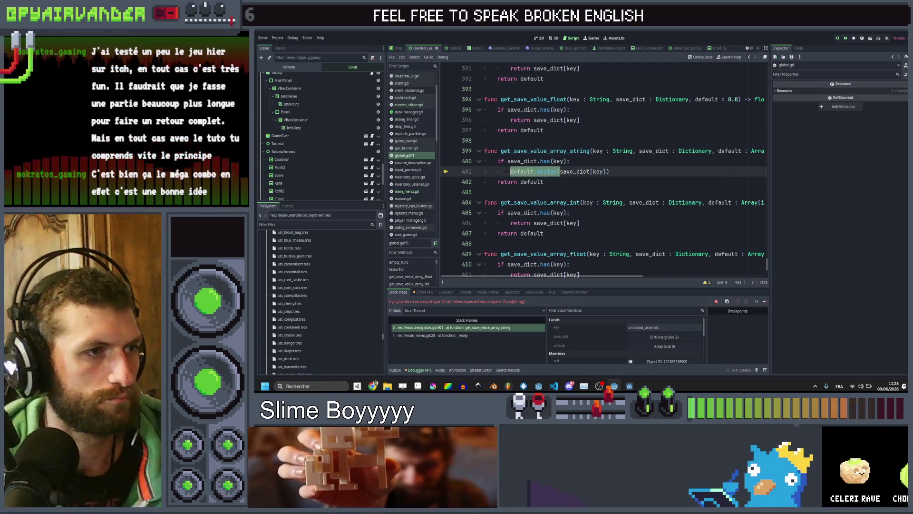
left_click_drag(511, 172, 560, 171)
key("ctrl+c")
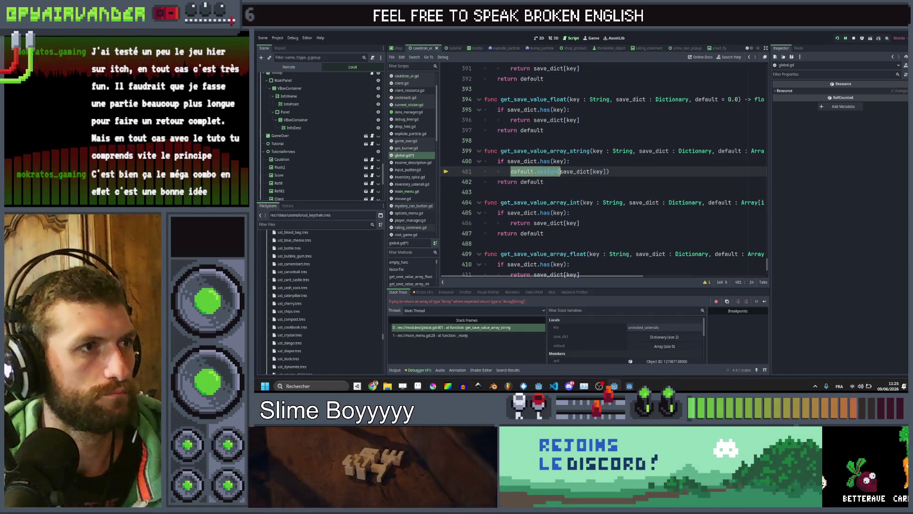
- Make lines 406 and 411 use default.assign(save_dict[key]) too, then save and run
double_click(514, 120)
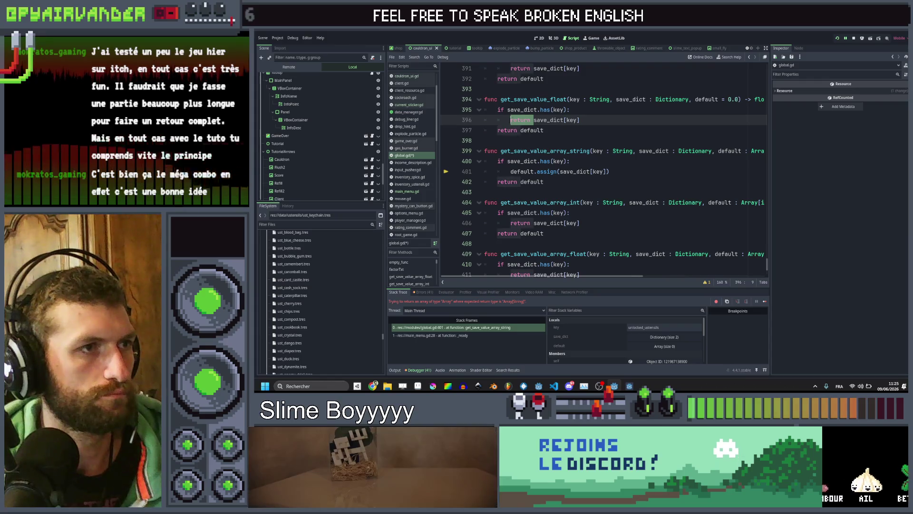
scroll(541, 176, "down", 1)
left_click(533, 192)
type("default.assign(")
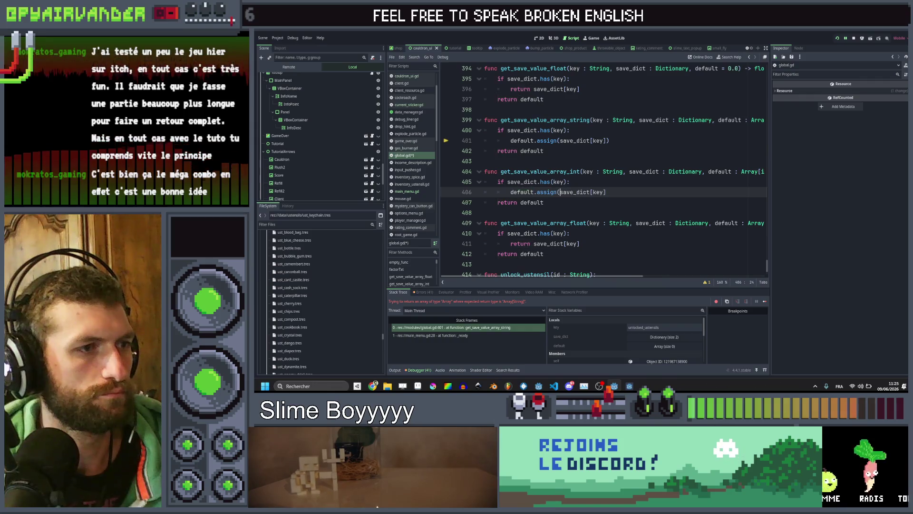
key("End")
key("BackSpace")
left_click(532, 243)
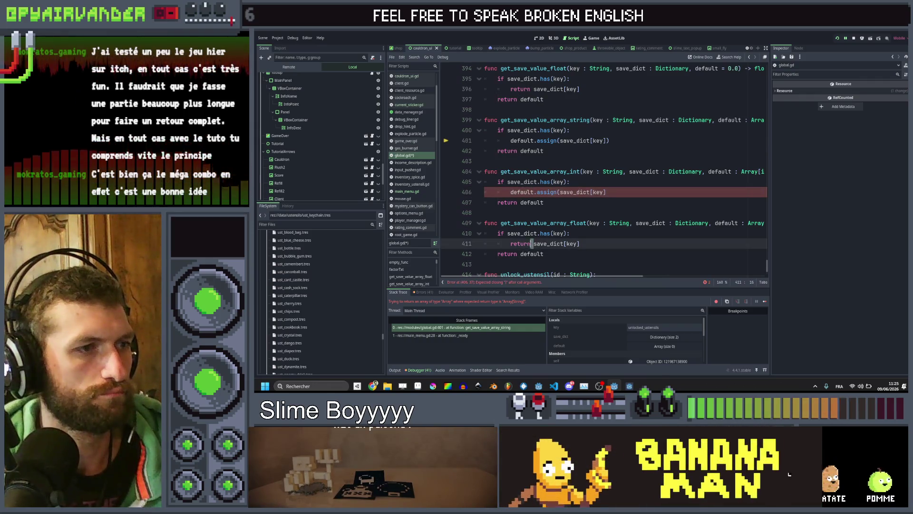
key("ctrl+v")
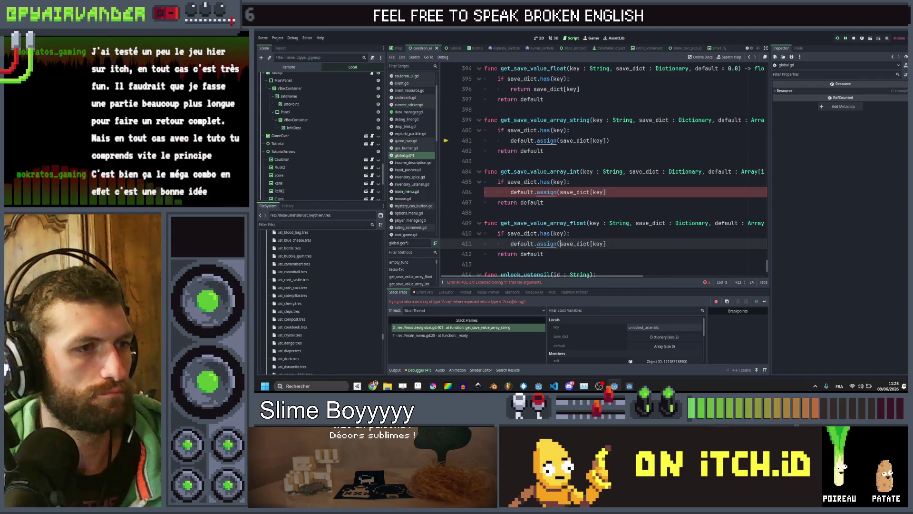
left_click(626, 194)
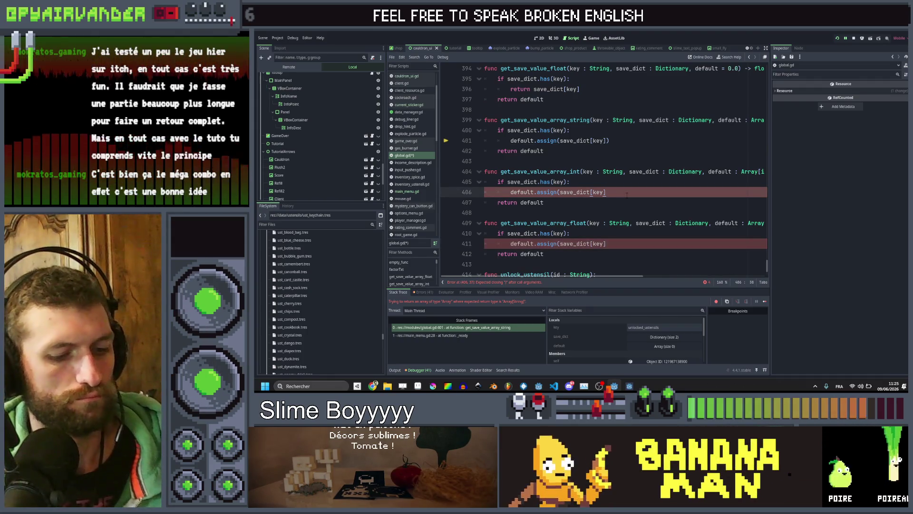
type(")")
left_click(615, 243)
type(")")
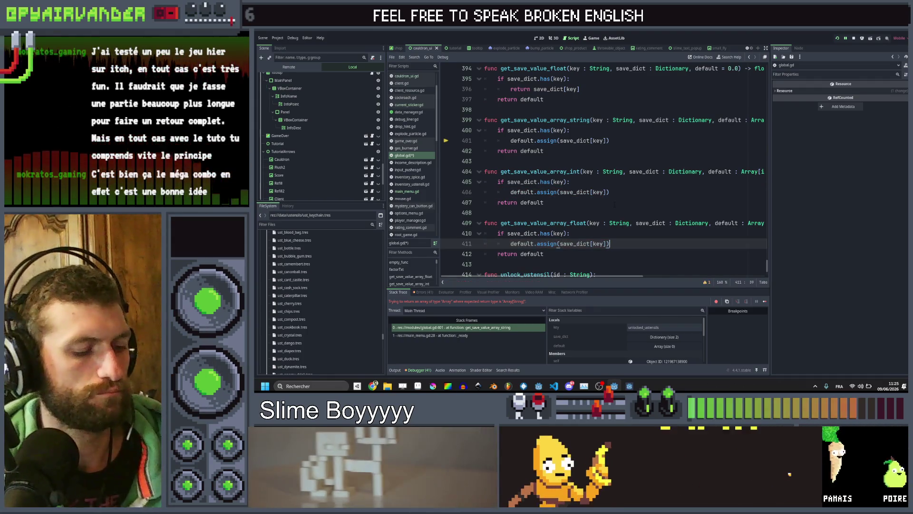
key("ctrl+s")
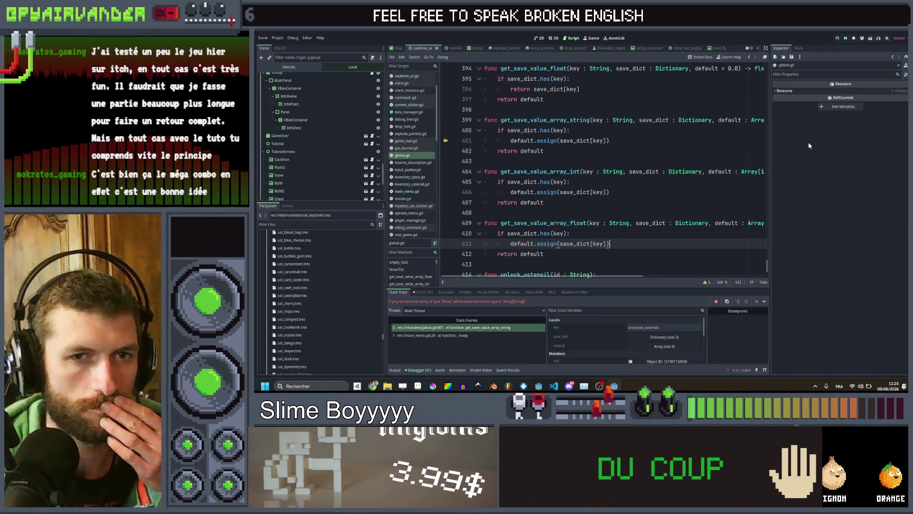
key("F5")
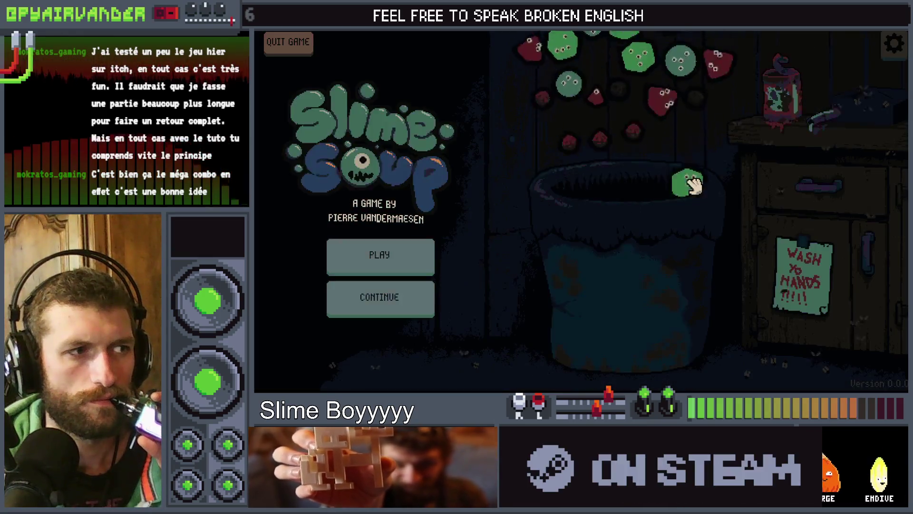
- Play day 1: merge green and blue slime chains, pour in the XXL can and Fresh Slimes jar
left_click(360, 256)
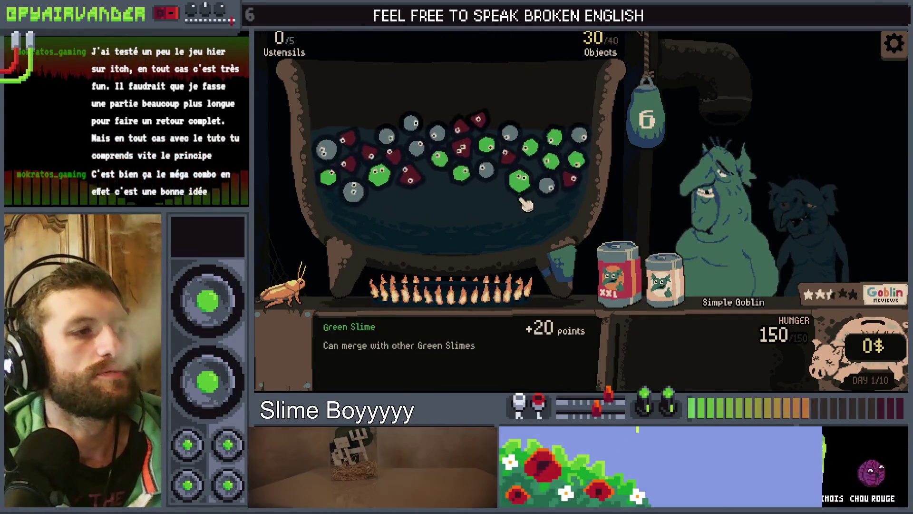
left_click(535, 144)
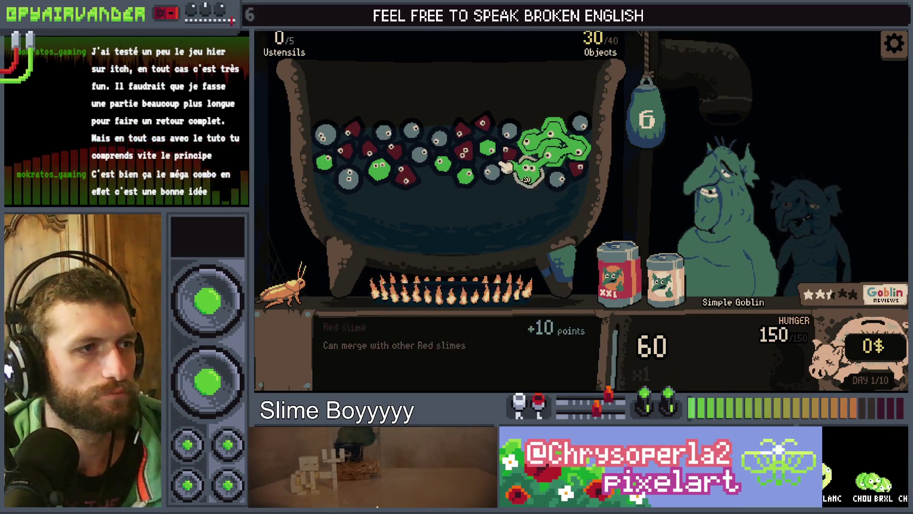
left_click_drag(617, 273, 555, 219)
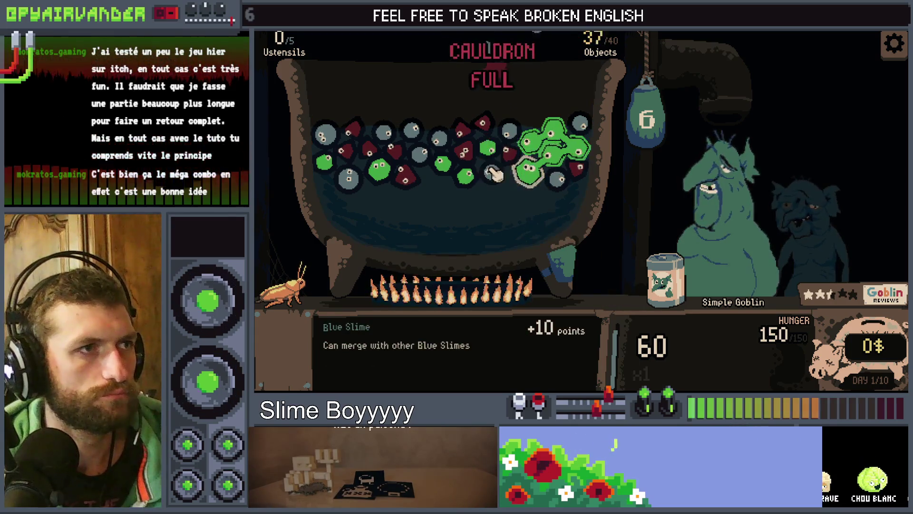
left_click(514, 155)
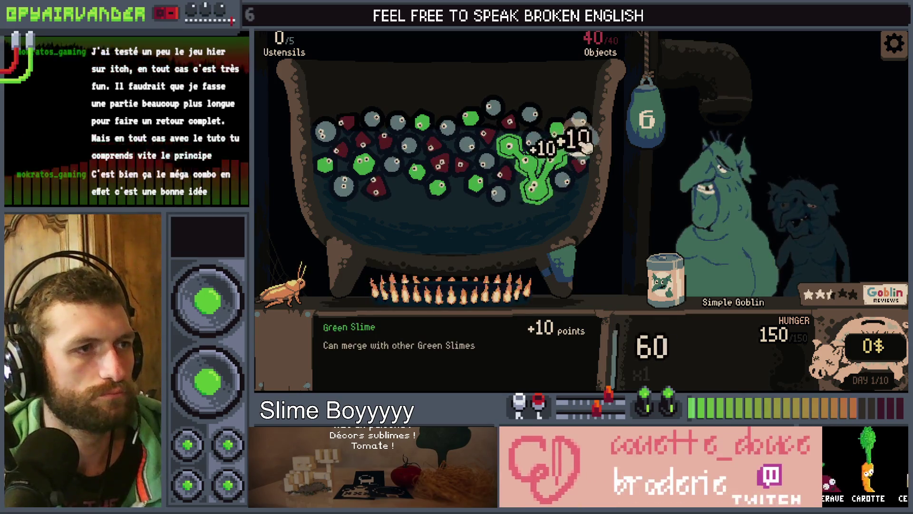
left_click(554, 122)
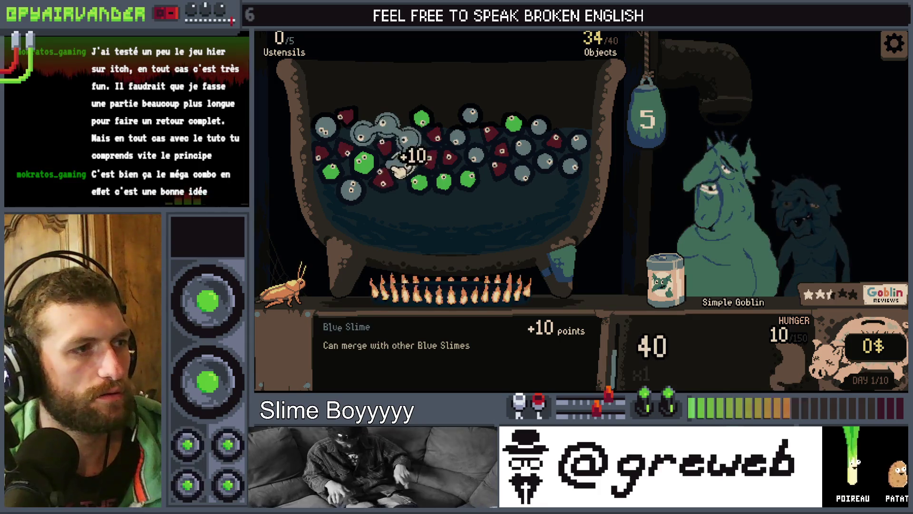
left_click(516, 159)
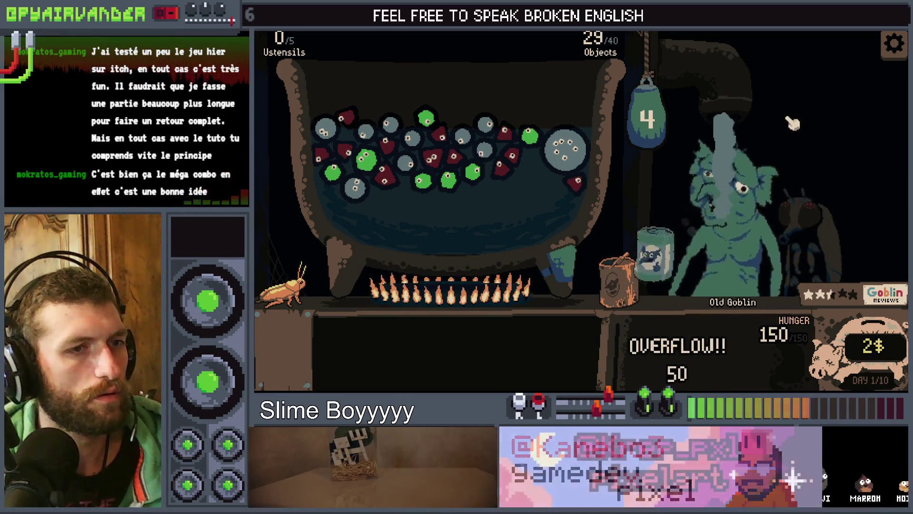
left_click_drag(664, 281, 515, 204)
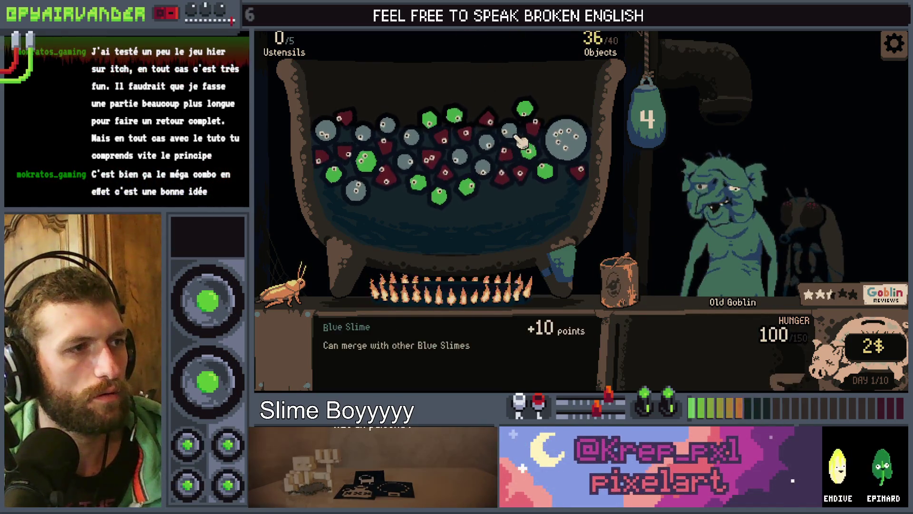
left_click(495, 173)
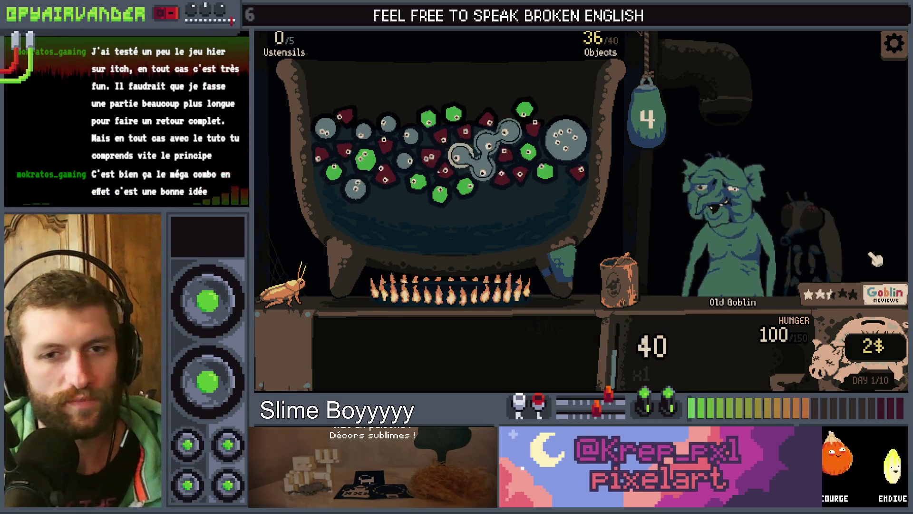
scroll(336, 127, "up", 5)
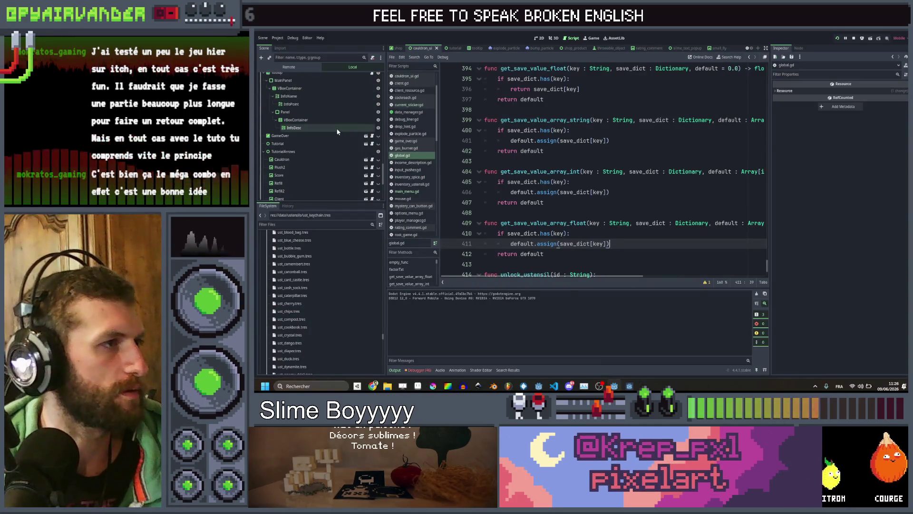
- Open client.gd and place the caret on the 0.008 colour factor in _process
scroll(335, 117, "up", 5)
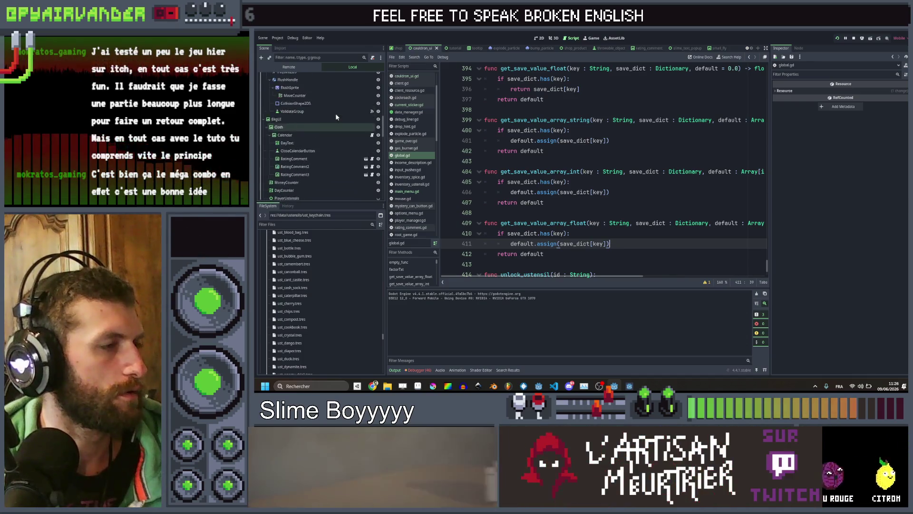
scroll(335, 113, "up", 1)
scroll(412, 95, "up", 2)
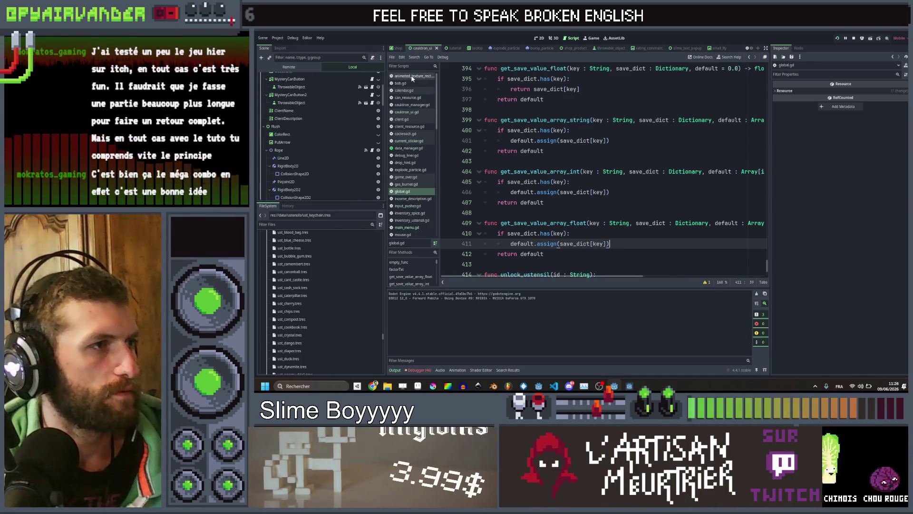
left_click(410, 118)
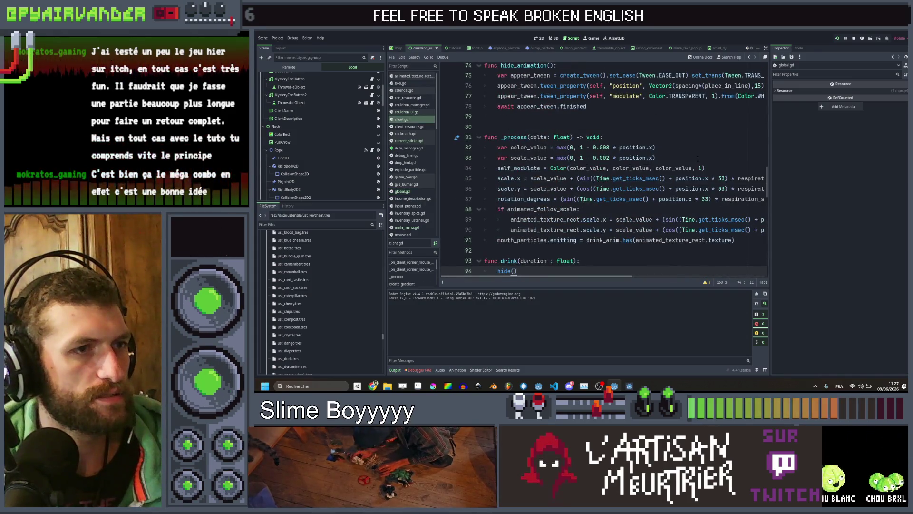
left_click(656, 158)
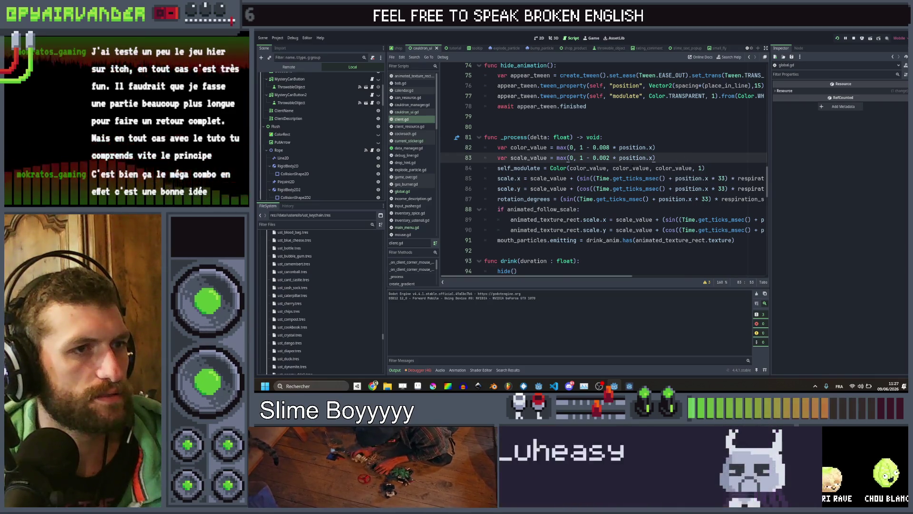
scroll(638, 169, "right", 2)
scroll(602, 168, "left", 2)
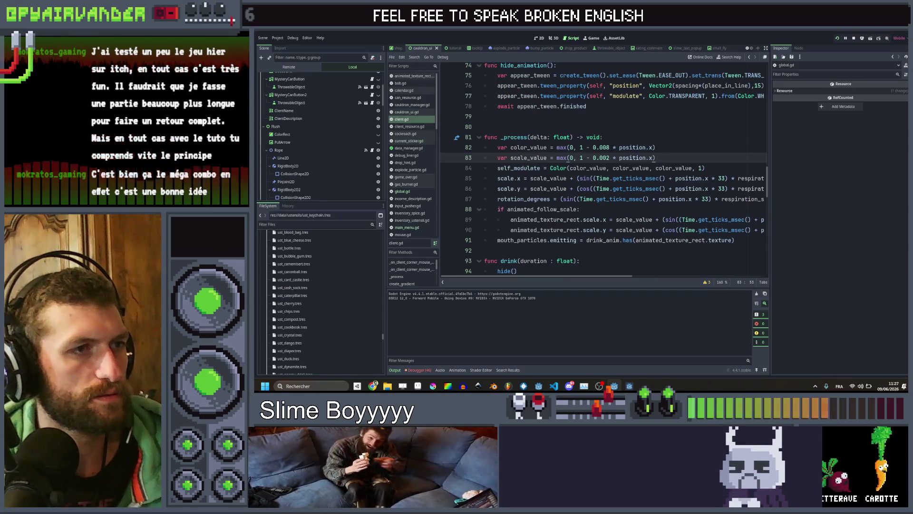
left_click(608, 147)
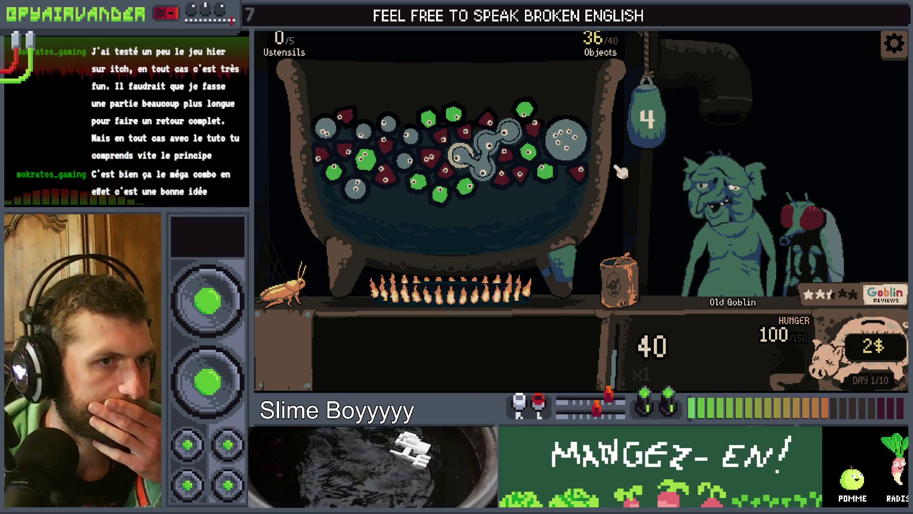
- Merge the blue and red slime chains and drop the next batch of slimes
mouse_move(485, 147)
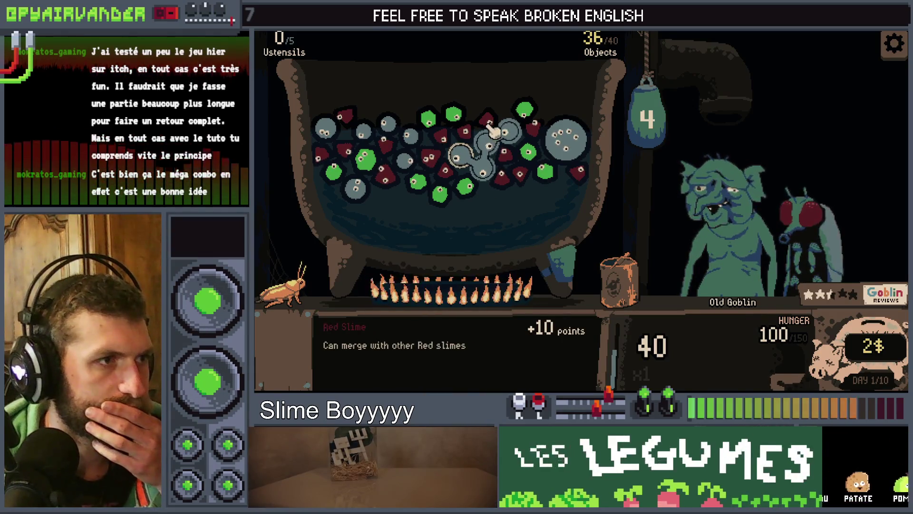
left_click(487, 143)
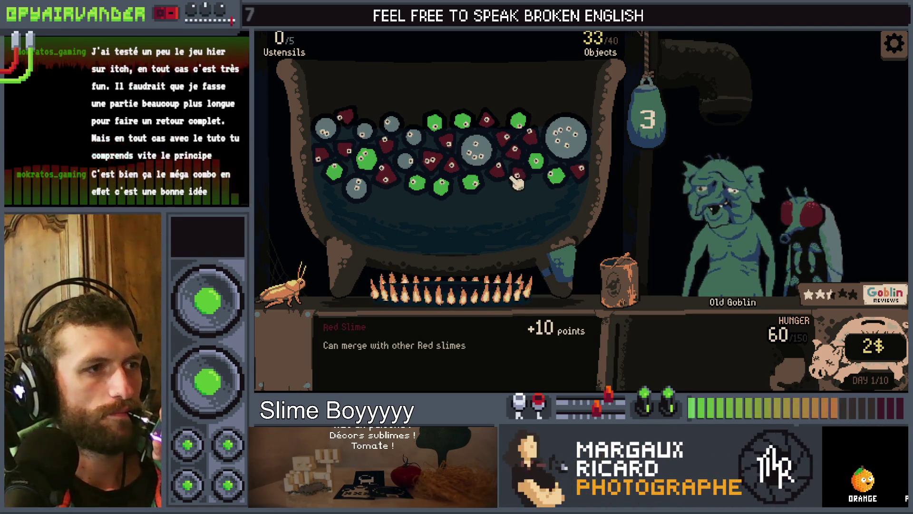
left_click(367, 134)
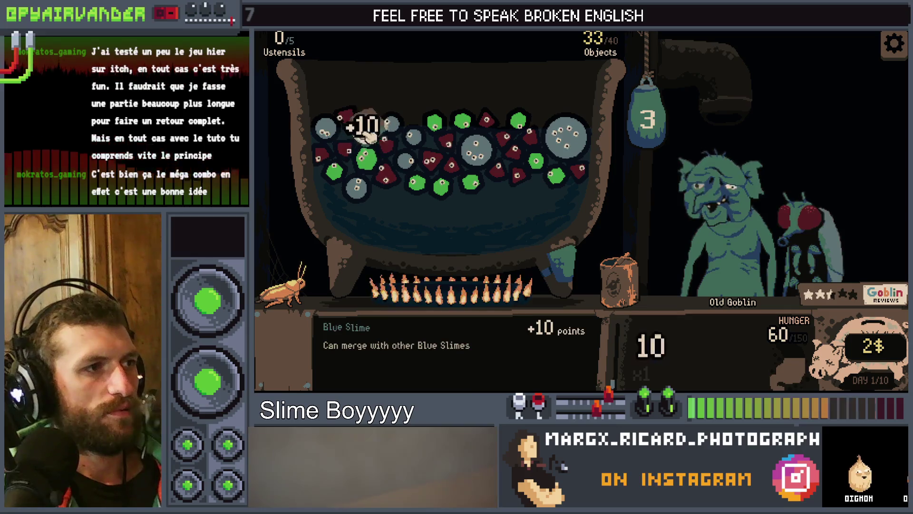
left_click(650, 119)
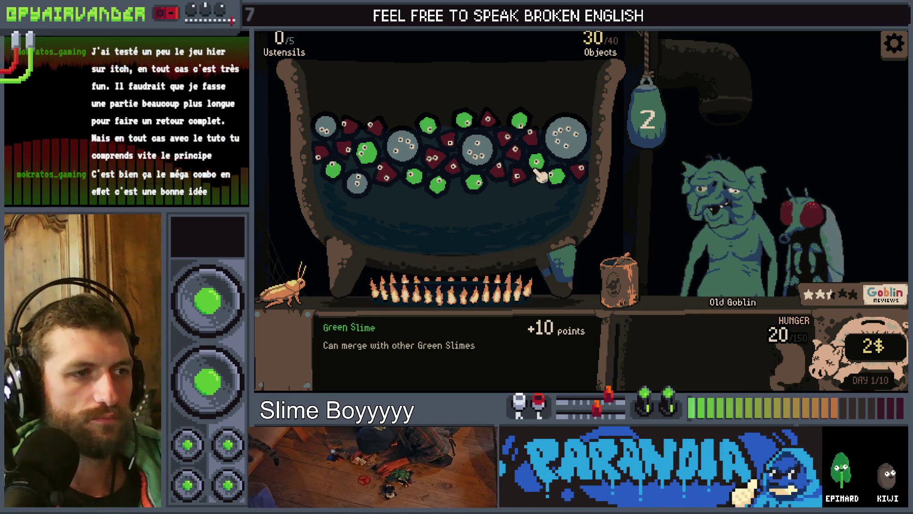
left_click(493, 121)
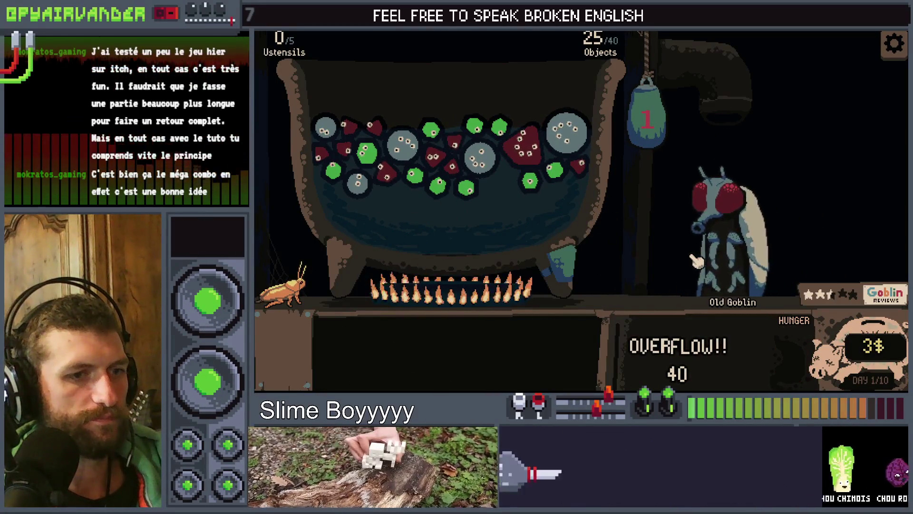
- Empty the shelf jar into the cauldron, use the cockroach, and chain the red slimes into an explosion
mouse_move(695, 260)
mouse_move(614, 266)
left_mouse_down()
mouse_move(424, 186)
mouse_move(475, 164)
left_mouse_up()
left_click_drag(386, 166, 402, 173)
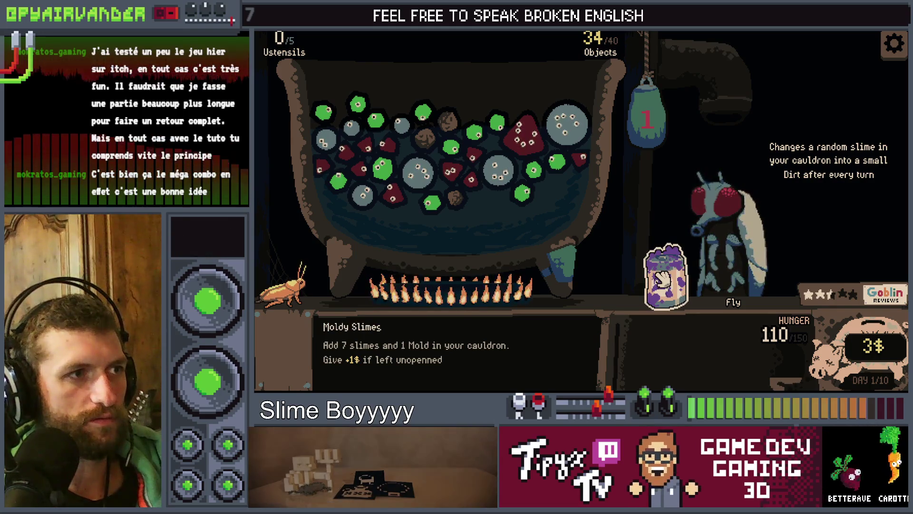
mouse_move(488, 192)
left_mouse_down()
mouse_move(449, 165)
mouse_move(527, 144)
left_mouse_up()
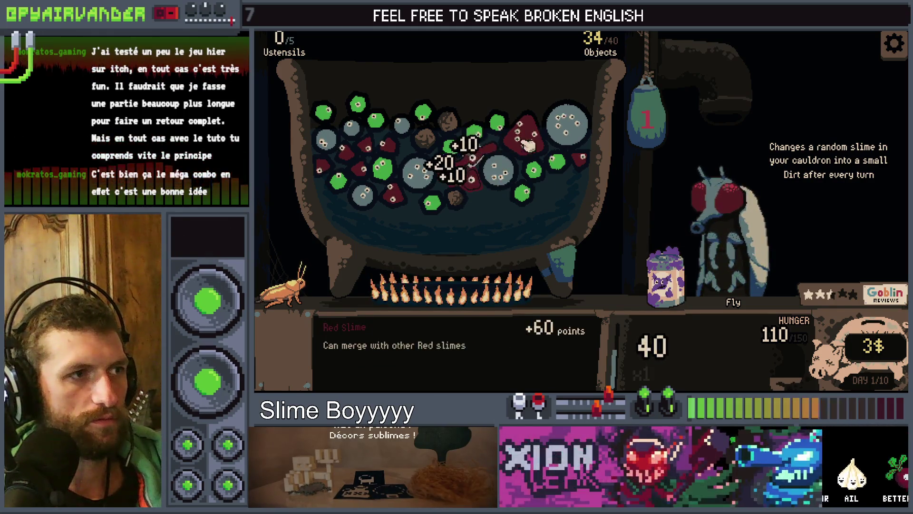
left_click_drag(286, 281, 499, 166)
mouse_move(485, 212)
left_mouse_down()
mouse_move(463, 167)
mouse_move(523, 143)
mouse_move(473, 154)
mouse_move(490, 136)
left_mouse_up()
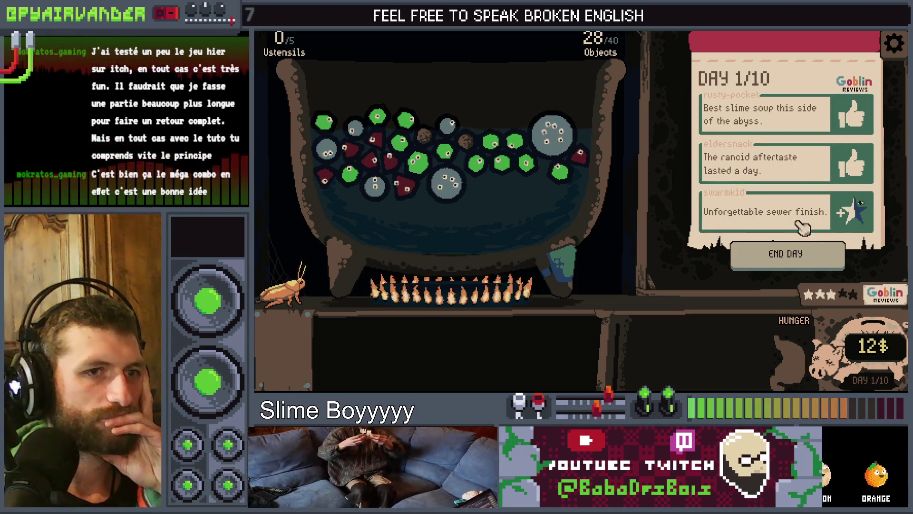
- End day 1 and read the 2$ trash item's description in the shop
left_click(786, 257)
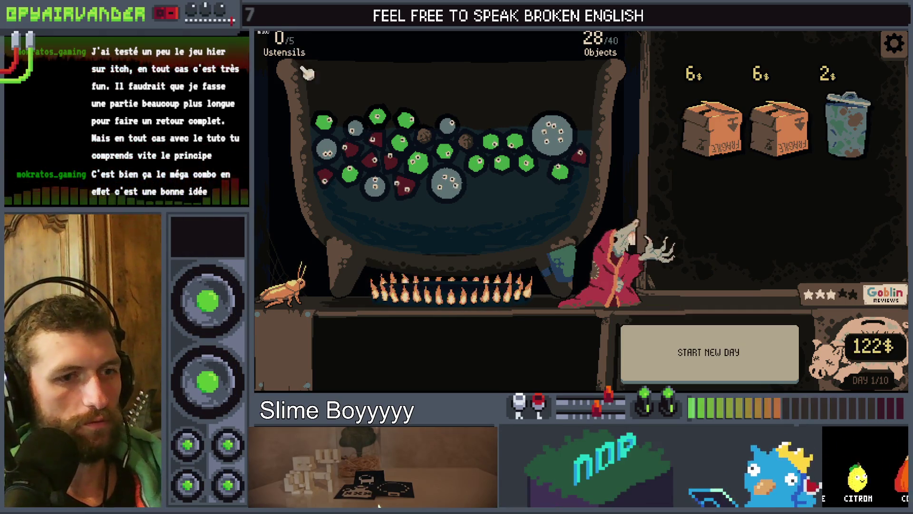
mouse_move(846, 128)
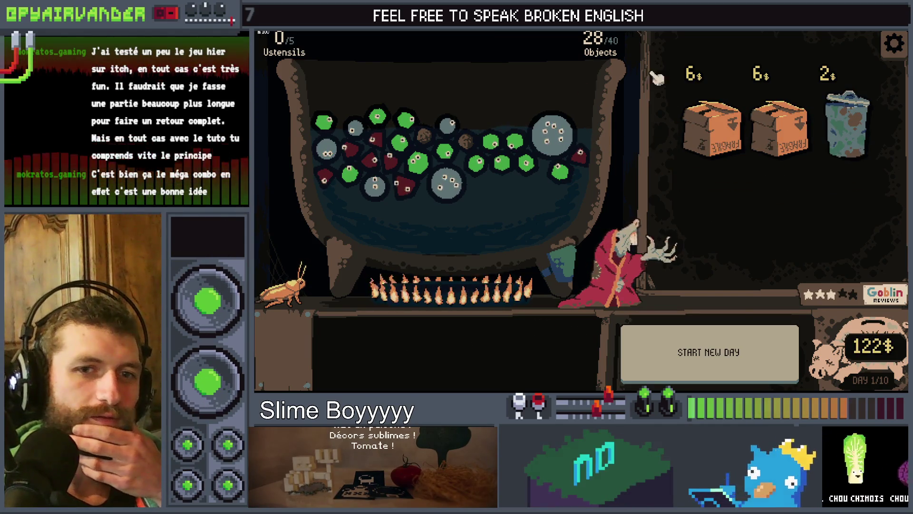
mouse_move(872, 145)
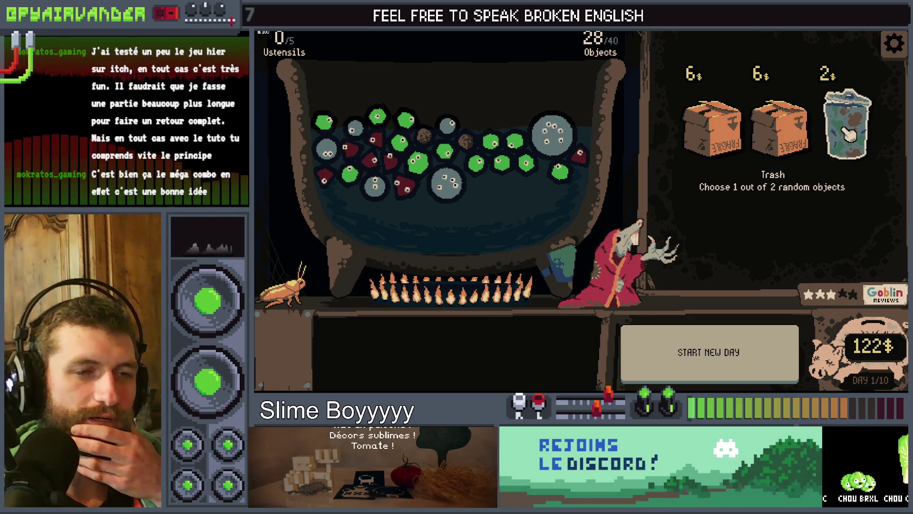
- Buy the 2$ and 5$ trash draws, adding Liquid Soap and a Tonic bottle to the cauldron
left_click(847, 135)
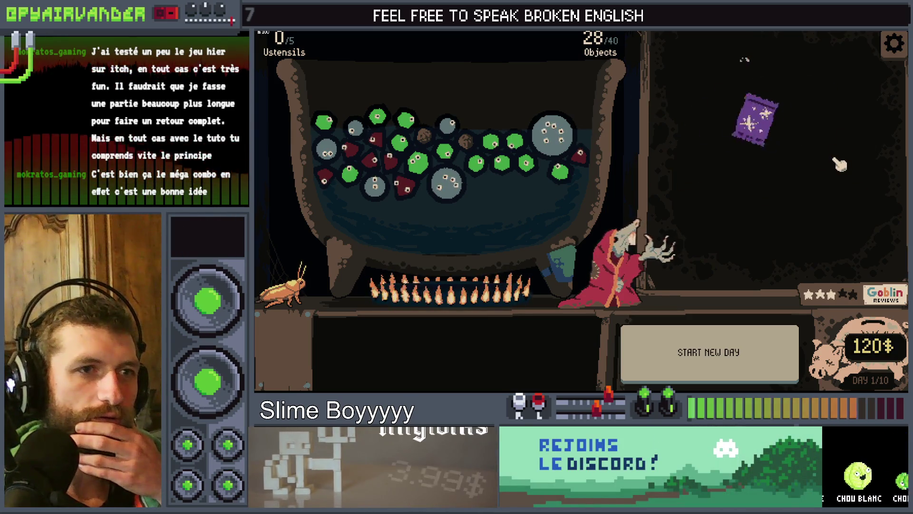
left_click_drag(807, 133, 634, 202)
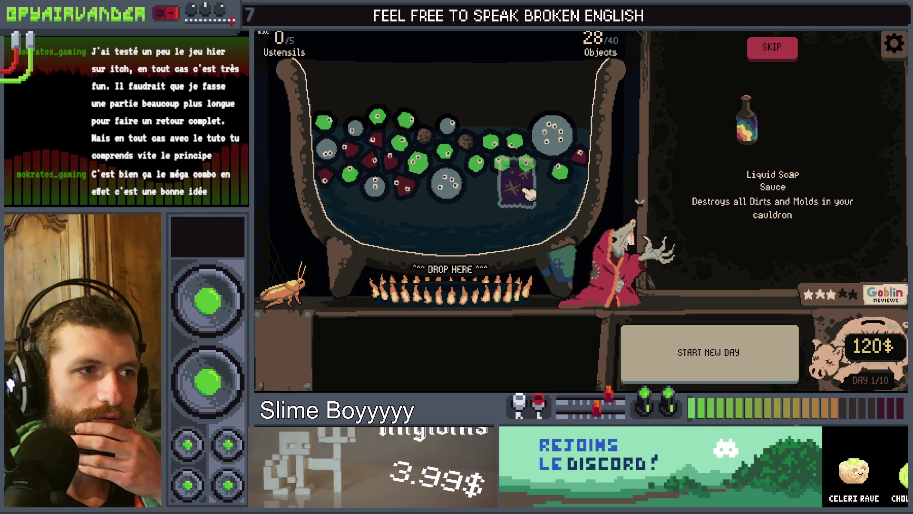
left_click_drag(529, 192, 528, 195)
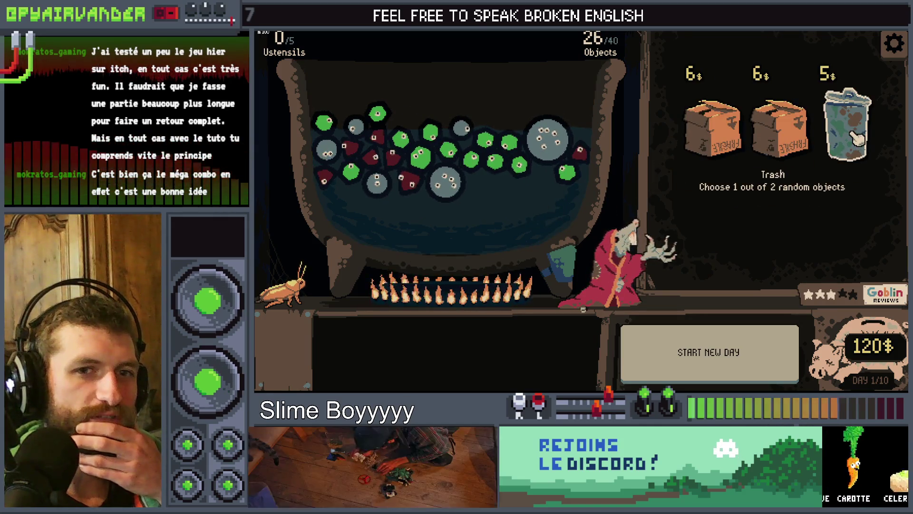
left_click(853, 135)
mouse_move(799, 134)
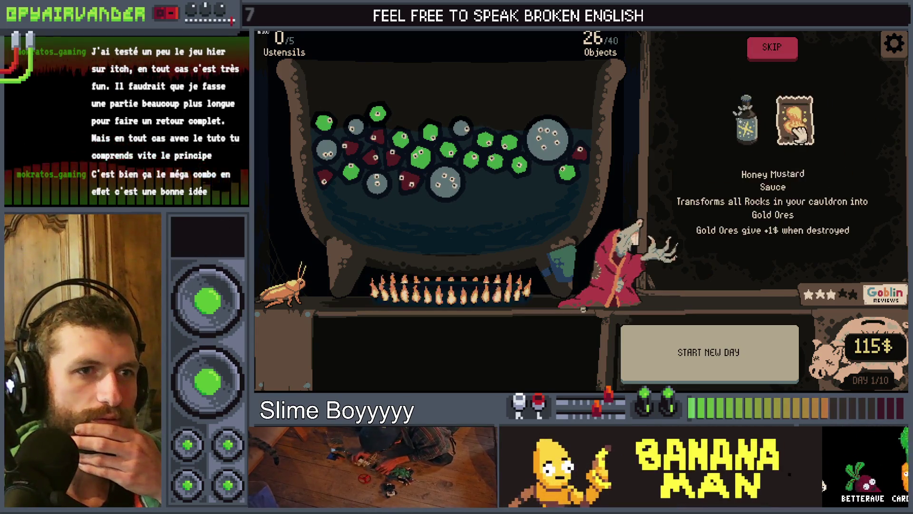
left_click_drag(747, 122, 521, 176)
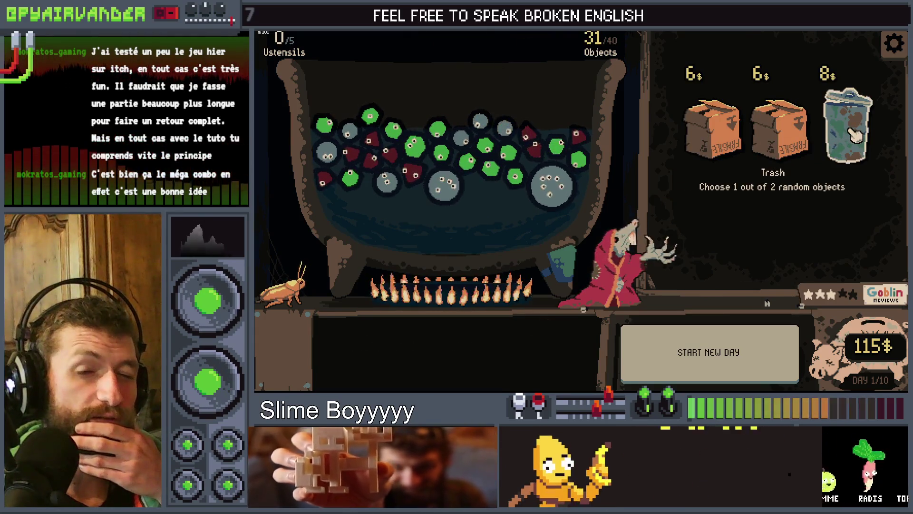
- Buy the 8$–17$ trash draws: Diesel onto the fire, syringe and mixture bottle into the cauldron
left_click(855, 135)
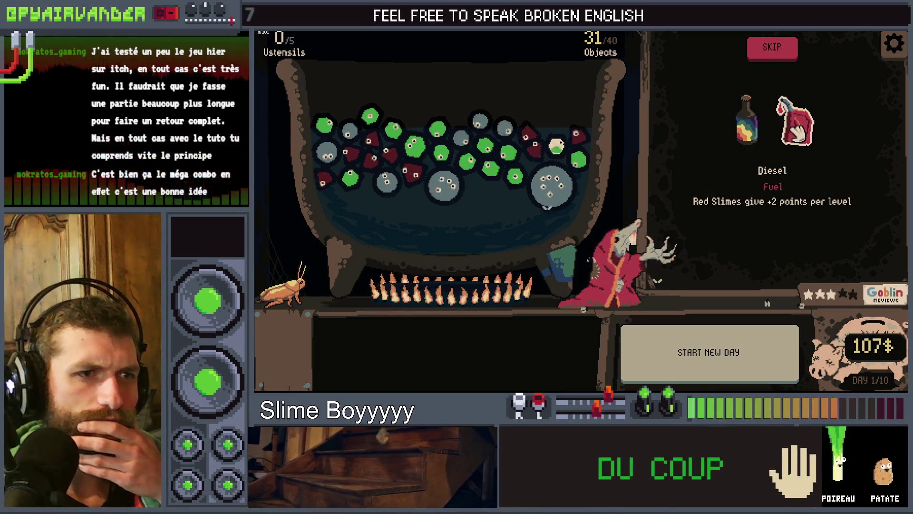
mouse_move(799, 136)
left_mouse_down()
mouse_move(489, 259)
mouse_move(472, 276)
left_mouse_up()
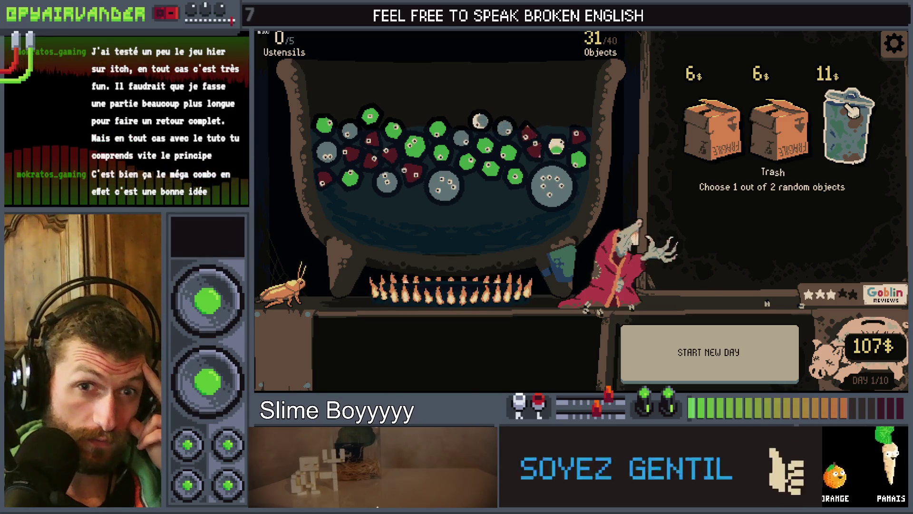
left_click(851, 110)
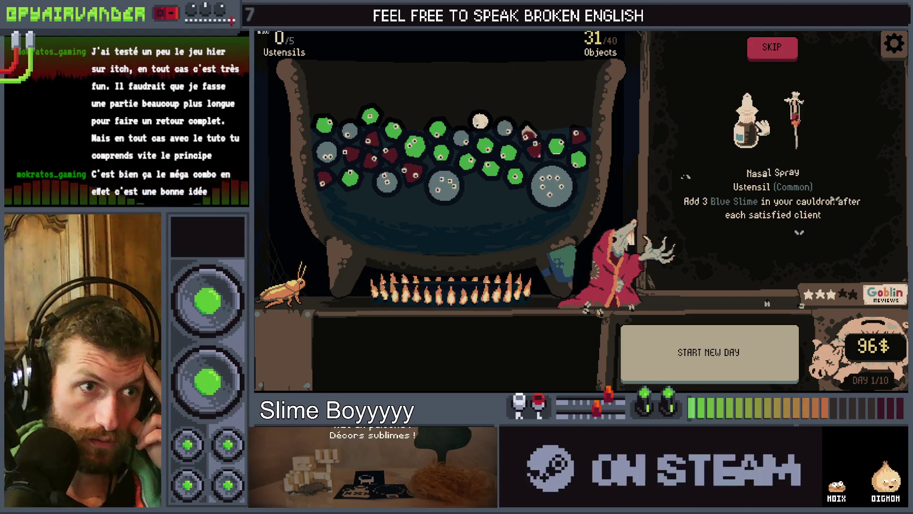
left_click(794, 118)
left_click(508, 157)
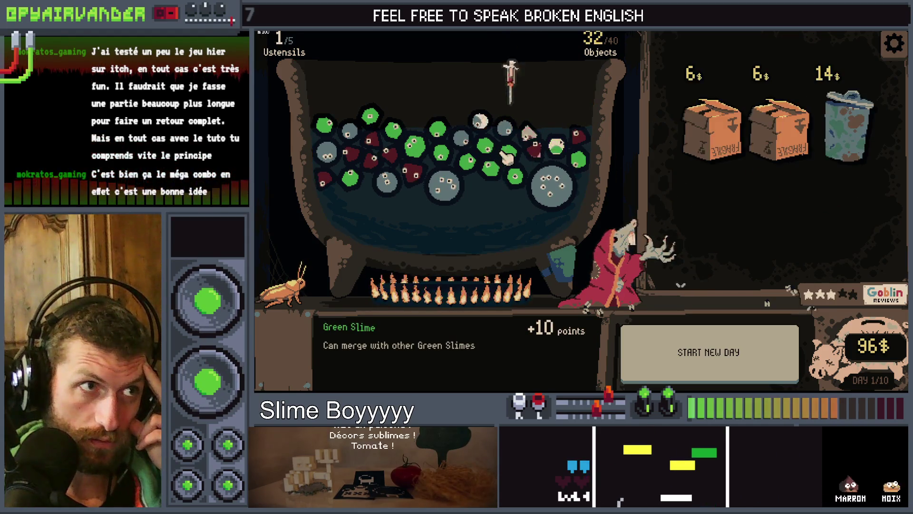
left_click(861, 122)
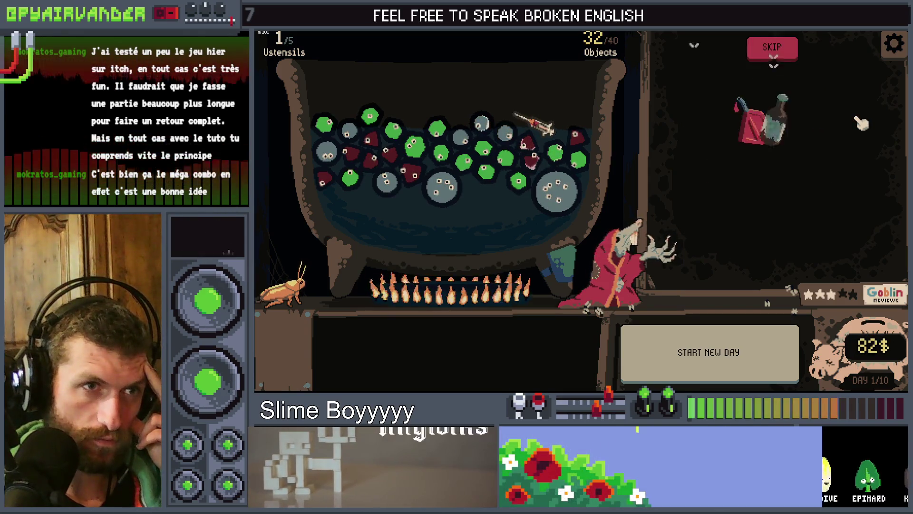
mouse_move(804, 174)
left_mouse_down()
mouse_move(551, 142)
mouse_move(477, 162)
left_mouse_up()
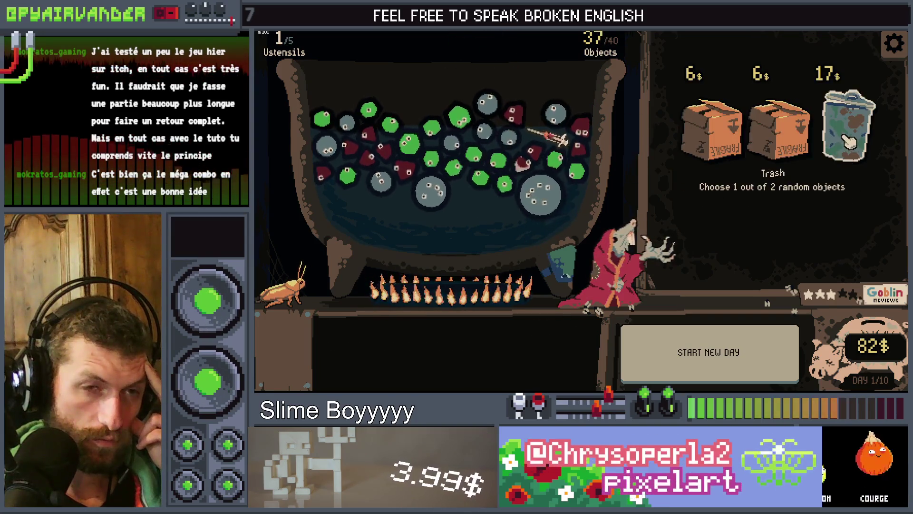
left_click(849, 142)
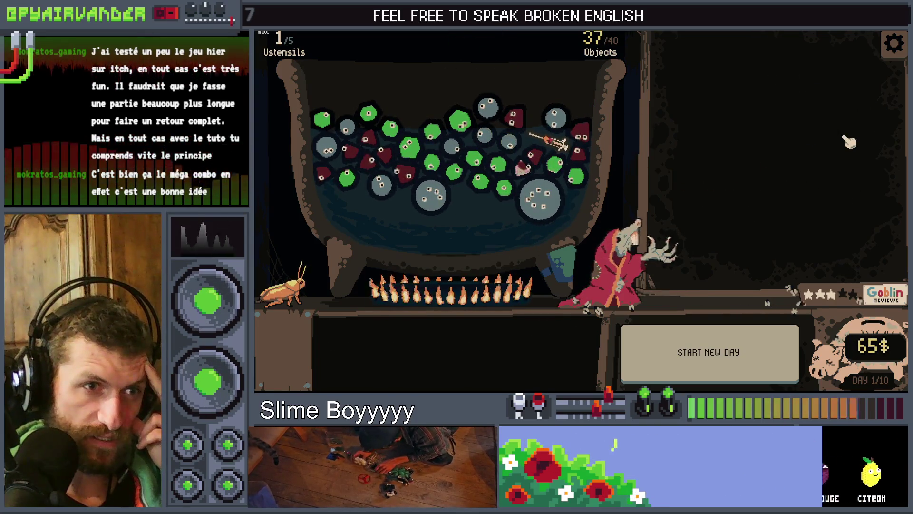
mouse_move(747, 122)
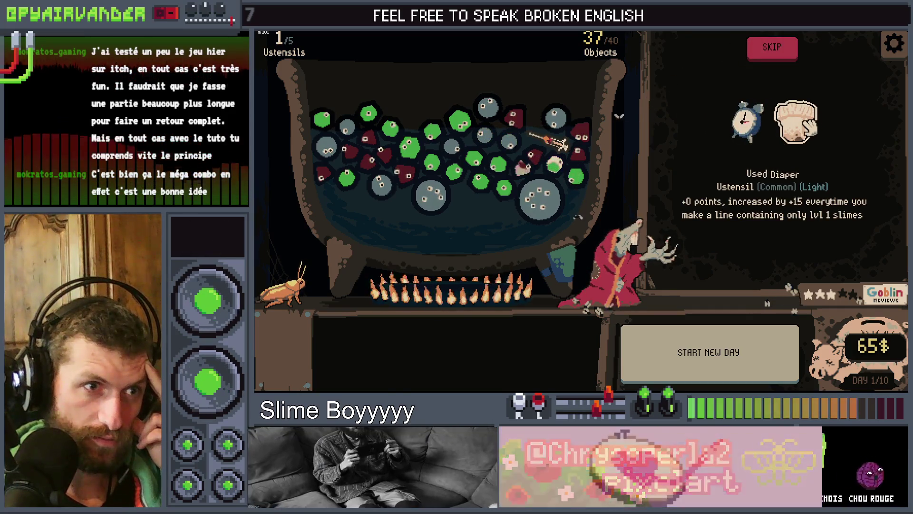
- Buy the 20$, 23$ and 26$ trash draws, taking the Tonic, Cash Sock and knife
left_click_drag(796, 123, 417, 137)
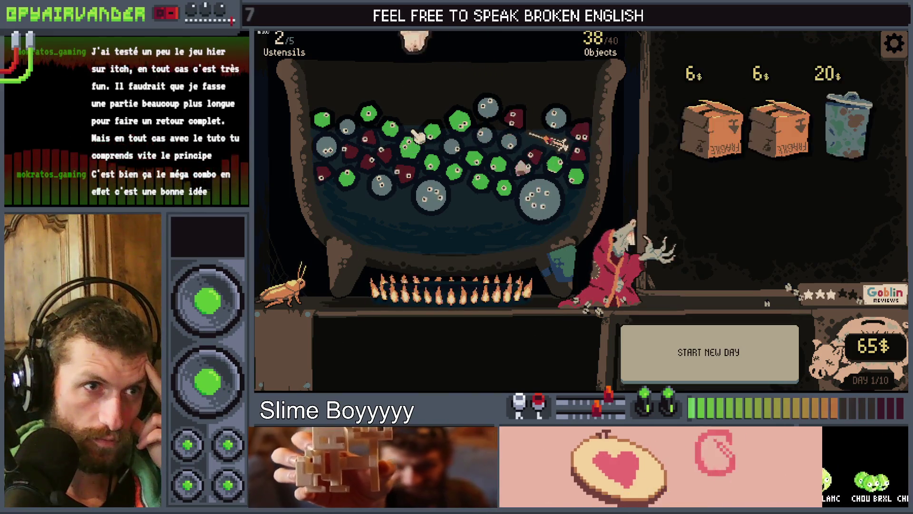
left_click(866, 127)
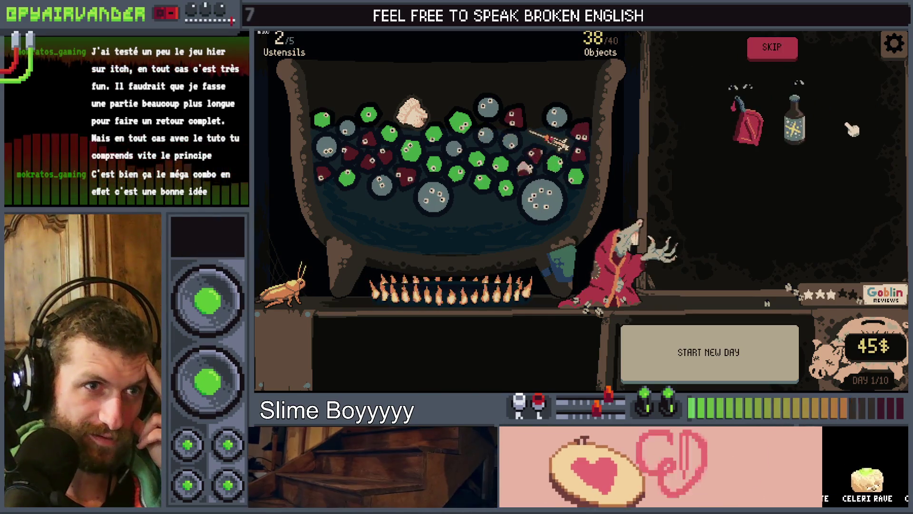
mouse_move(792, 128)
left_click_drag(792, 129, 542, 171)
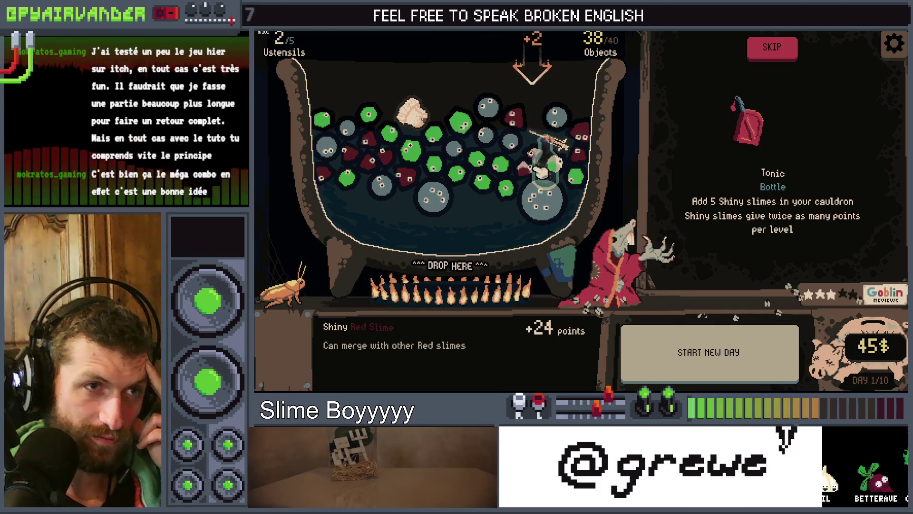
mouse_move(840, 141)
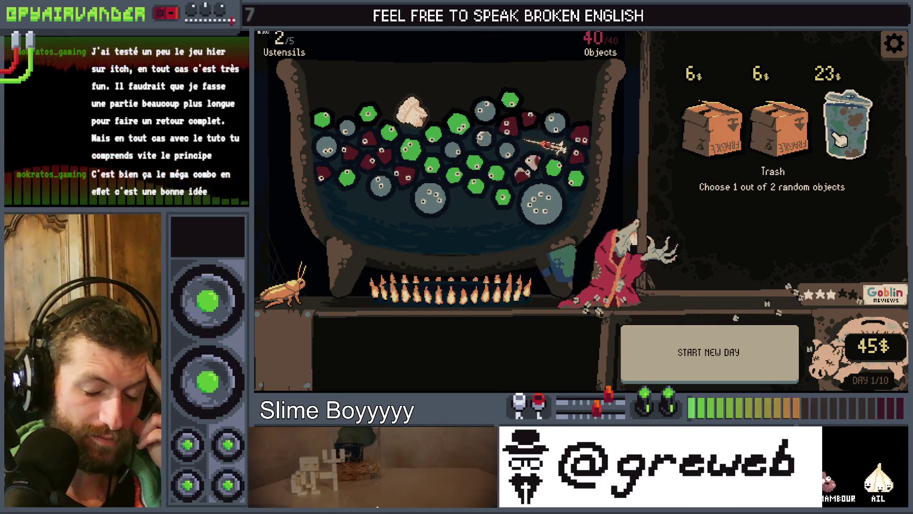
left_click(840, 140)
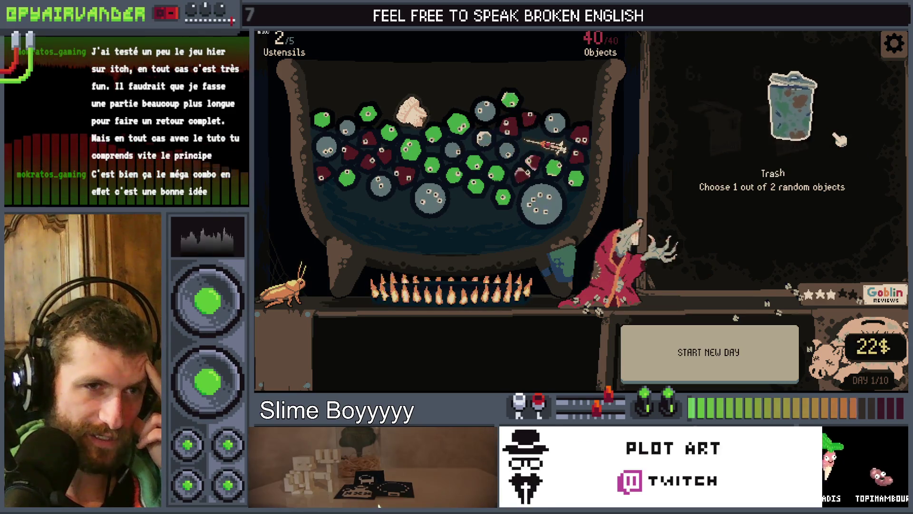
mouse_move(752, 128)
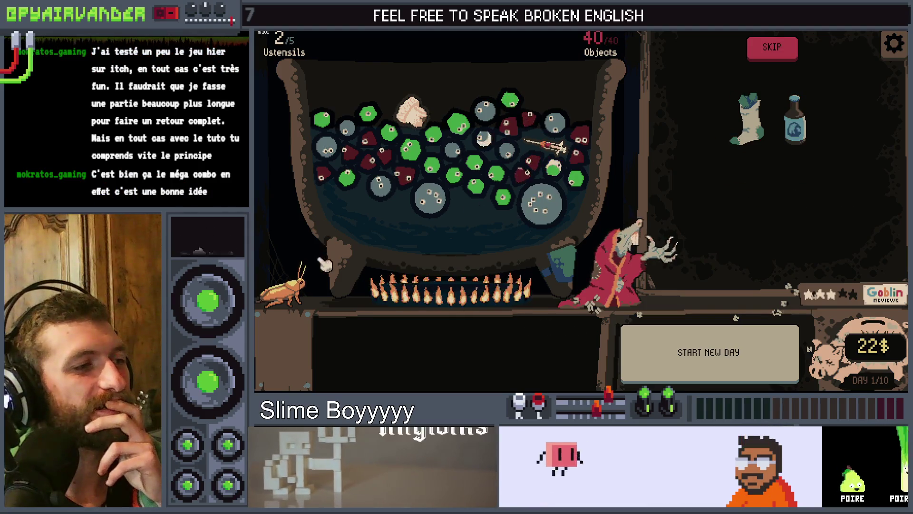
left_click_drag(351, 191, 362, 187)
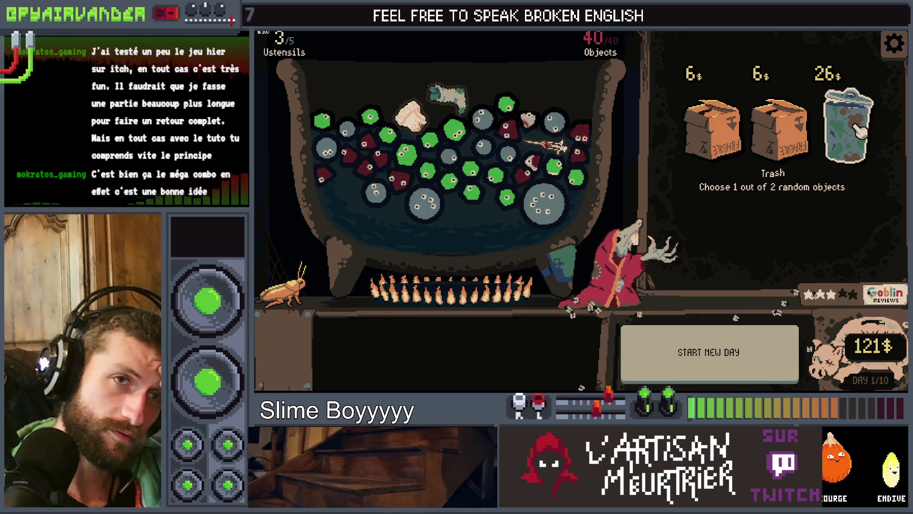
left_click(859, 130)
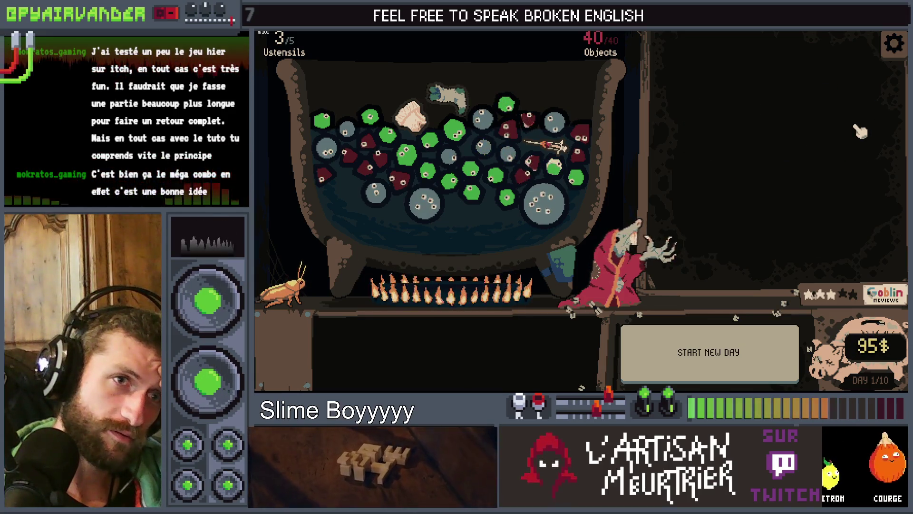
left_click(793, 122)
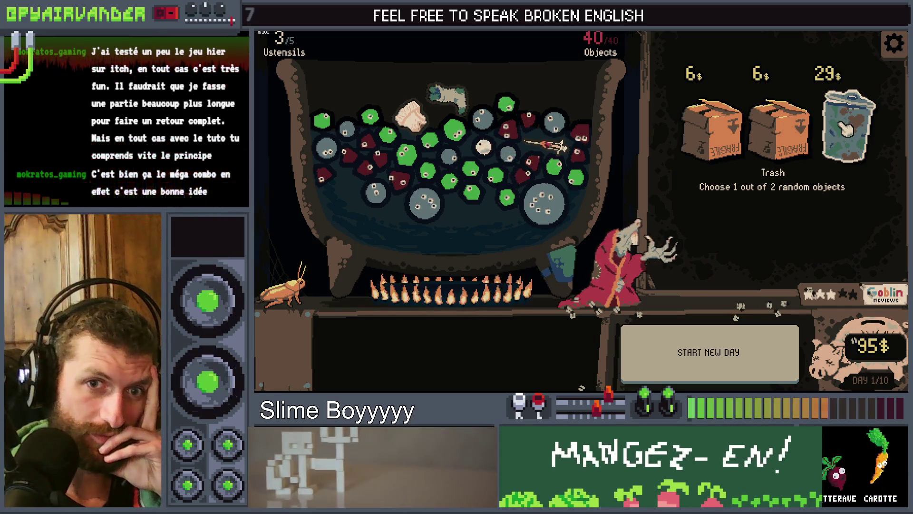
- Buy the 29$ trash, 6$ cardboard box and 32$ trash, skipping every offered pick
left_click(843, 125)
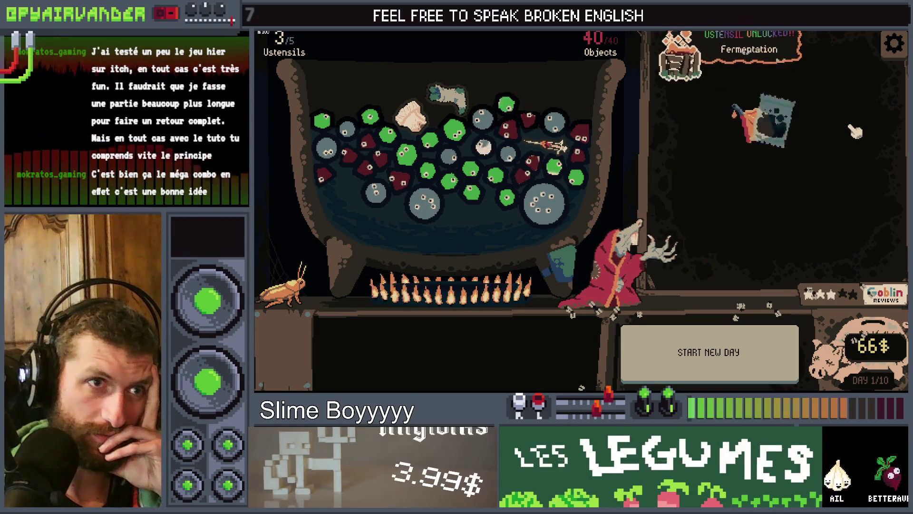
mouse_move(799, 123)
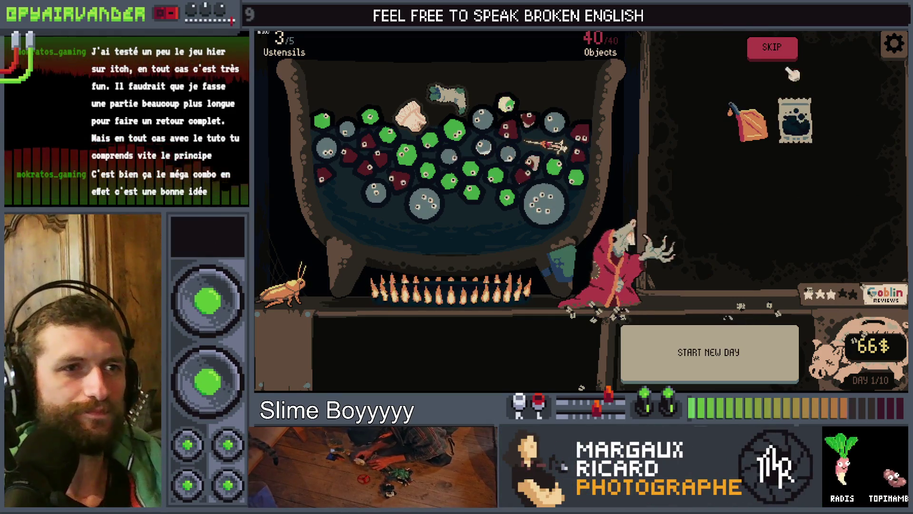
left_click(787, 54)
left_click(784, 70)
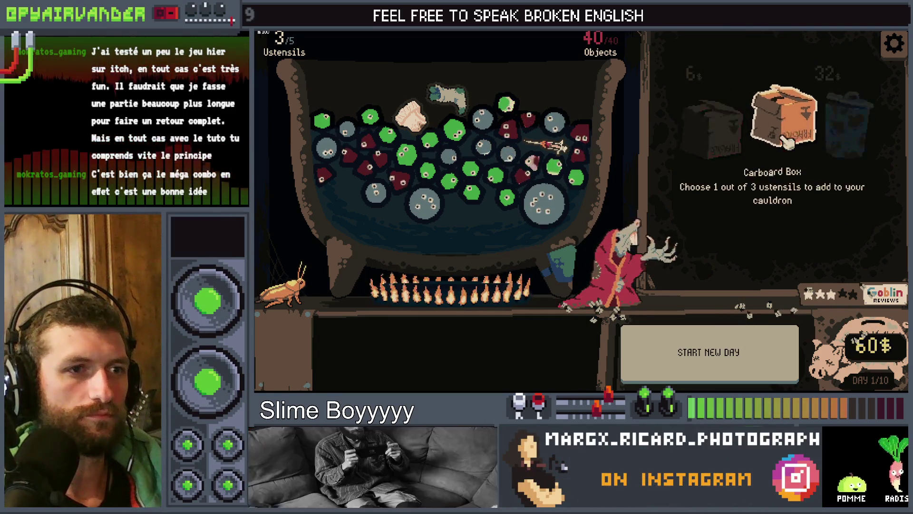
left_click(775, 56)
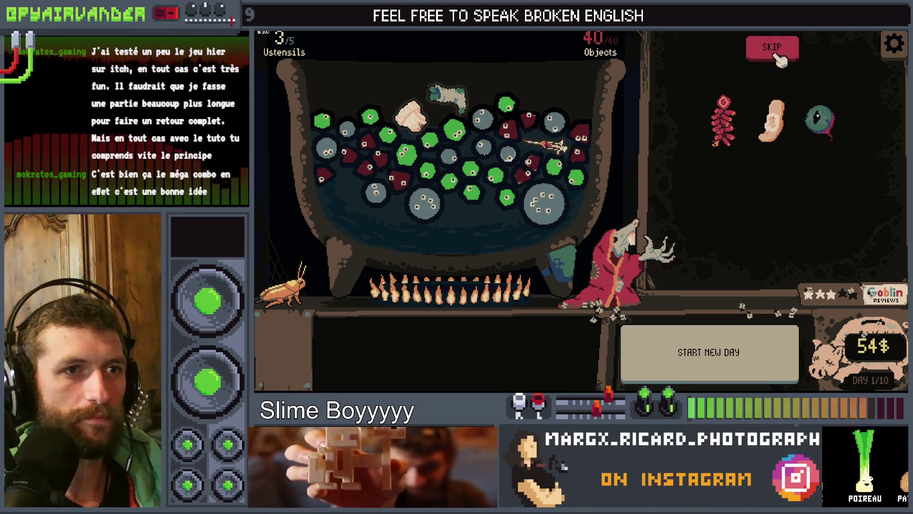
left_click(779, 56)
left_click(783, 69)
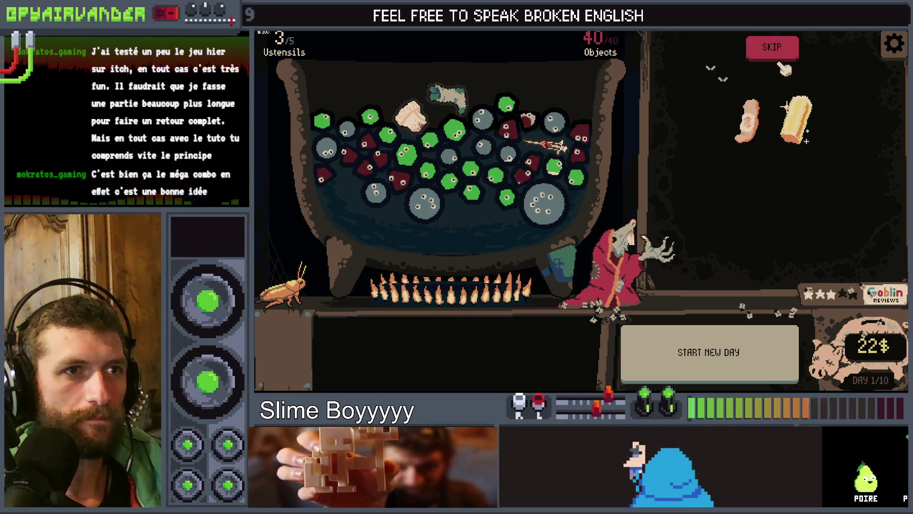
left_click(779, 56)
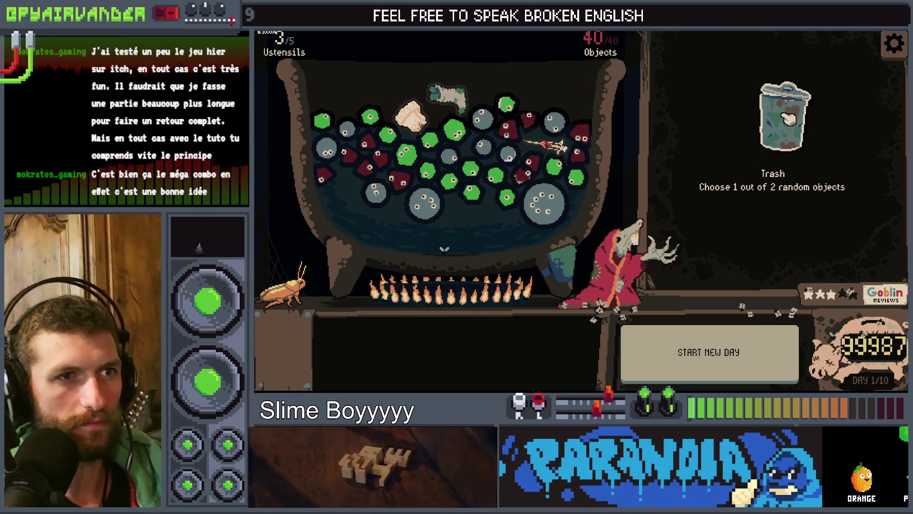
- Buy the trash bin over and over at rising prices, skipping each two-object choice
left_click(770, 61)
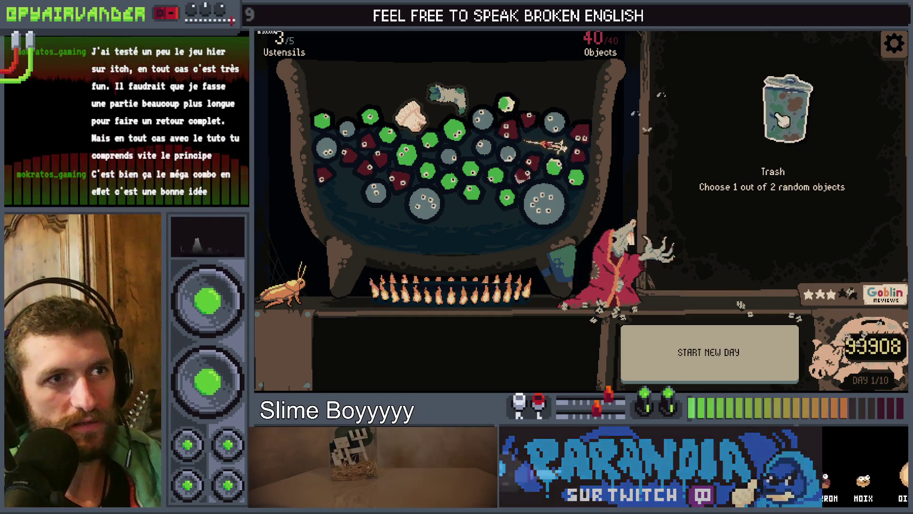
left_click(785, 95)
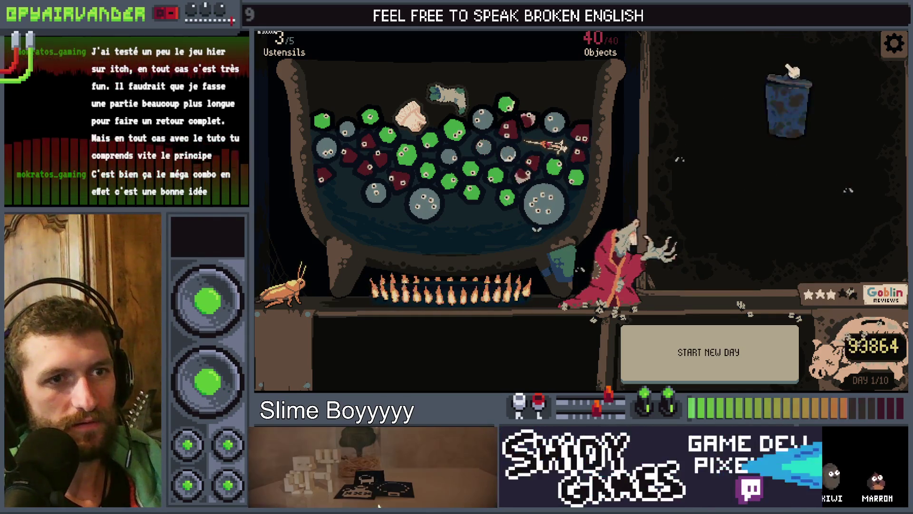
left_click(785, 109)
left_click(773, 47)
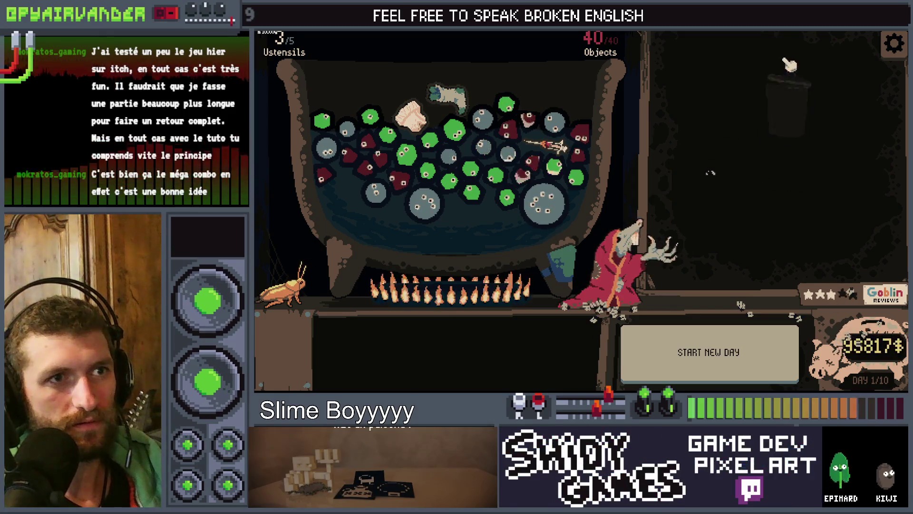
left_click(771, 46)
left_click(783, 95)
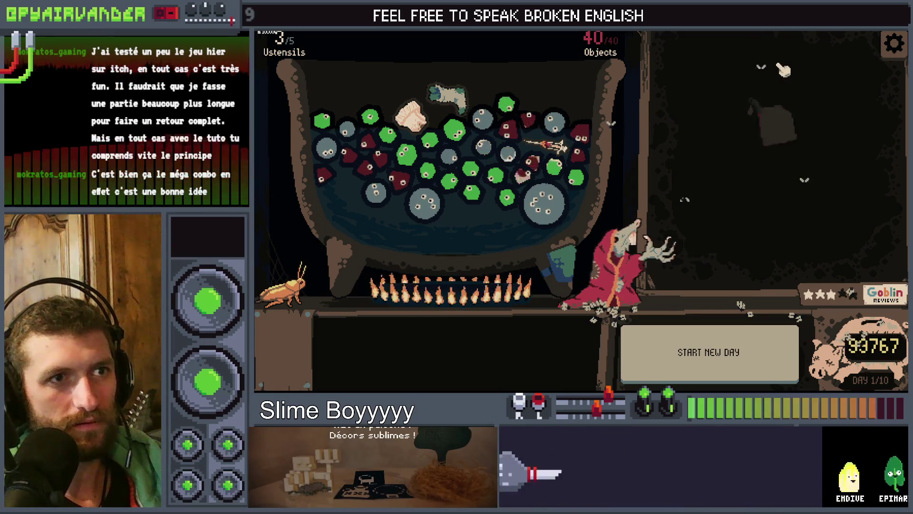
left_click(793, 143)
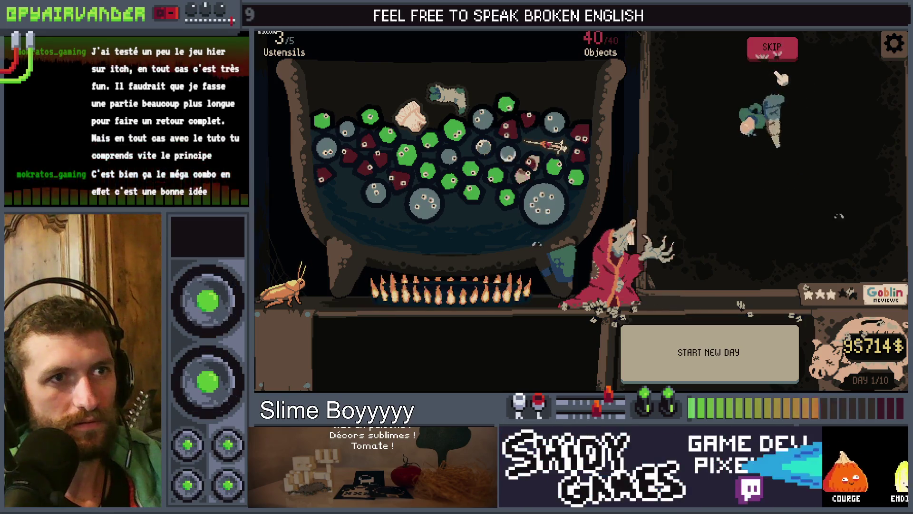
left_click(782, 114)
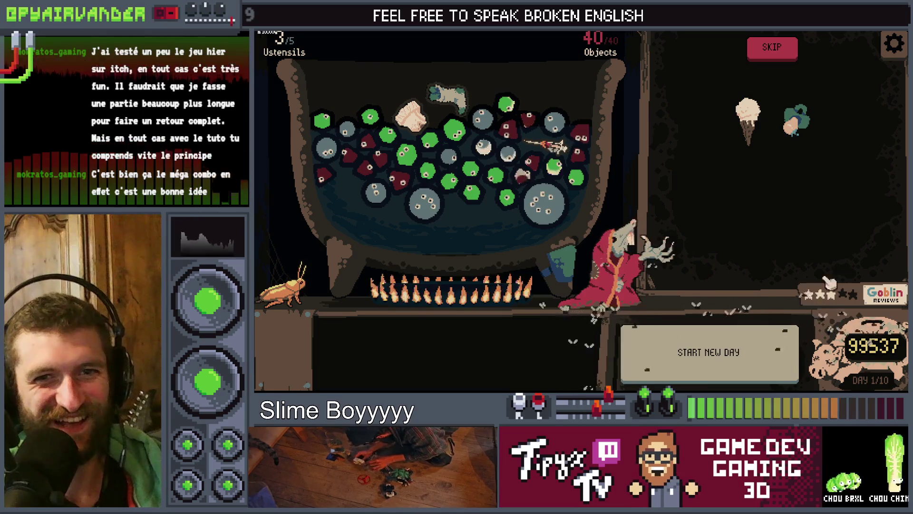
left_click(782, 47)
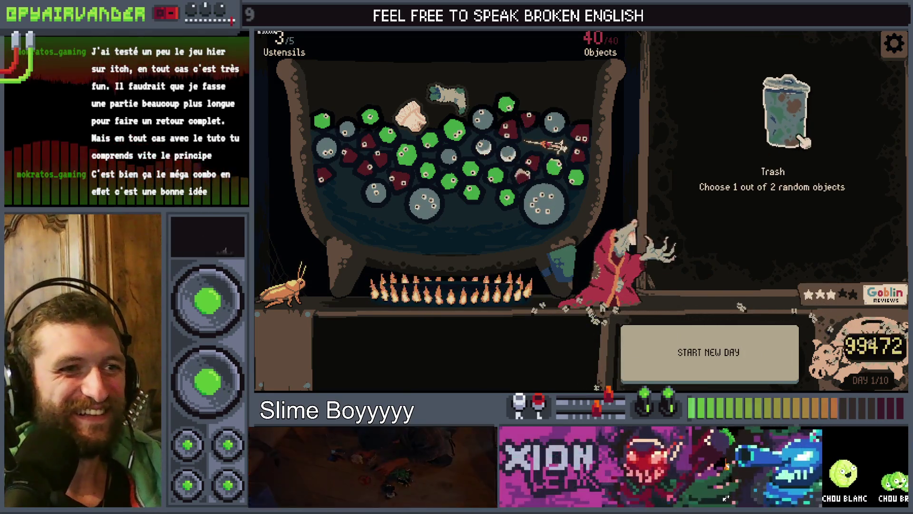
left_click(780, 48)
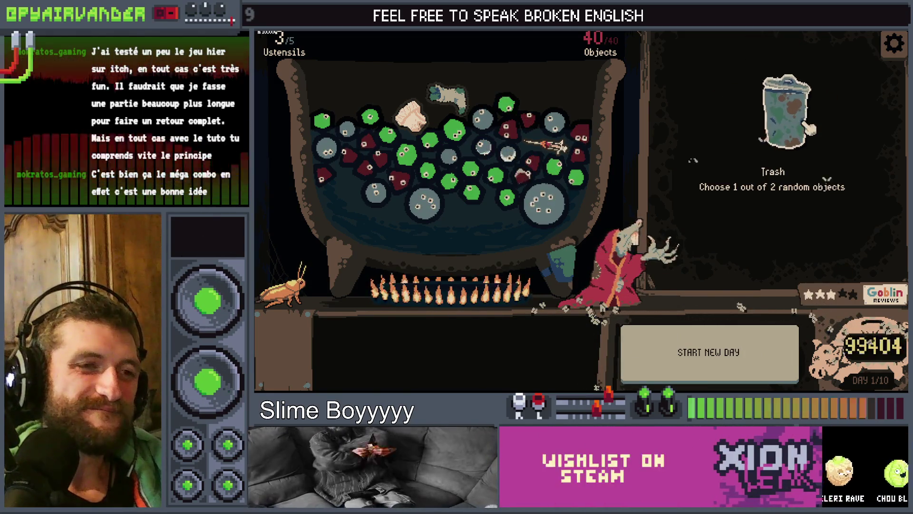
left_click(772, 47)
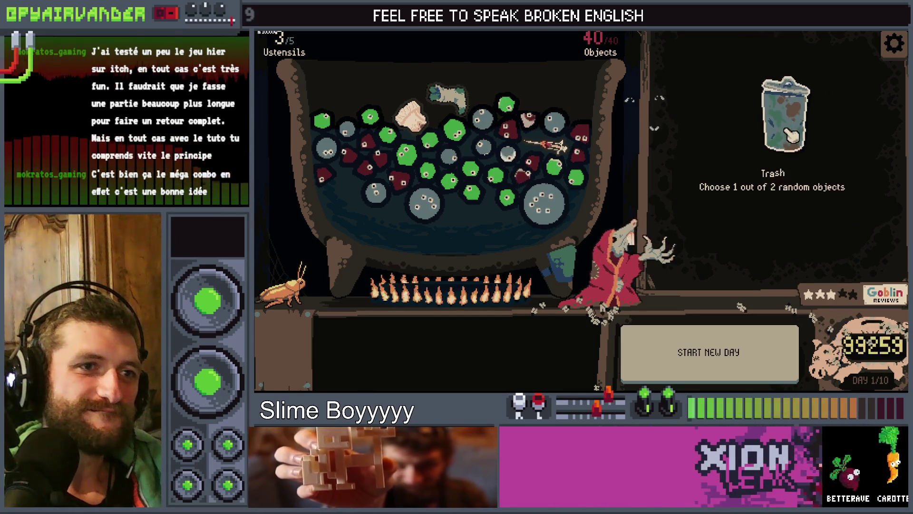
left_click(785, 52)
left_click(792, 127)
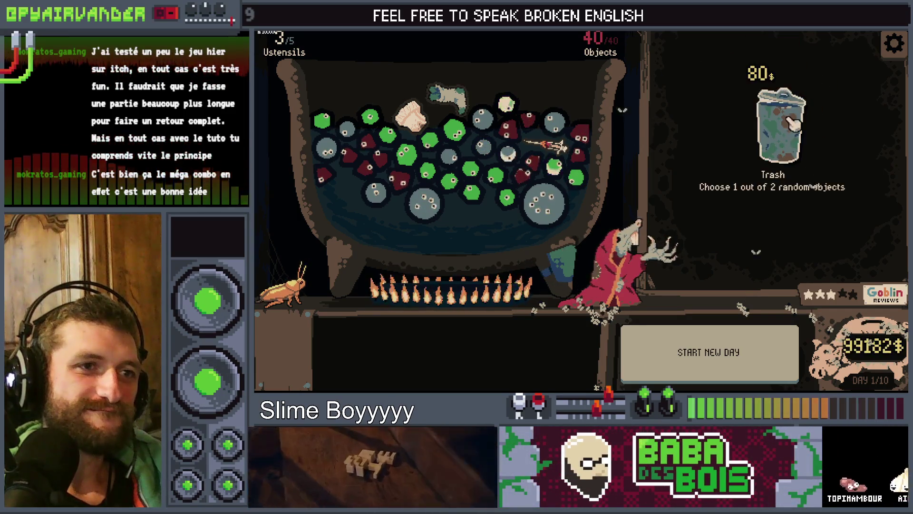
left_click(784, 51)
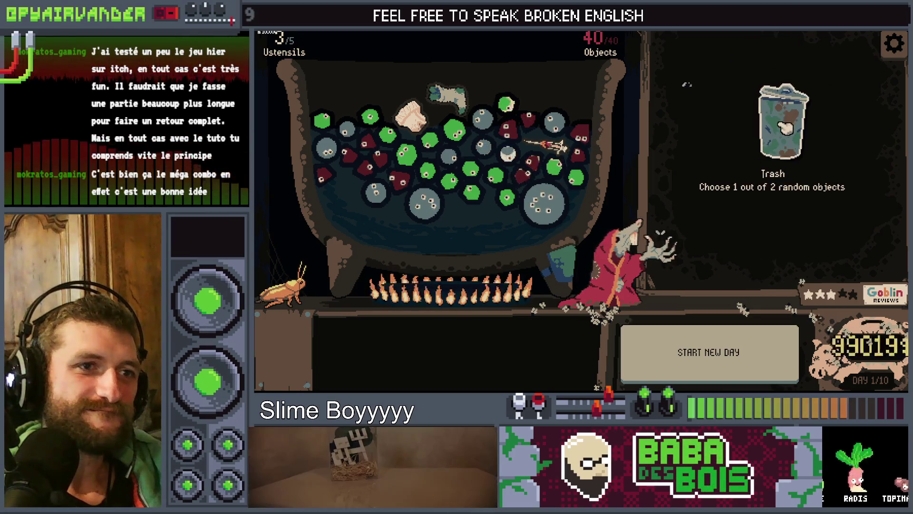
left_click(802, 114)
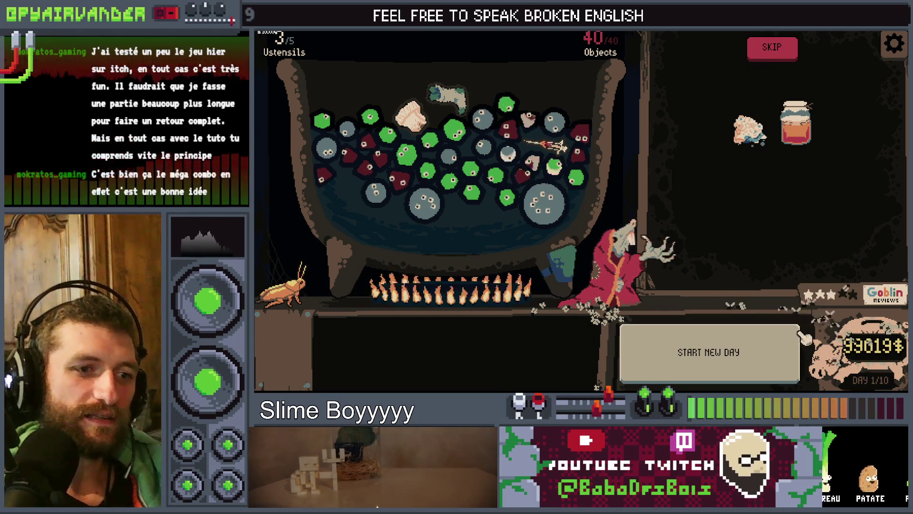
- Buy Trash repeatedly at 107$–116$, skipping every object offer it makes
left_click(785, 49)
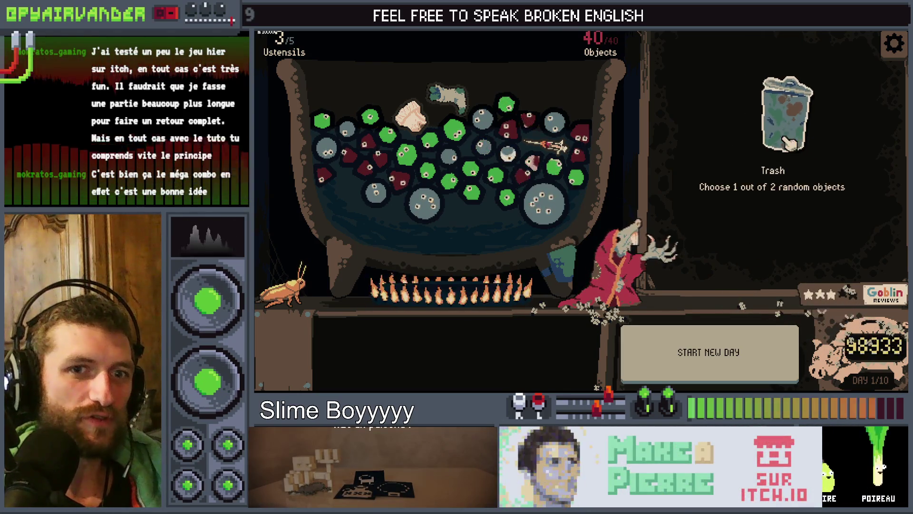
left_click(799, 116)
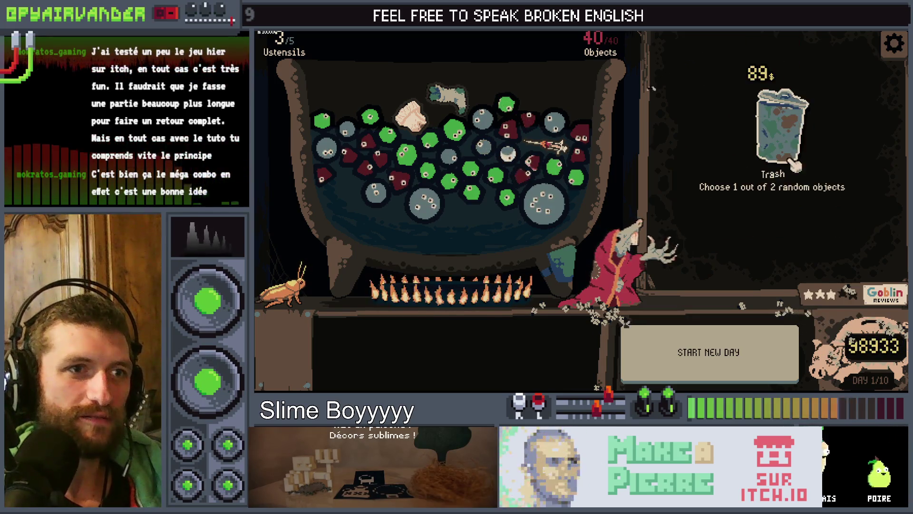
left_click(795, 141)
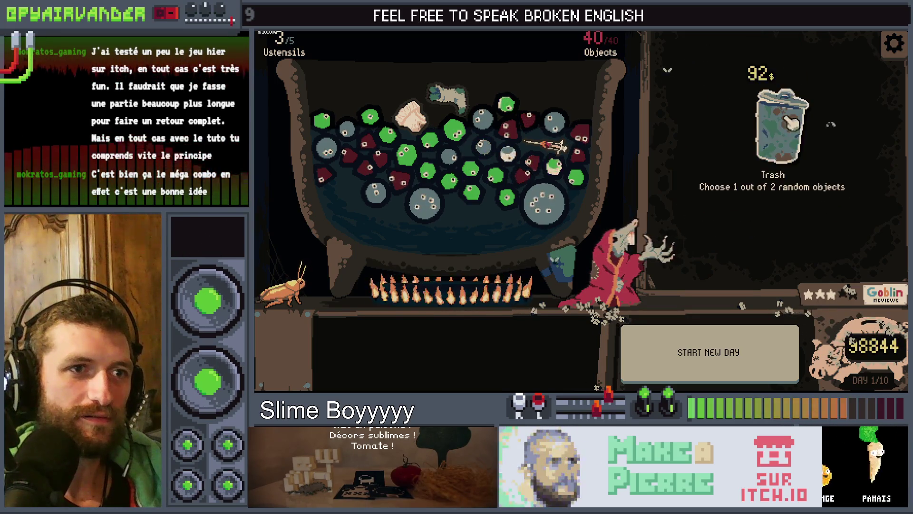
left_click(785, 114)
left_click(793, 110)
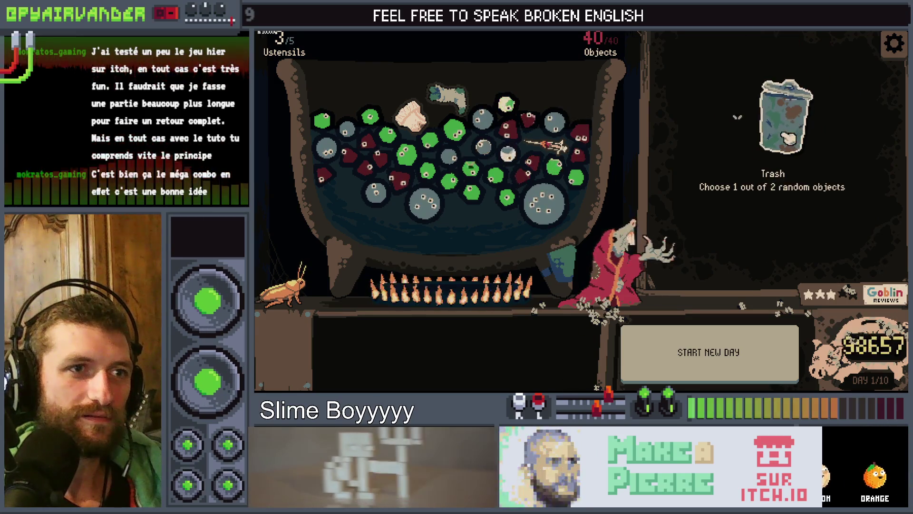
left_click(793, 56)
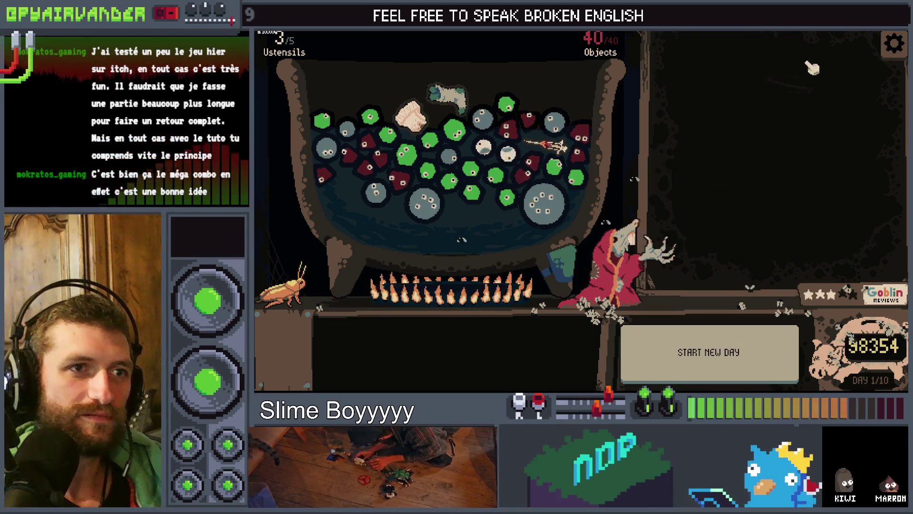
left_click(784, 138)
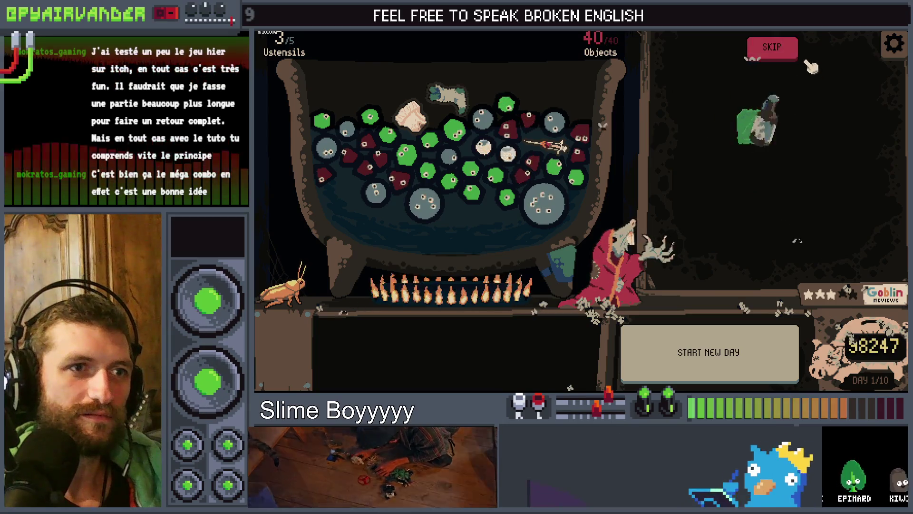
left_click(790, 53)
left_click(774, 120)
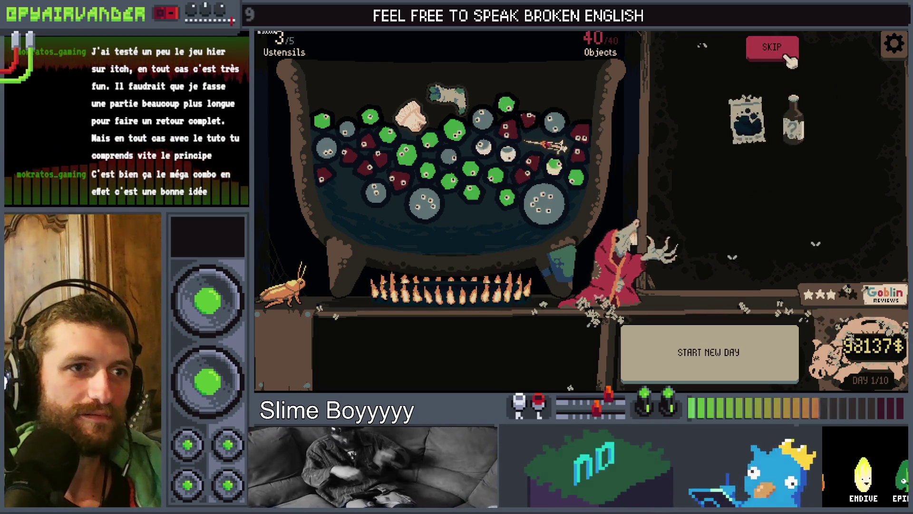
left_click(789, 57)
left_click(777, 119)
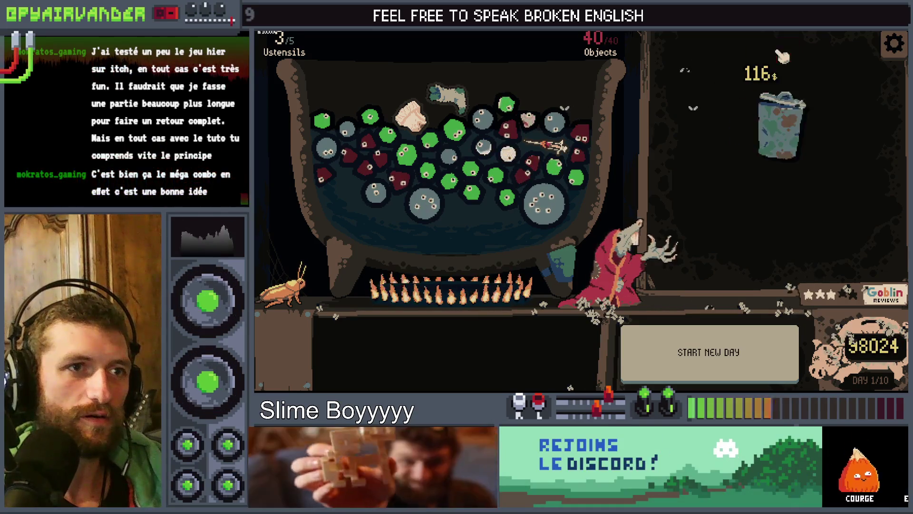
left_click(781, 126)
left_click(771, 46)
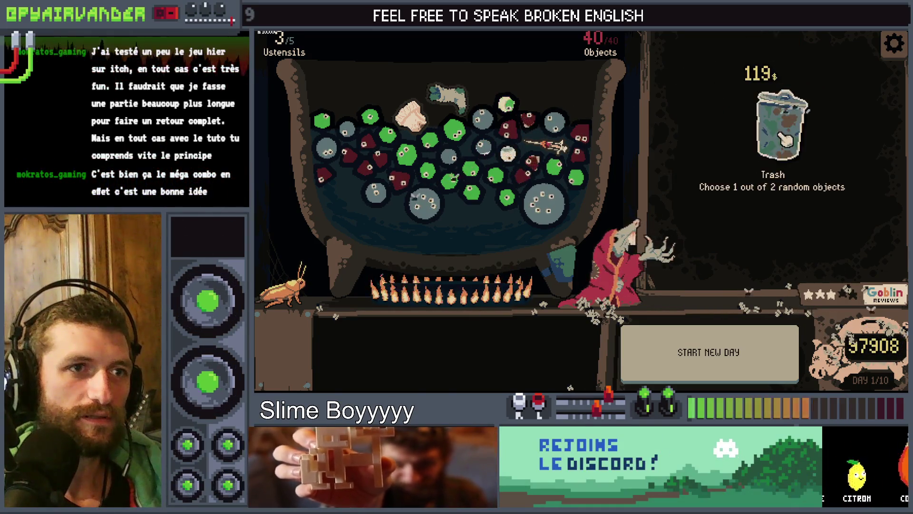
- Keep buying Trash from 119$ up to 143$, skipping the bottle, cherries and card offers
left_click(781, 137)
left_click(790, 57)
left_click(800, 85)
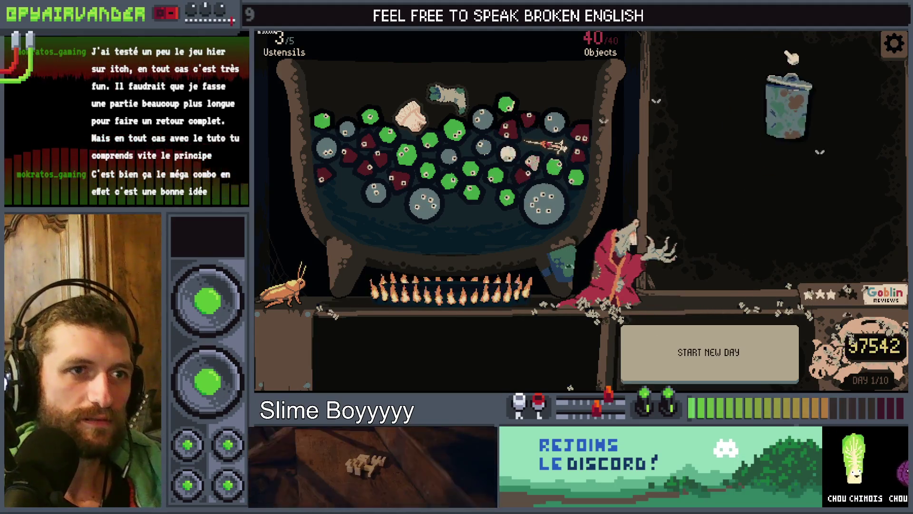
left_click(782, 110)
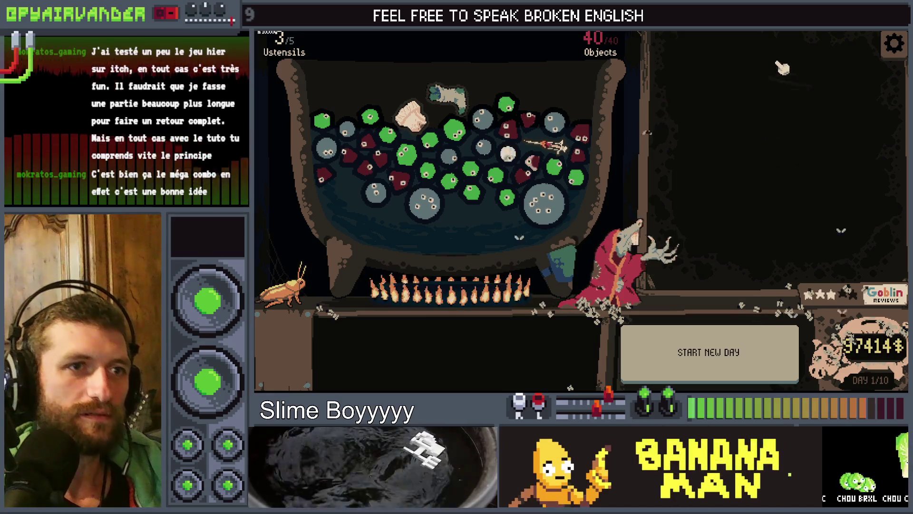
left_click(773, 52)
left_click(776, 67)
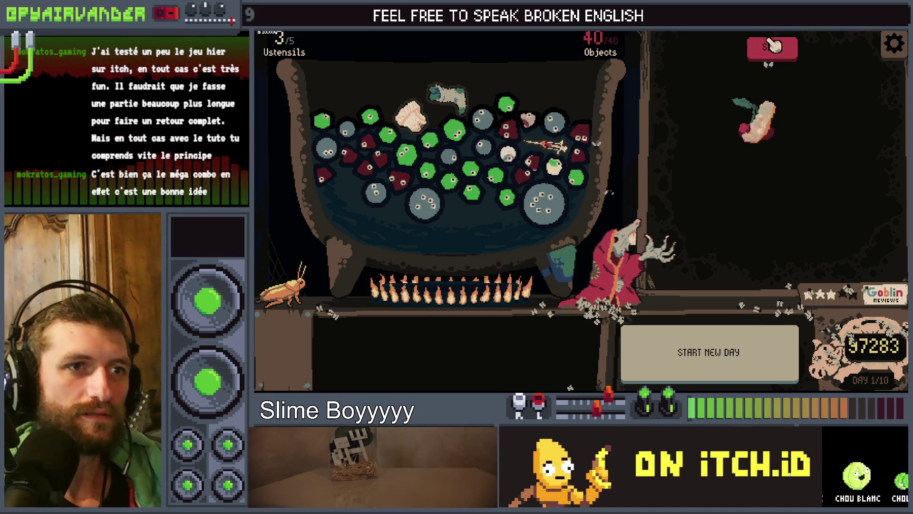
left_click(773, 51)
left_click(777, 71)
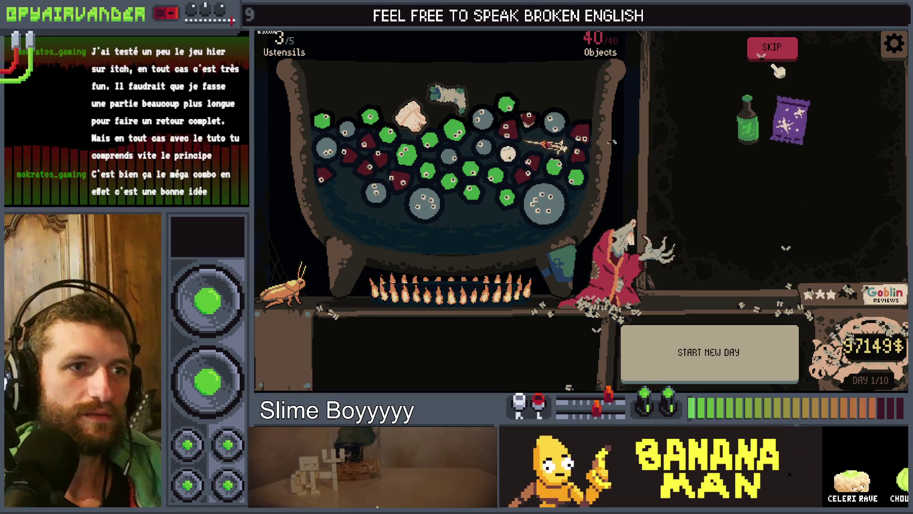
left_click(772, 51)
left_click(773, 51)
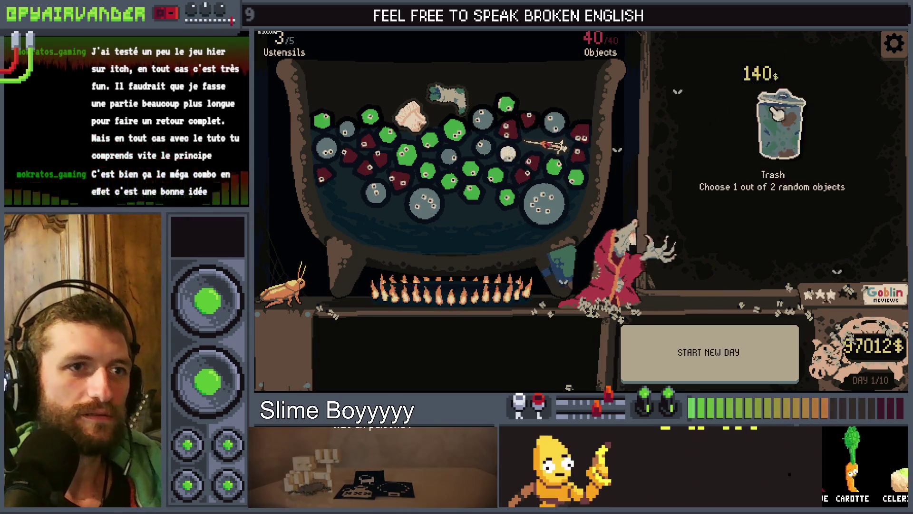
left_click(777, 72)
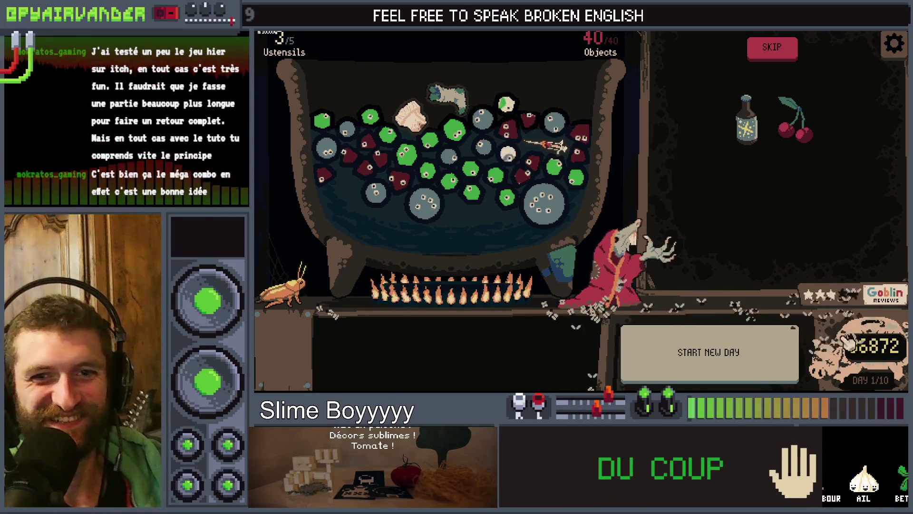
left_click(771, 47)
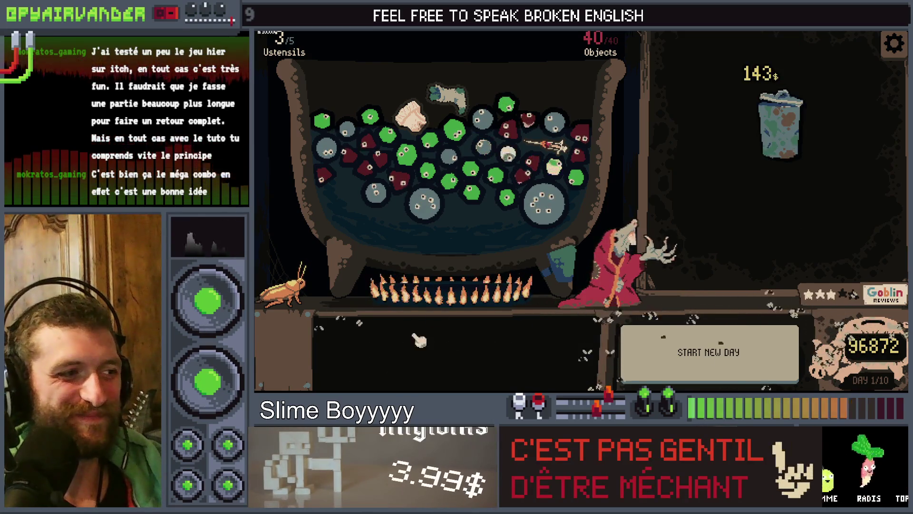
left_click(775, 136)
- Buy and open Trash from 146$ to 176$, skipping each two-object offer
left_click(775, 136)
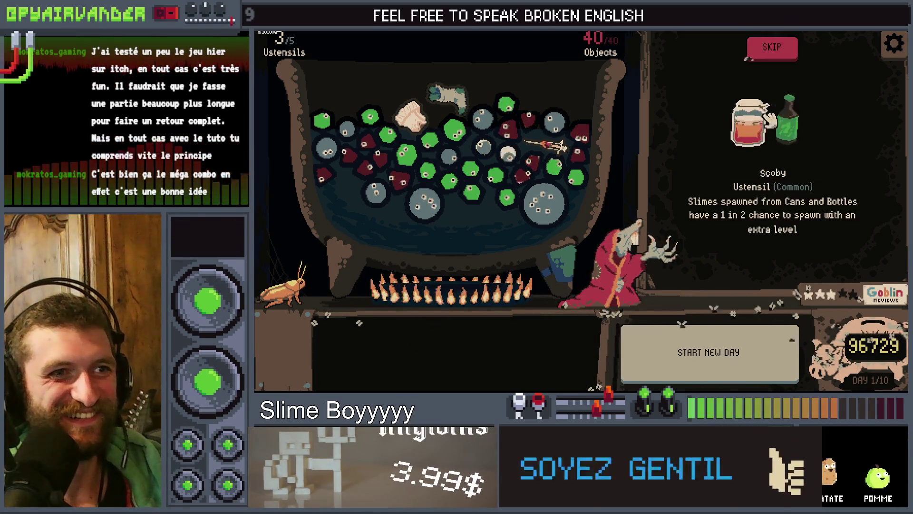
left_click(771, 47)
left_click(801, 133)
left_click(801, 133)
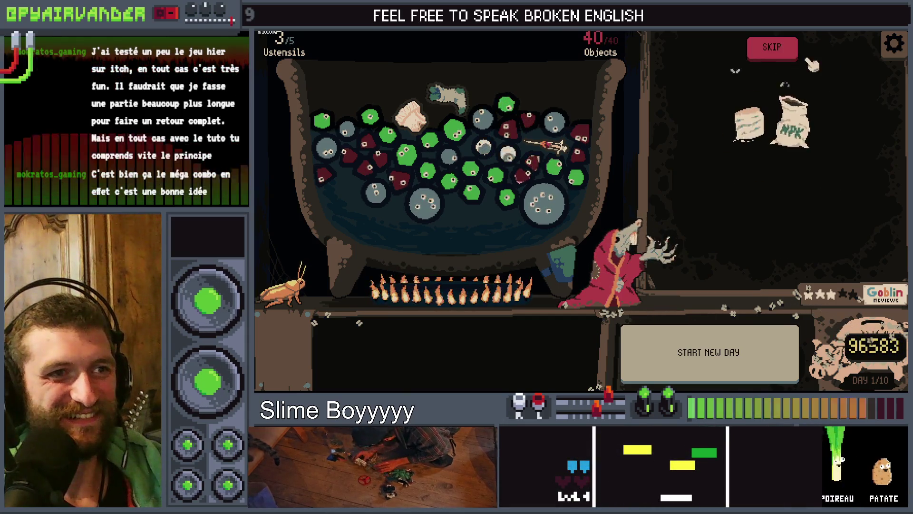
left_click(773, 48)
left_click(793, 140)
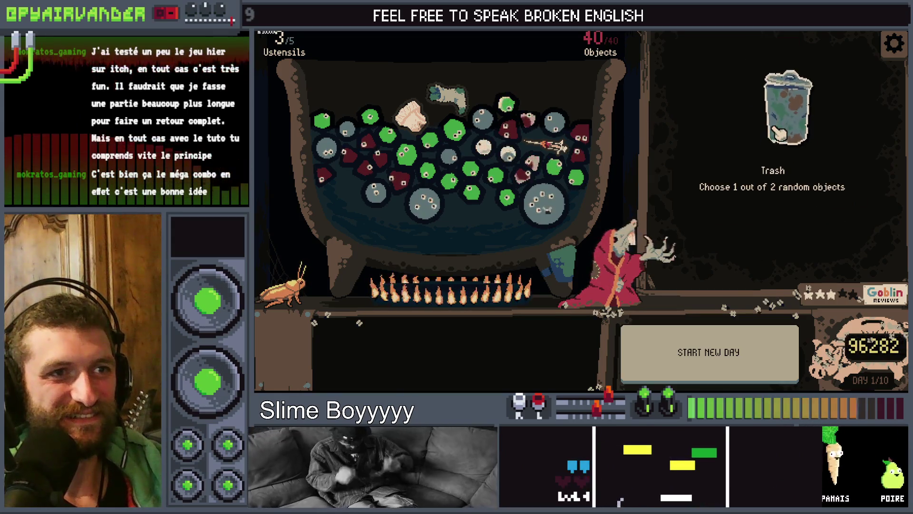
left_click(760, 47)
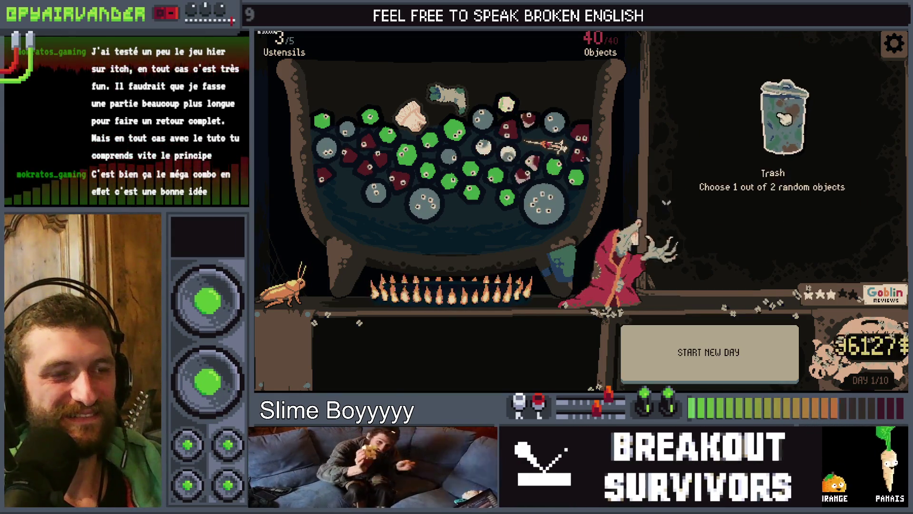
left_click(780, 50)
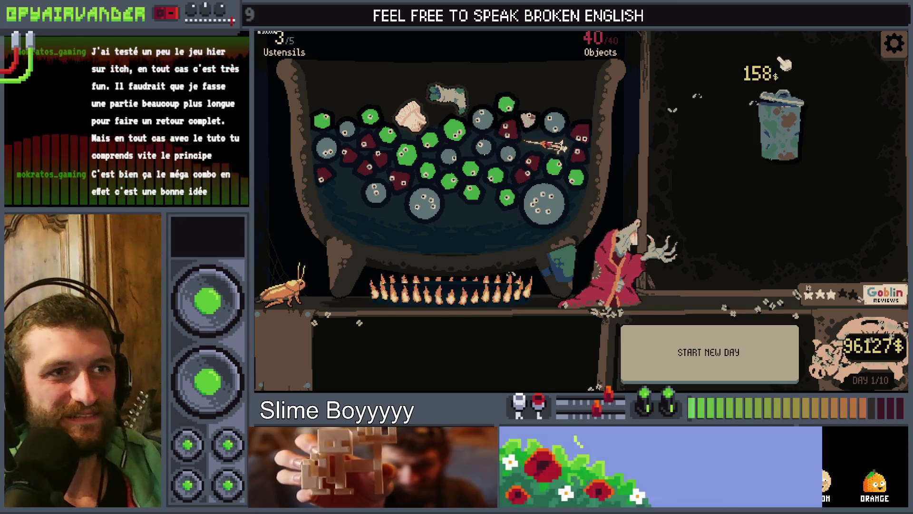
left_click(785, 127)
left_click(770, 47)
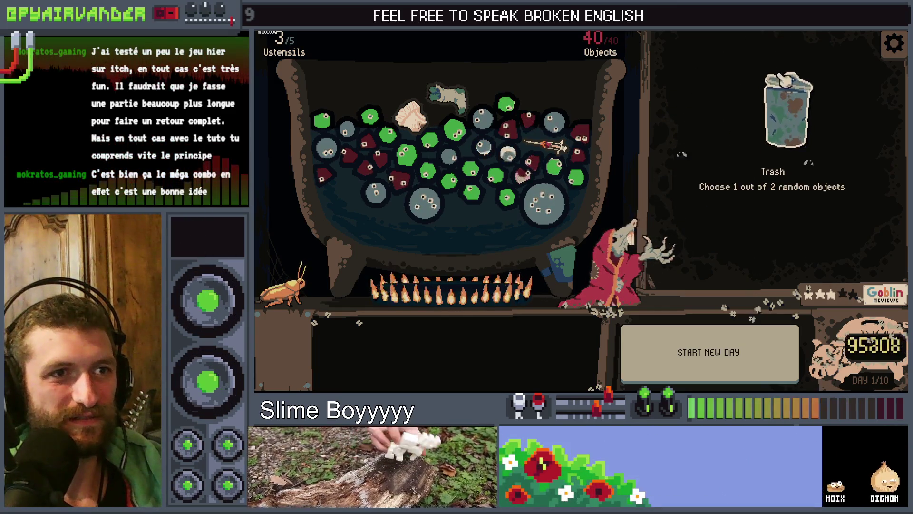
left_click(785, 95)
left_click(770, 46)
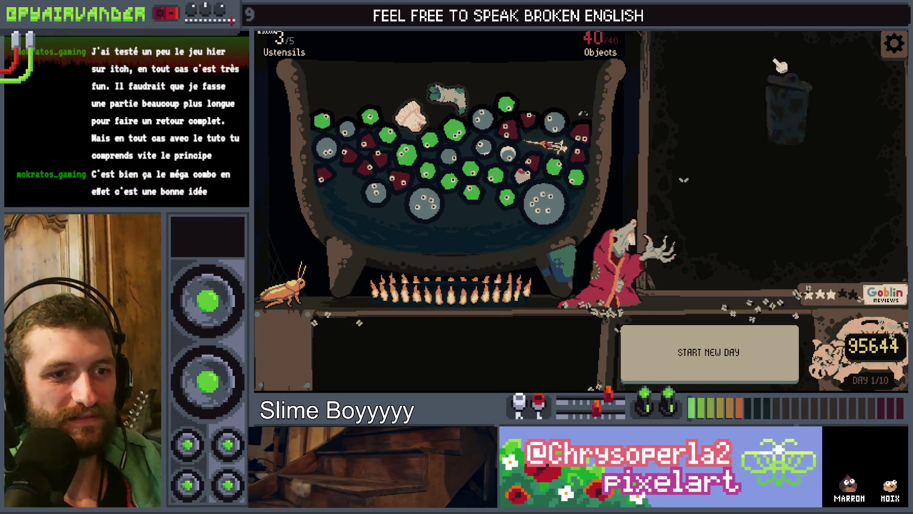
left_click(784, 90)
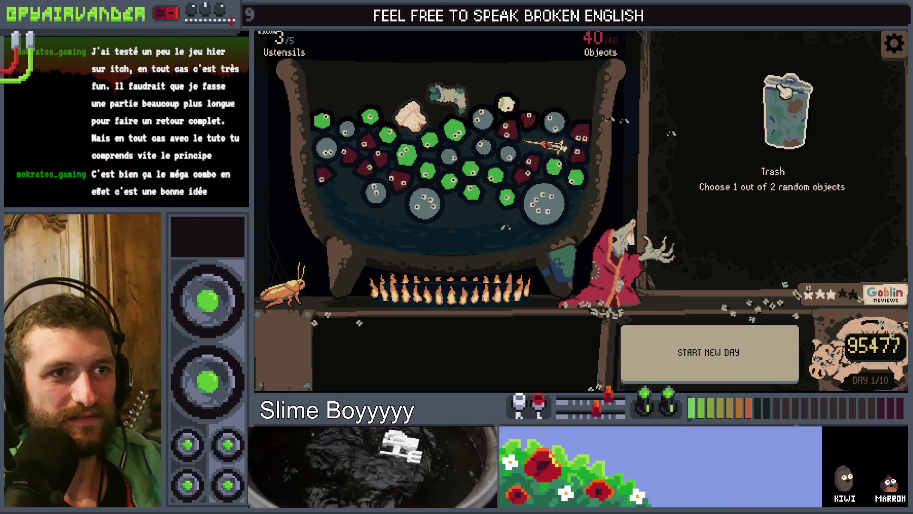
left_click(780, 52)
left_click(783, 109)
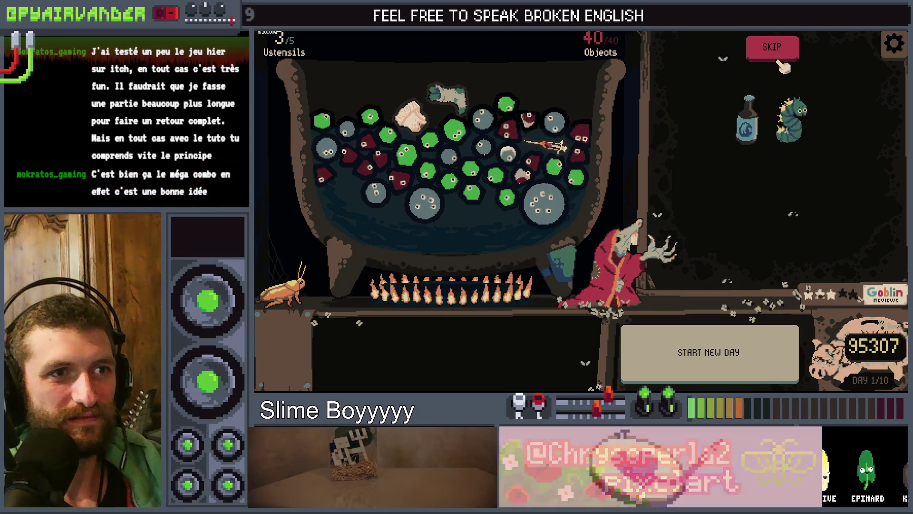
left_click(773, 47)
left_click(782, 93)
left_click(783, 110)
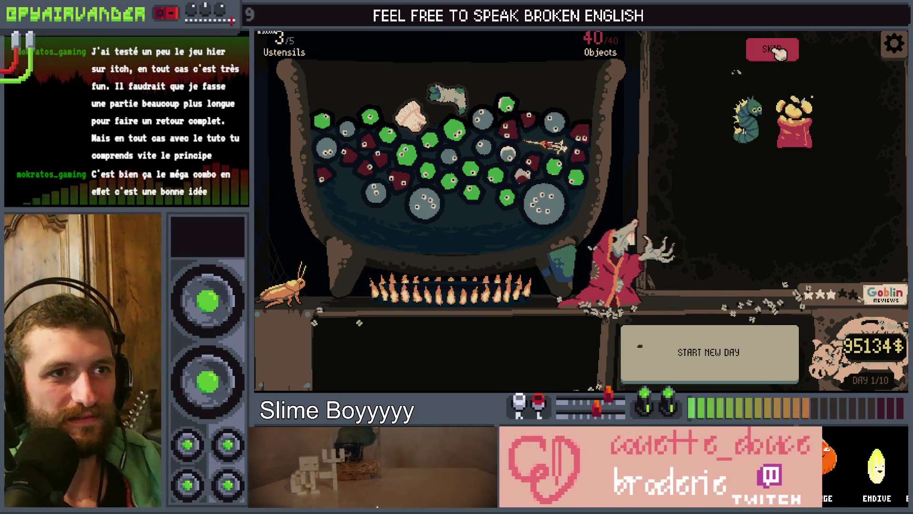
left_click(770, 48)
- Continue buying and opening Trash at 179$, 182$ and beyond, passing on the cards and bottles
left_click(779, 138)
left_click(782, 82)
left_click(772, 48)
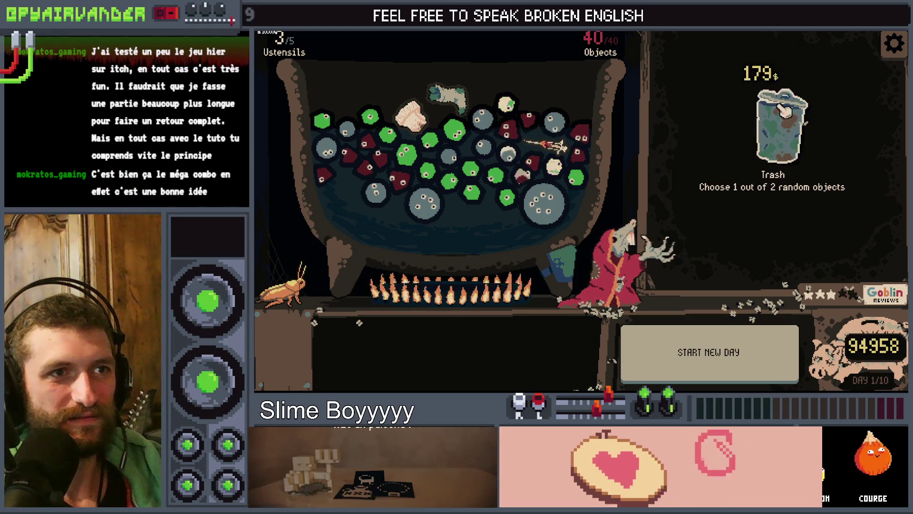
left_click(780, 118)
left_click(782, 90)
left_click(776, 49)
left_click(780, 119)
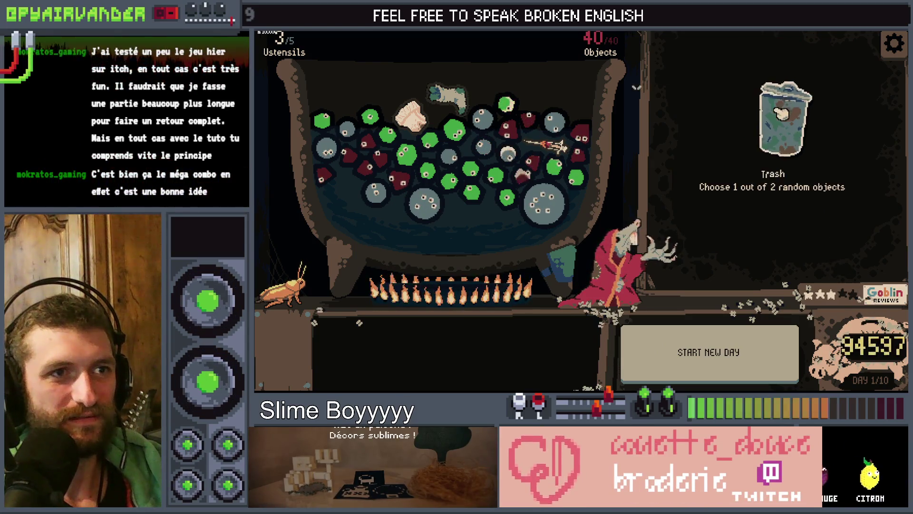
left_click(782, 90)
left_click(775, 48)
left_click(780, 119)
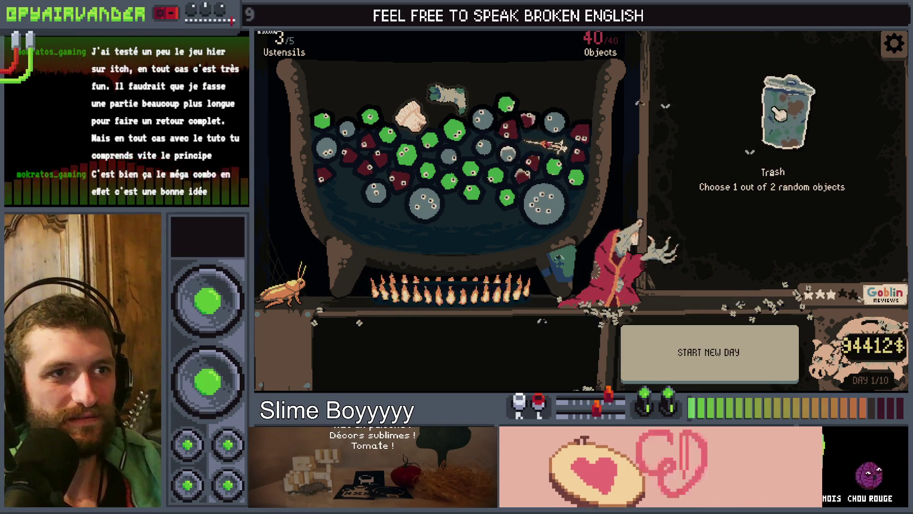
left_click(785, 123)
left_click(776, 48)
left_click(790, 138)
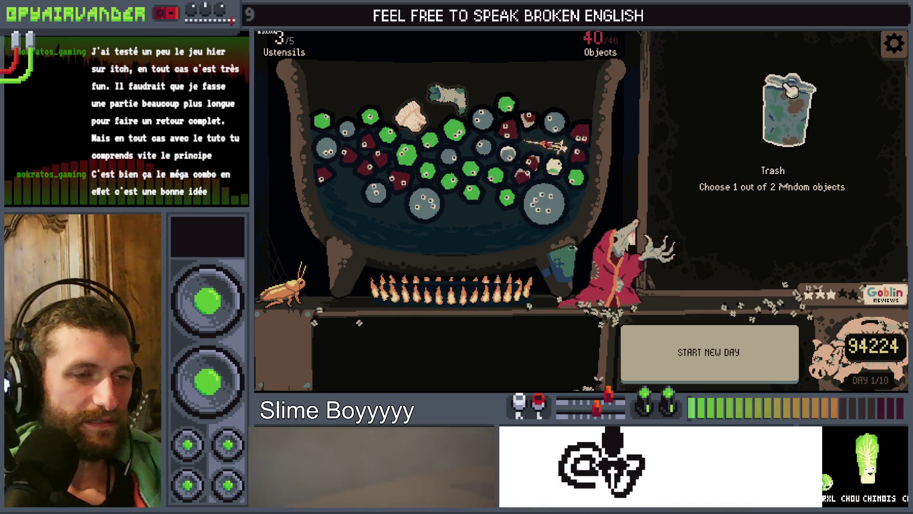
left_click(782, 95)
left_click(780, 52)
left_click(786, 46)
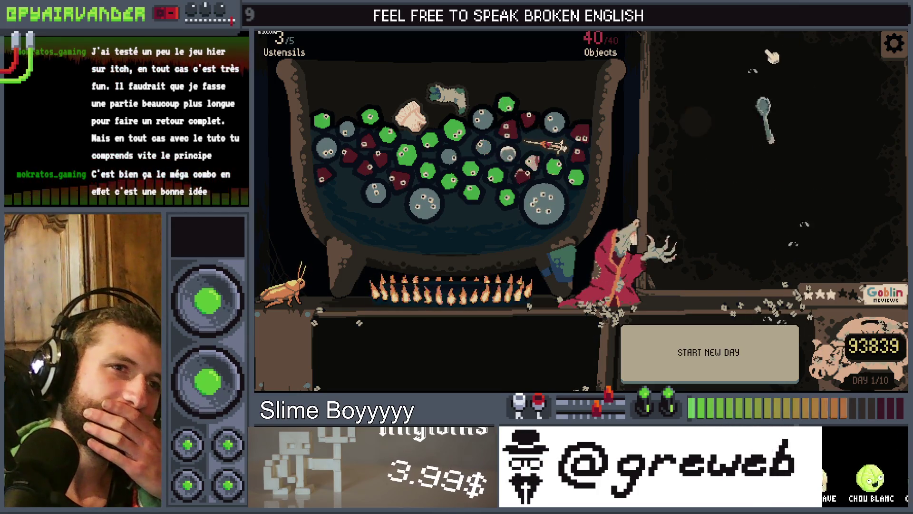
left_click(781, 62)
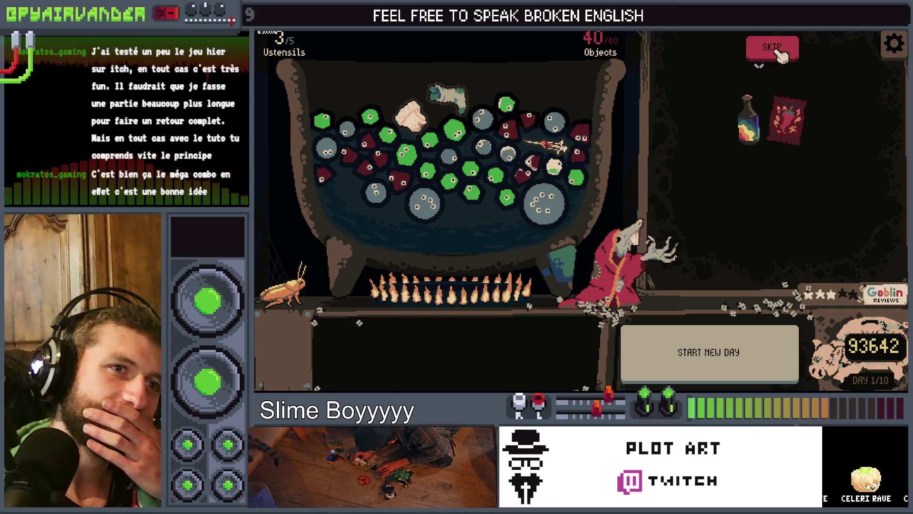
left_click(780, 55)
left_click(779, 57)
left_click(778, 57)
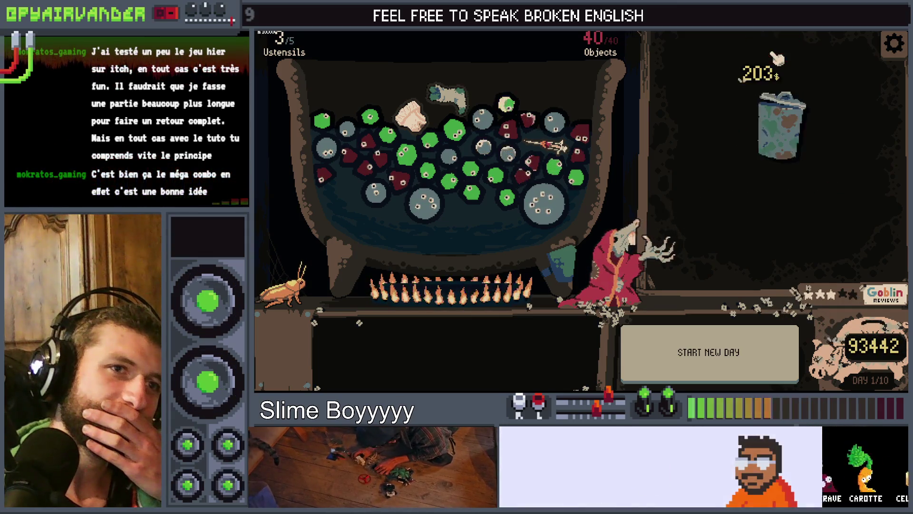
- Buy Trash from 203$ to 230$, skipping the vial, packet, clock and eyeball offers
left_click(782, 112)
left_click(775, 46)
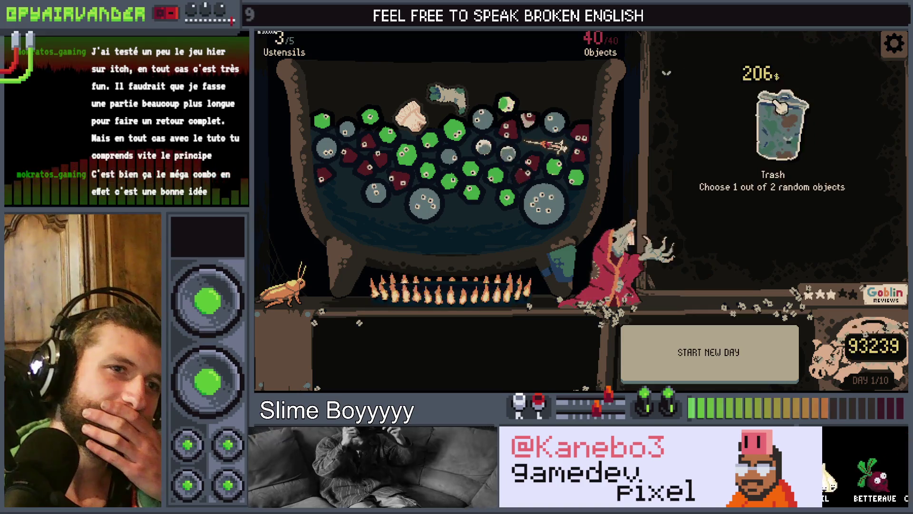
left_click(781, 107)
left_click(783, 90)
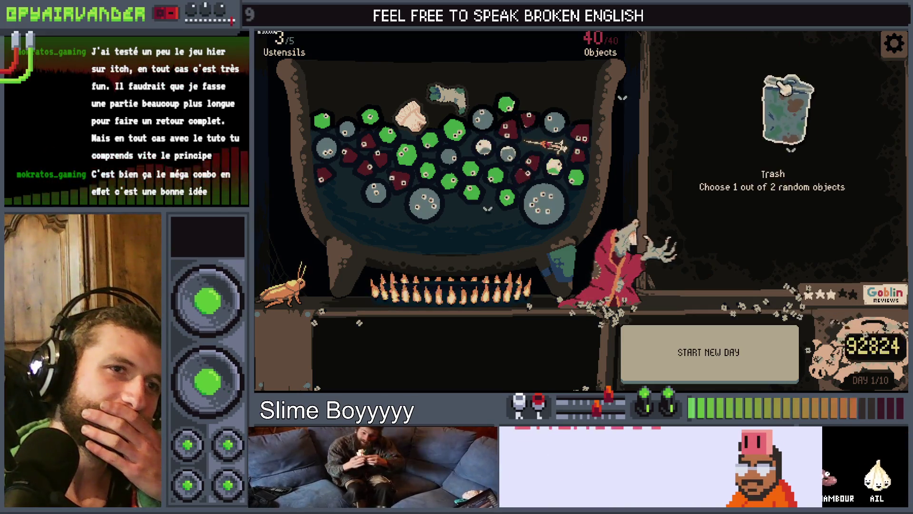
left_click(782, 112)
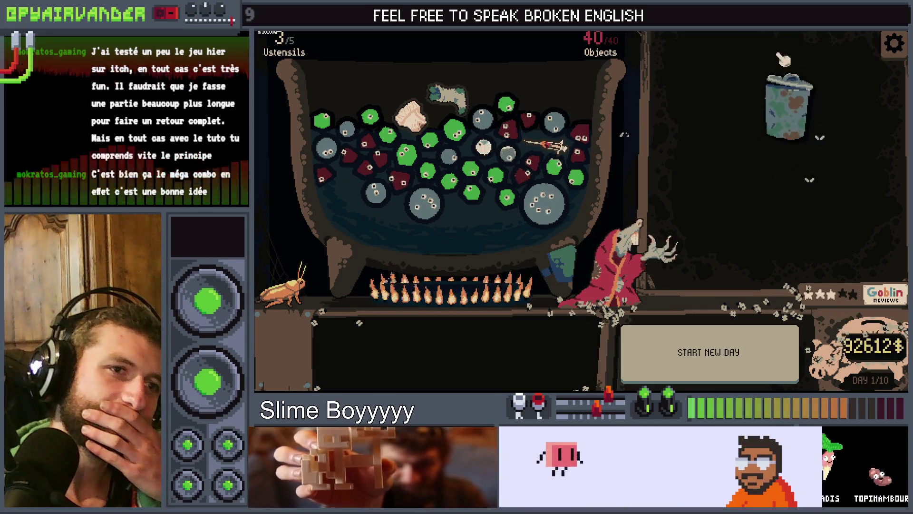
left_click(780, 93)
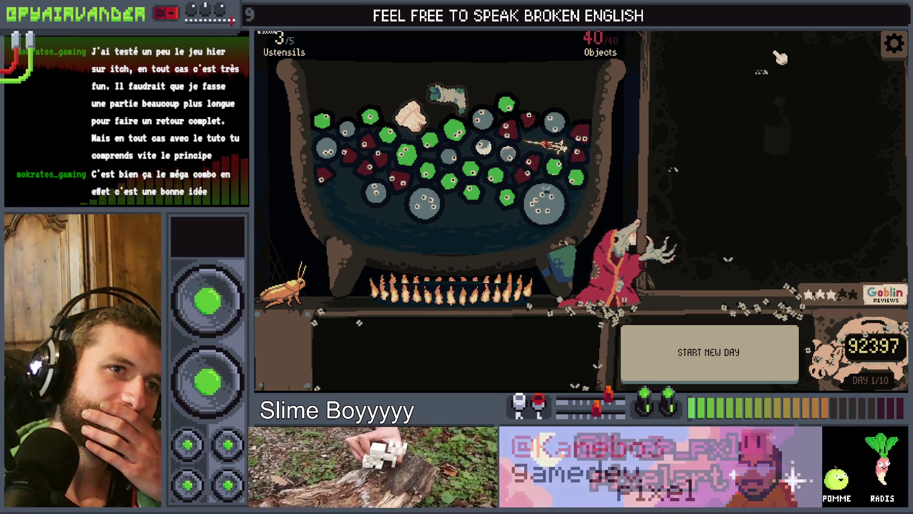
left_click(782, 121)
left_click(781, 122)
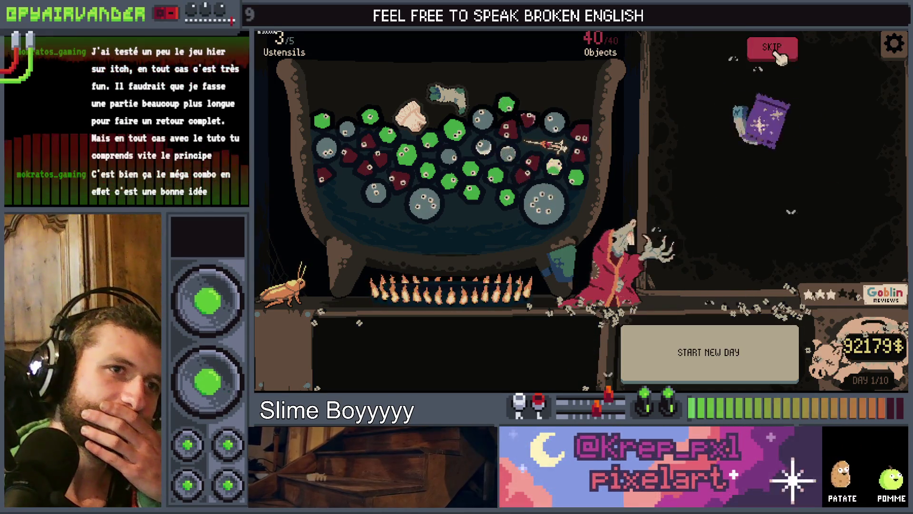
left_click(771, 50)
left_click(782, 118)
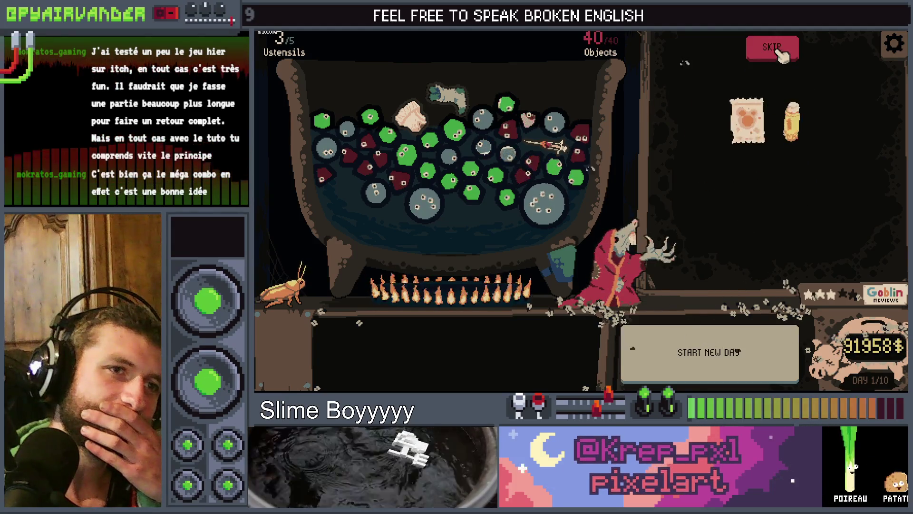
left_click(772, 48)
left_click(782, 95)
left_click(772, 49)
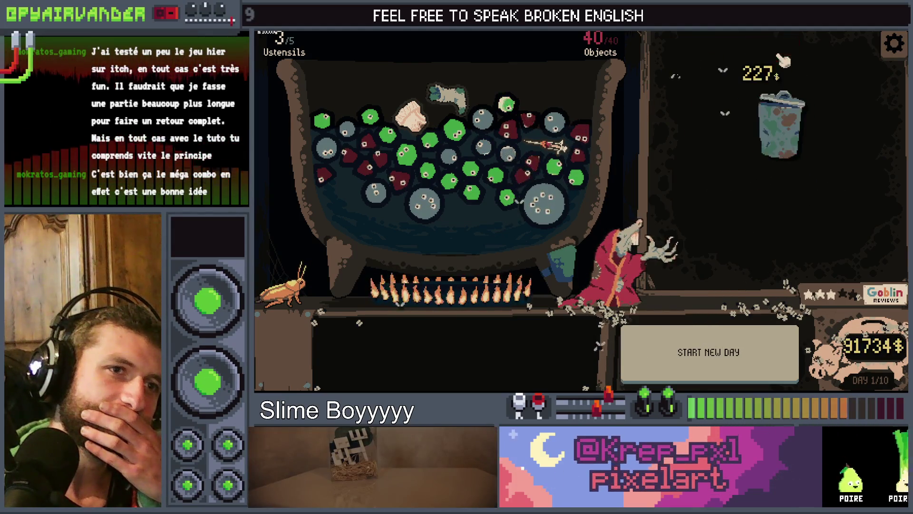
left_click(779, 123)
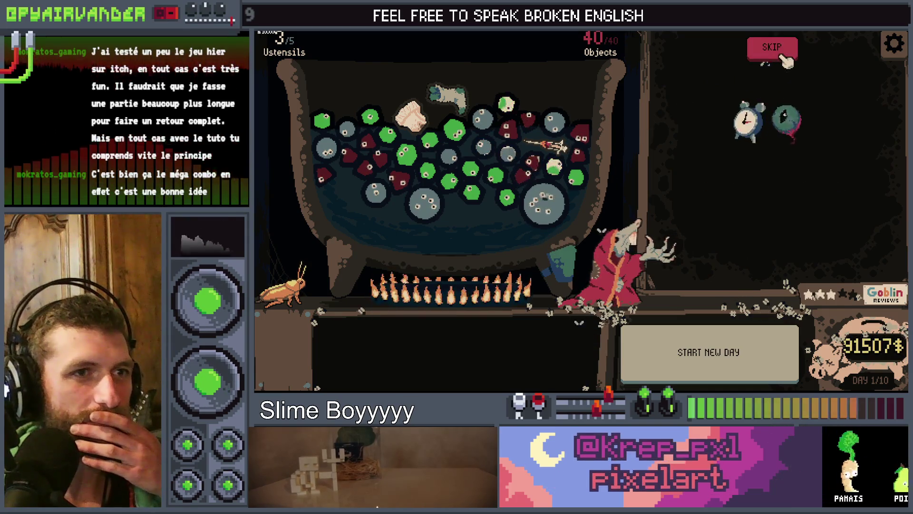
left_click(771, 47)
left_click(784, 116)
left_click(782, 52)
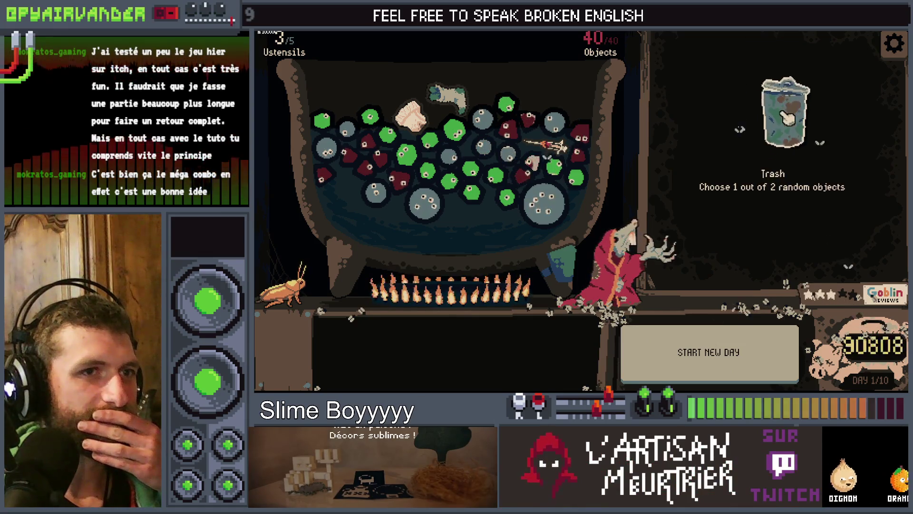
- Buy a few more Trash down to 87467$, then stop the running game
left_click(780, 49)
left_click(779, 119)
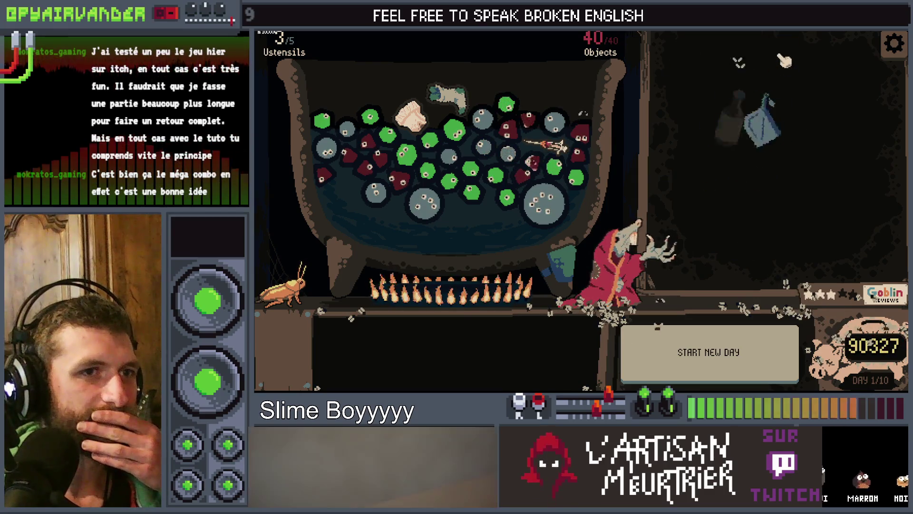
left_click(782, 102)
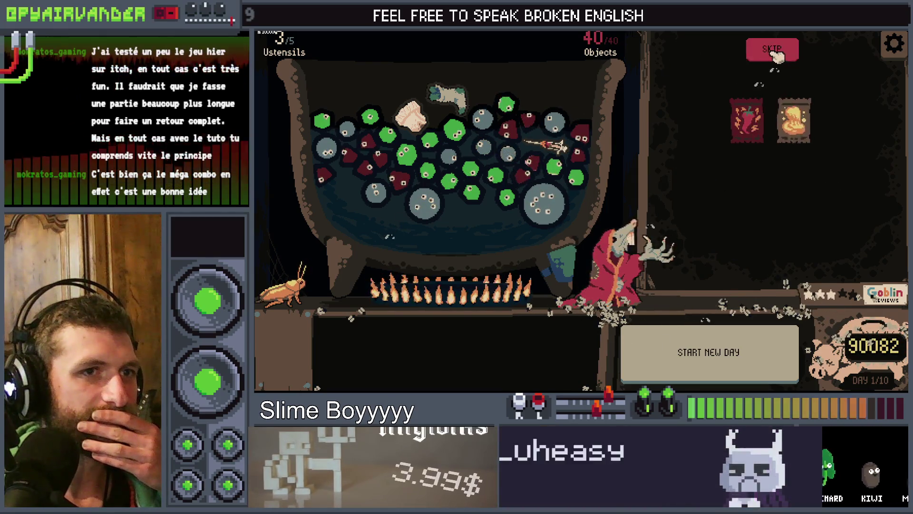
left_click(784, 49)
left_click(777, 105)
left_click(782, 84)
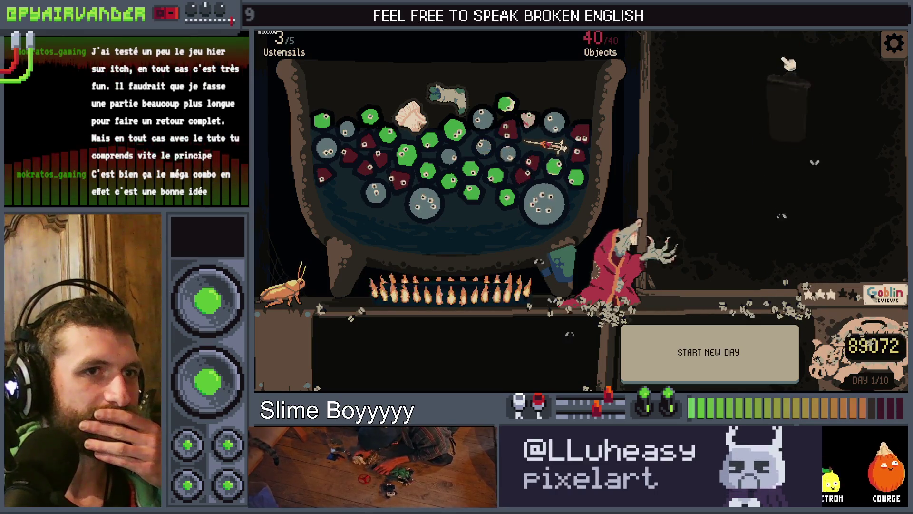
left_click(785, 112)
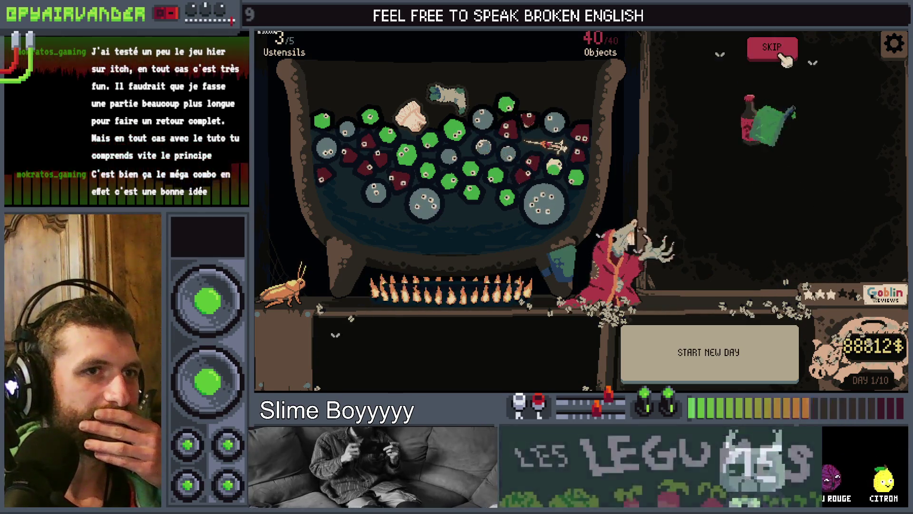
left_click(789, 109)
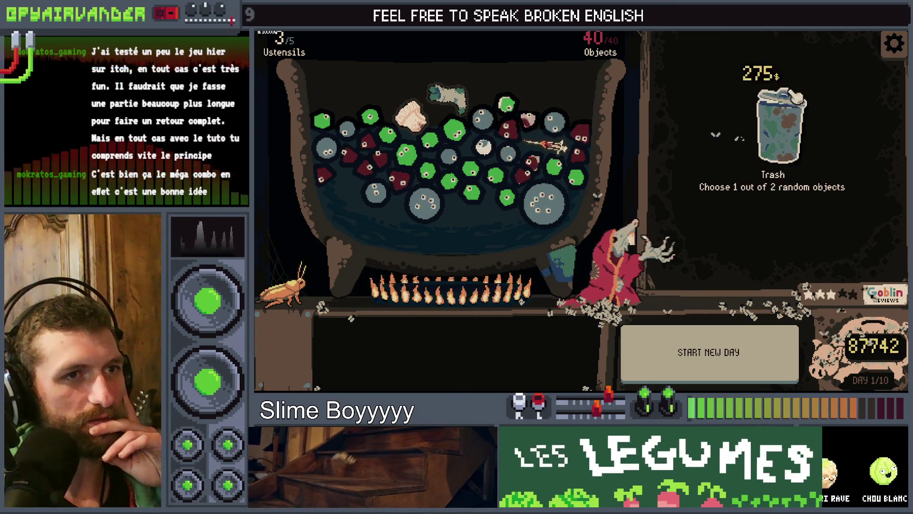
left_click(798, 98)
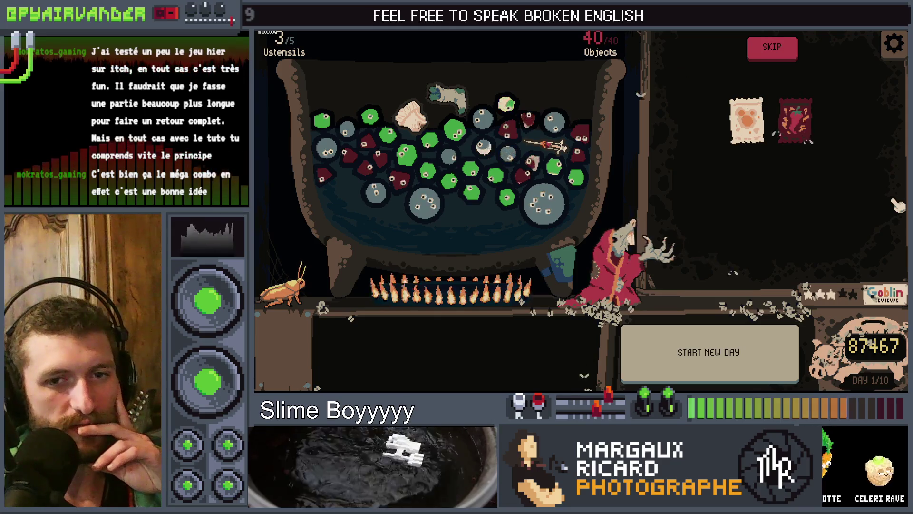
key("F8")
- Search all project files for "trash" and open the trash check in shop.gd
left_click(706, 168)
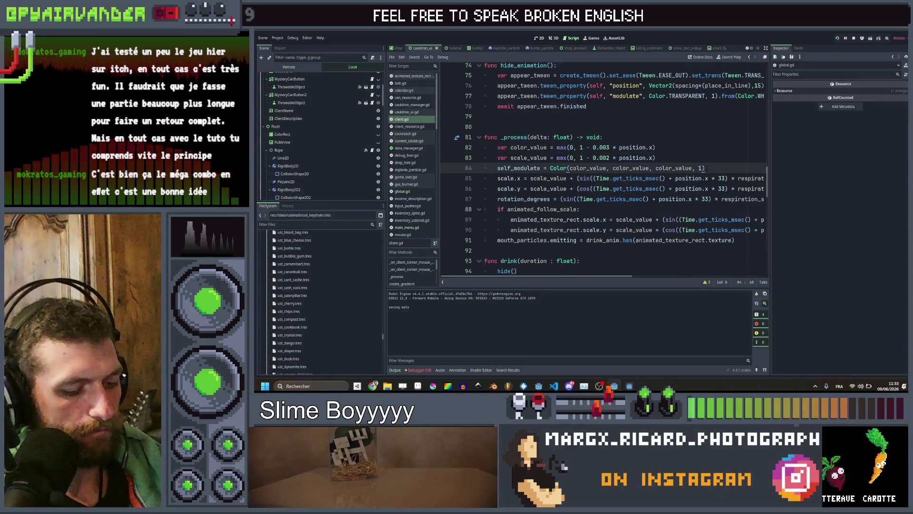
key("ctrl+shift+f")
type("trash")
key("Return")
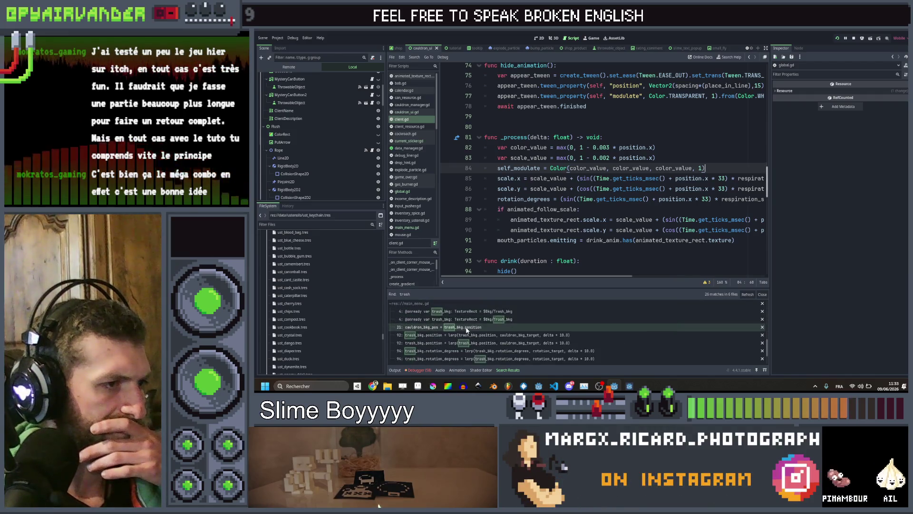
scroll(466, 328, "down", 1)
left_click(466, 335)
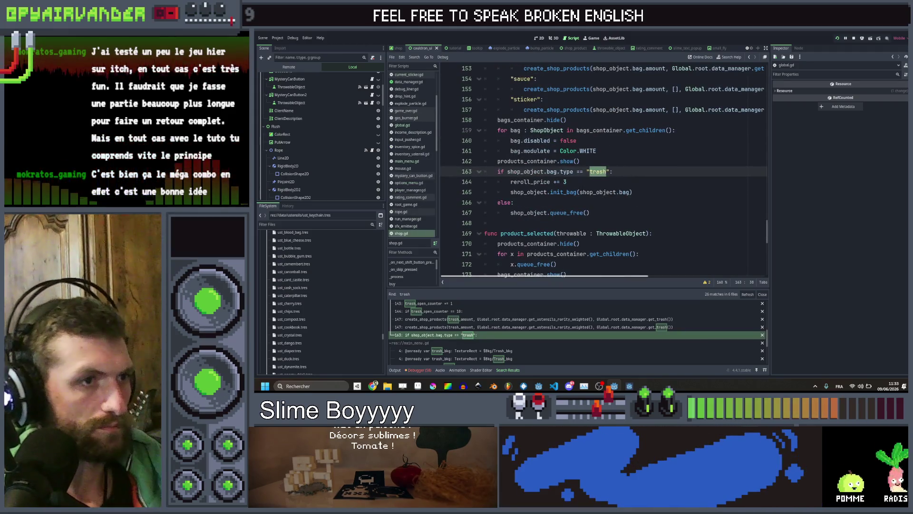
- Jump to the init_bag function definition and read through it
left_click(563, 192)
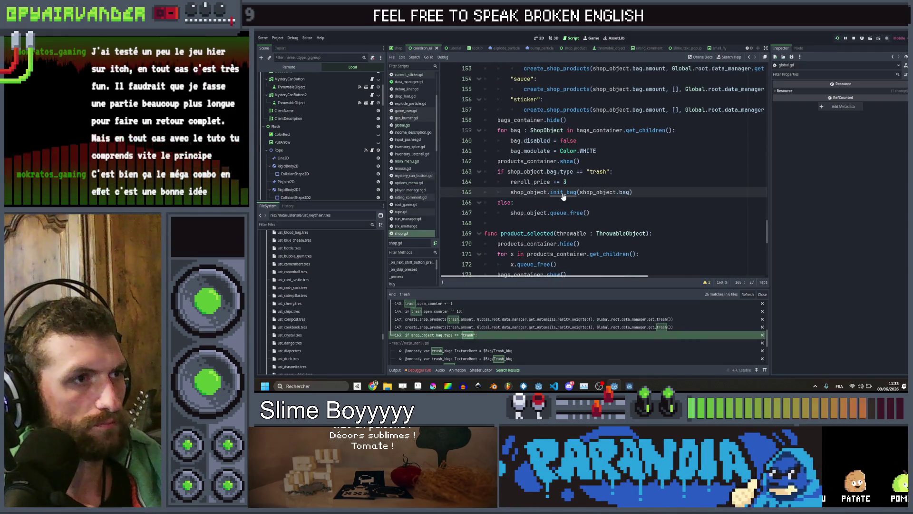
left_click(562, 192, "ctrl")
scroll(636, 179, "down", 1)
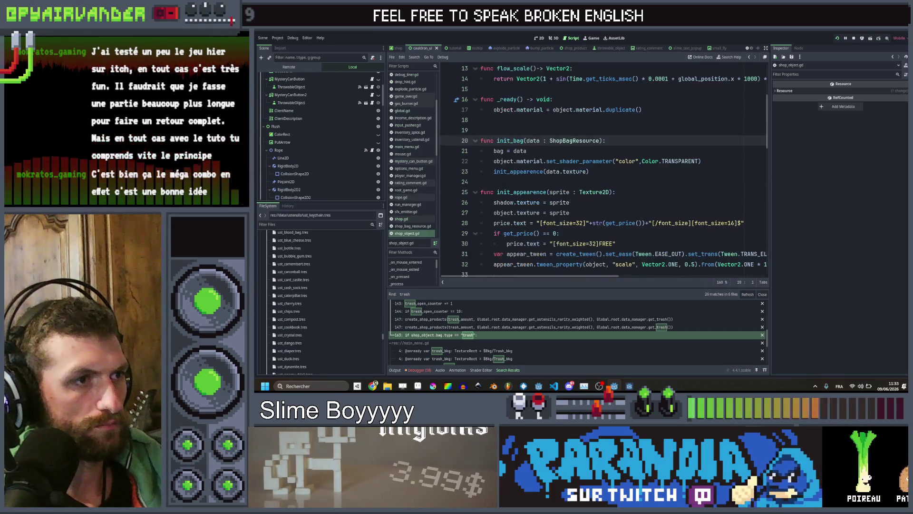
scroll(667, 132, "down", 15)
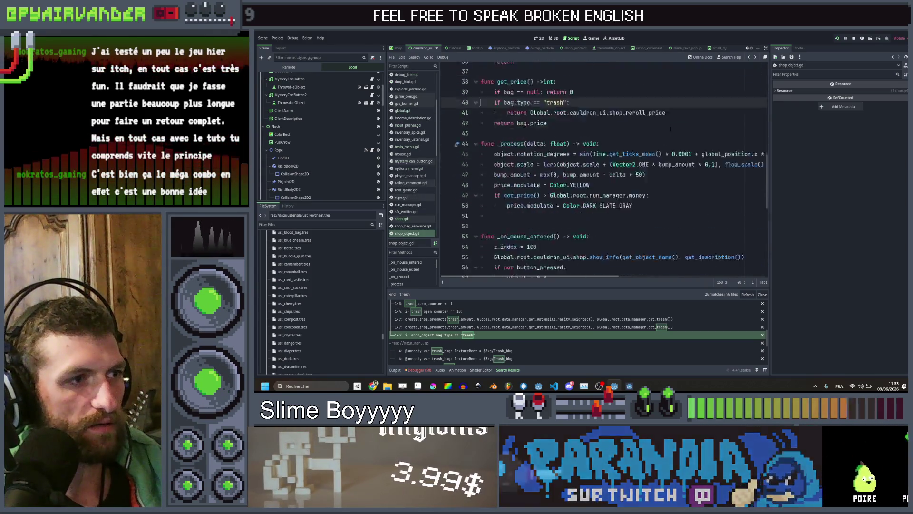
scroll(667, 132, "up", 17)
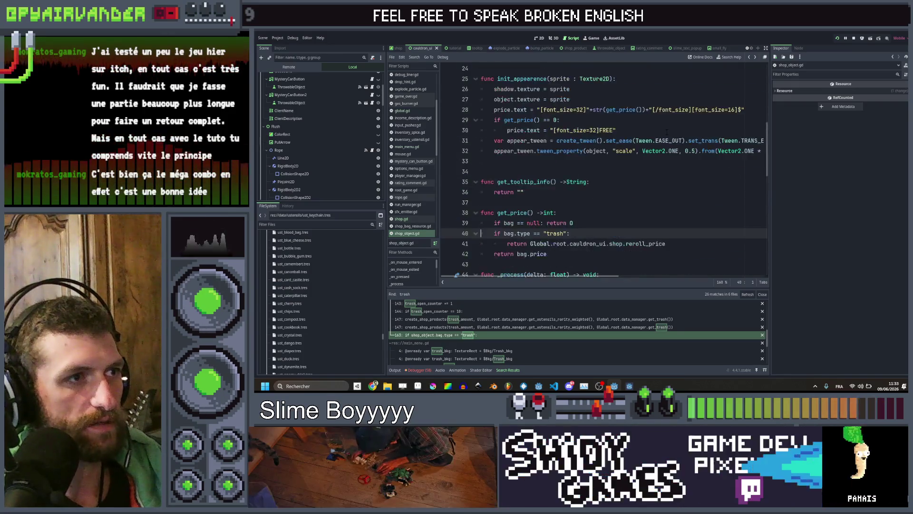
- Return to shop.gd and jump to the create_shop_products function definition
left_click(423, 219)
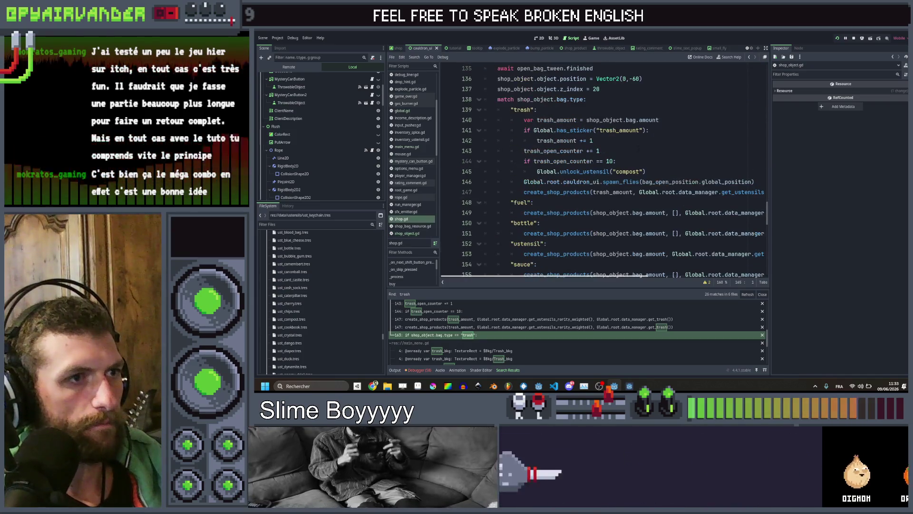
left_click(630, 161)
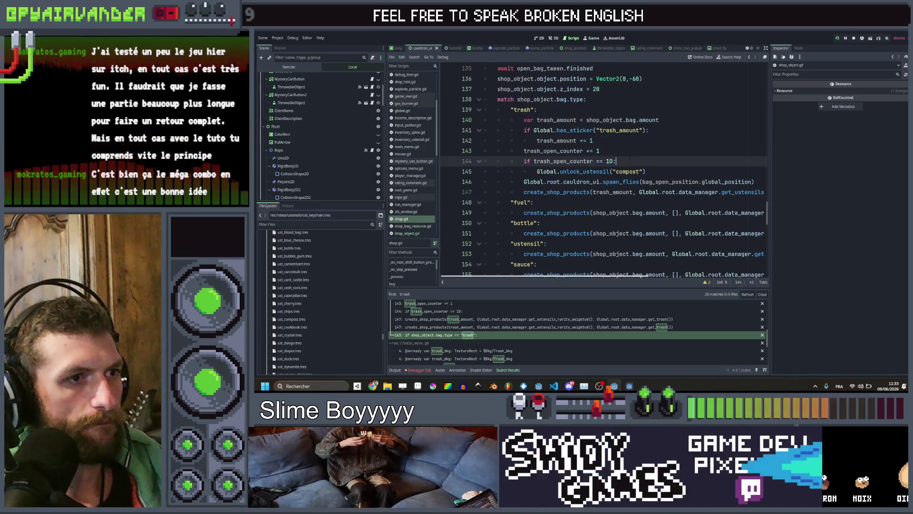
scroll(637, 164, "right", 5)
scroll(636, 163, "left", 8)
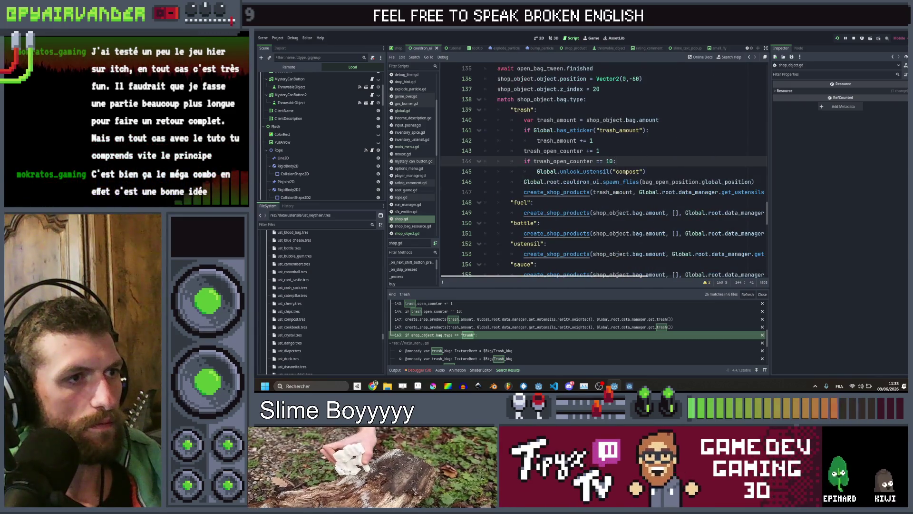
left_click(560, 192, "ctrl")
scroll(604, 171, "down", 2)
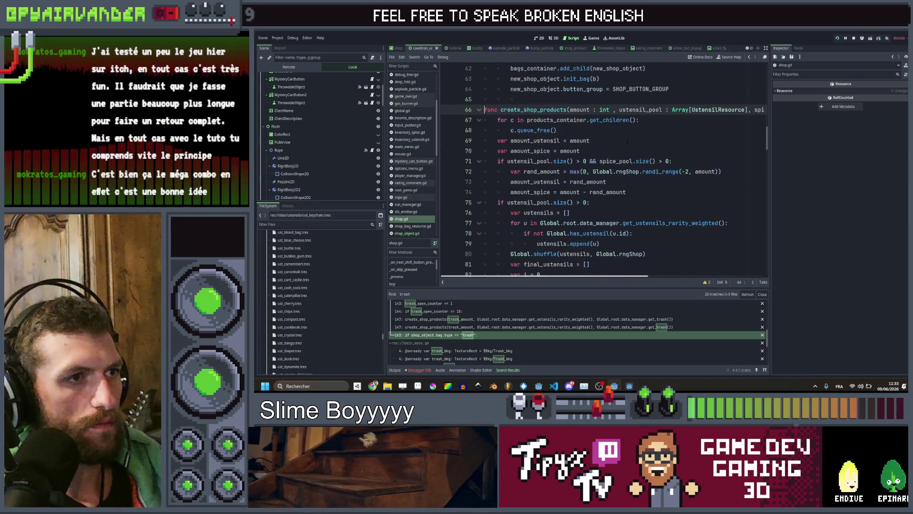
- Change line 72 to randi_range(-1, amount) and run the game to test the shop
scroll(627, 141, "down", 1)
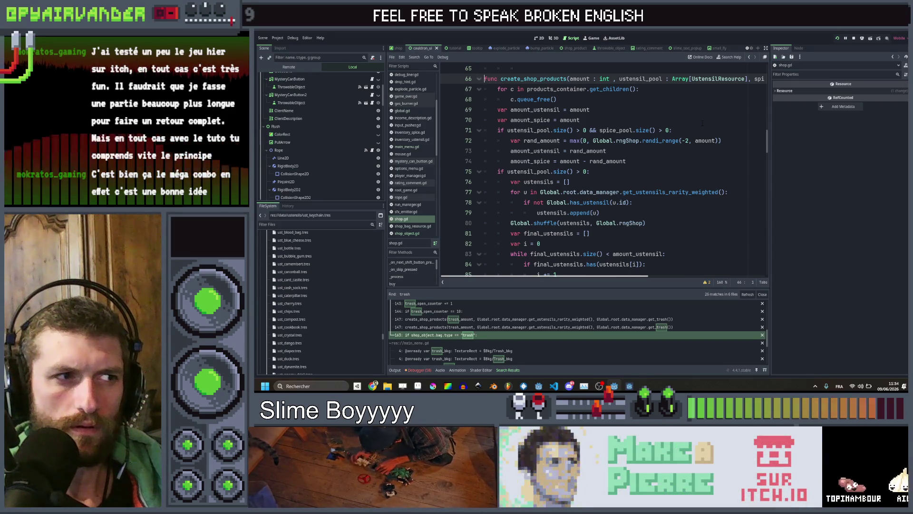
scroll(703, 124, "down", 2)
scroll(702, 124, "up", 2)
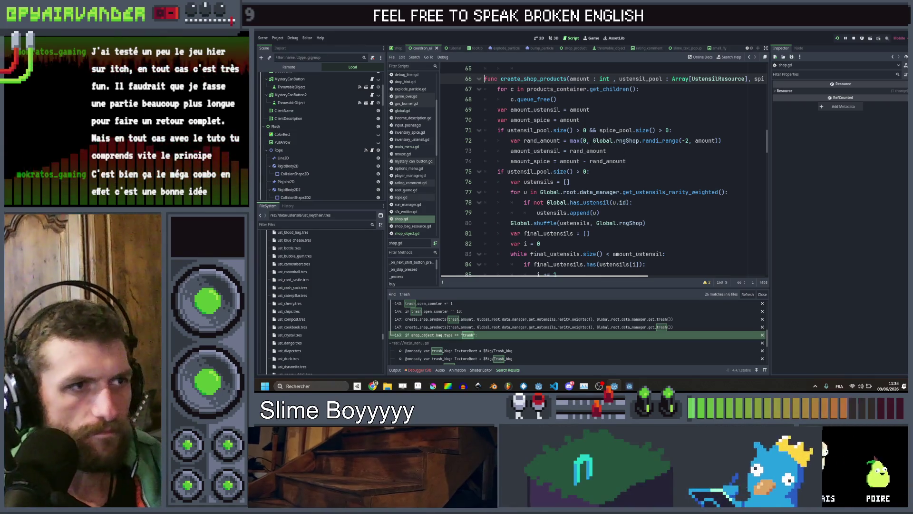
left_click(585, 141)
type("1")
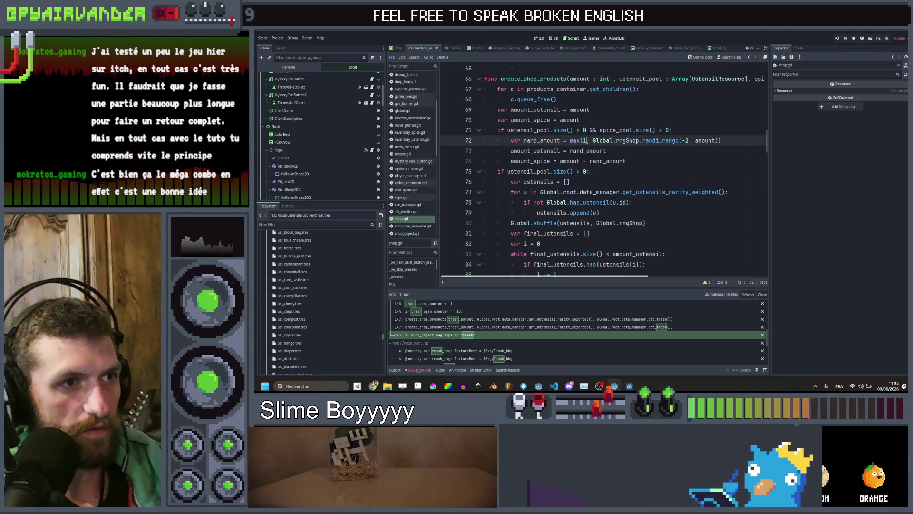
key("Delete")
type("1")
left_click(667, 154)
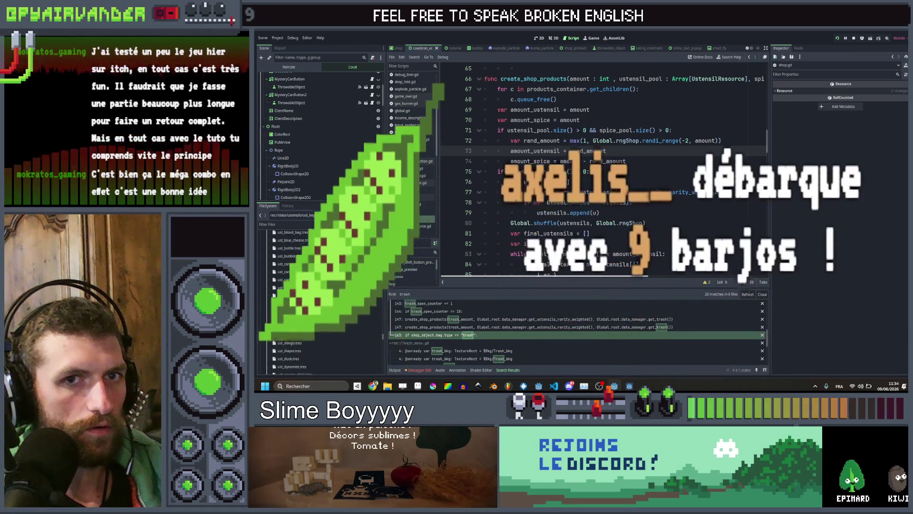
left_click(584, 140)
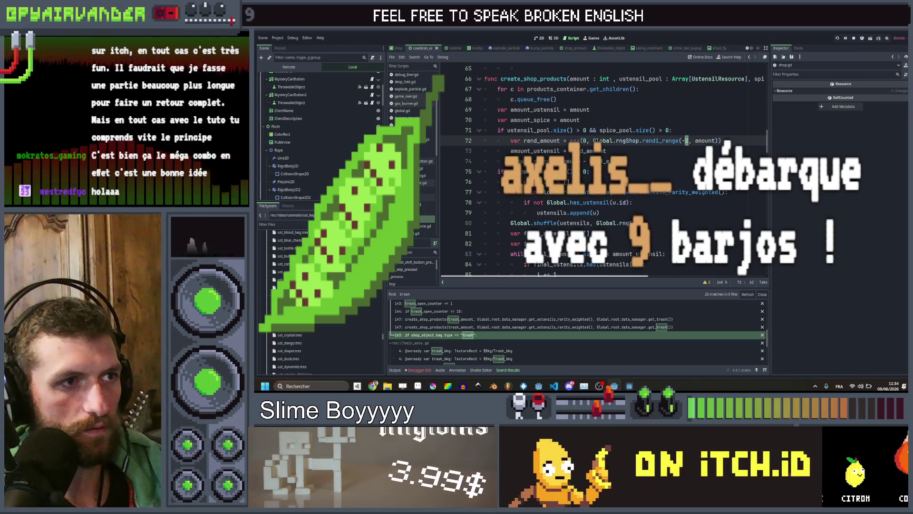
key("BackSpace")
type("1")
left_click(696, 131)
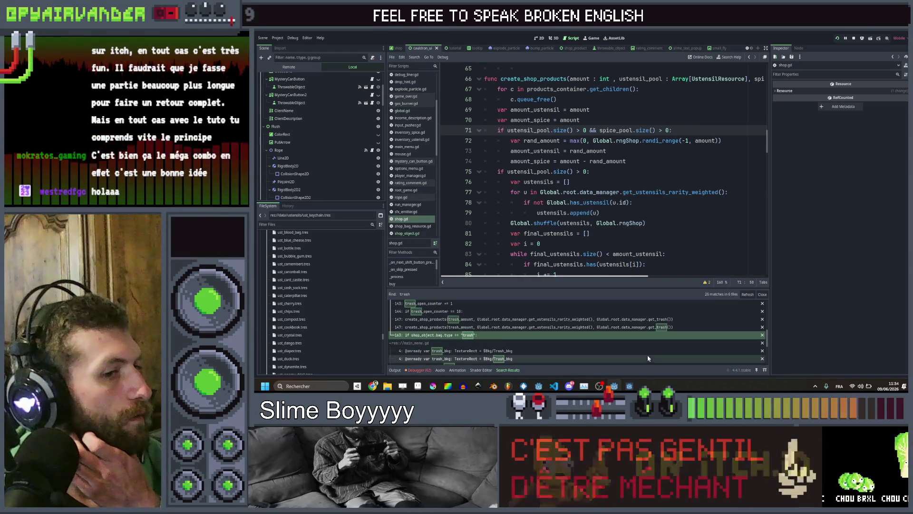
left_click(636, 387)
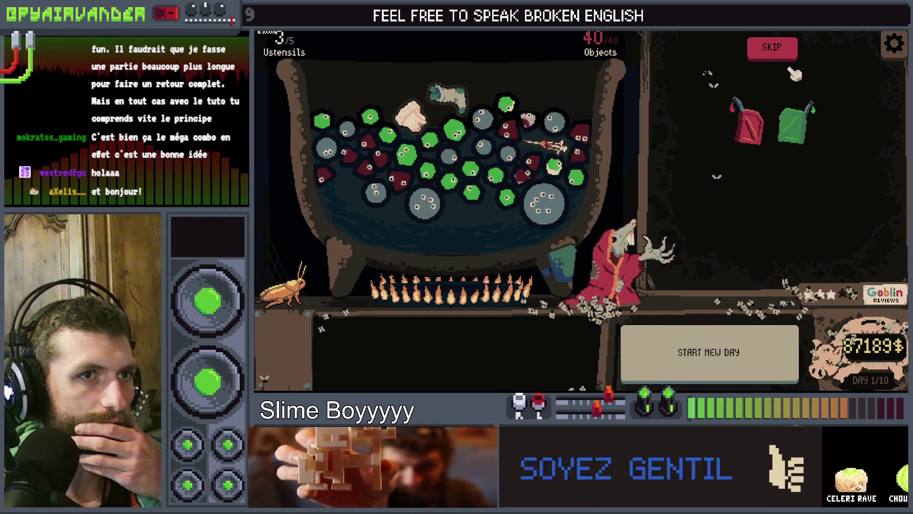
- Buy one Trash (balance 86908$) to check its offer, then switch back to shop.gd
left_click(780, 123)
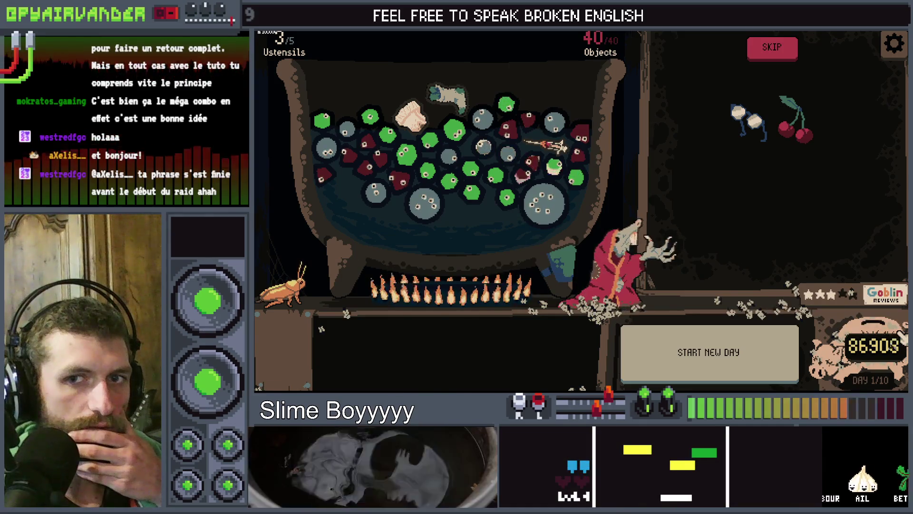
key("alt+Tab")
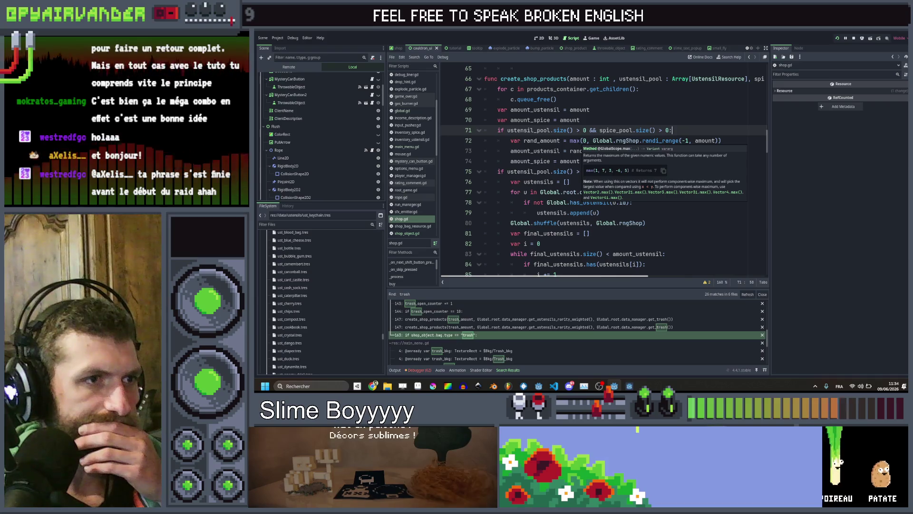
- Change max(0 to max(1 on line 72 and relaunch the game
left_click(587, 141)
type("1")
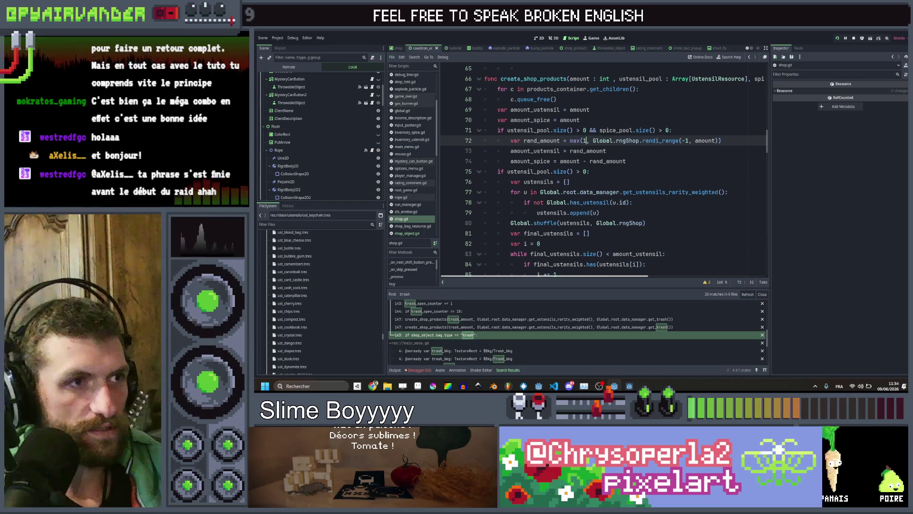
key("BackSpace")
type("1")
left_click(689, 130)
key("F5")
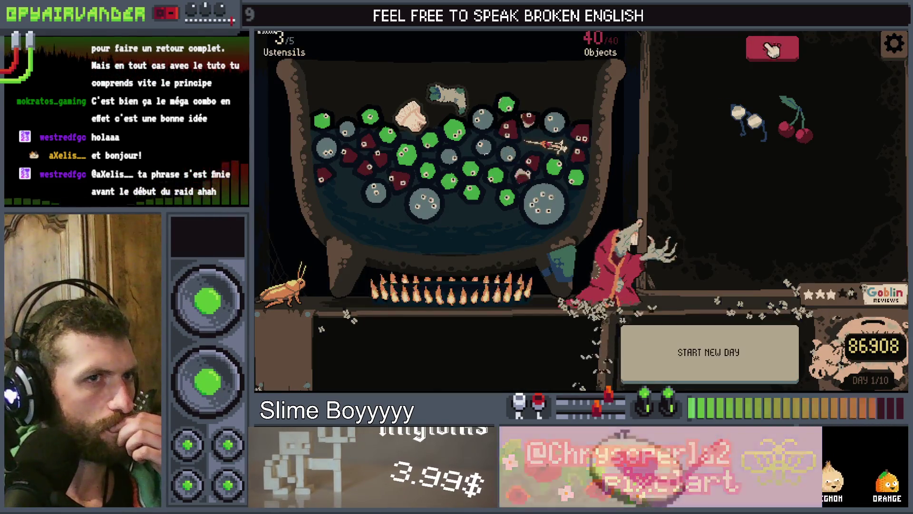
- Skip the current offer, buy Trash, take the meat object, and buy the 287$ Trash
left_click(772, 47)
left_click(779, 109)
left_click(786, 115)
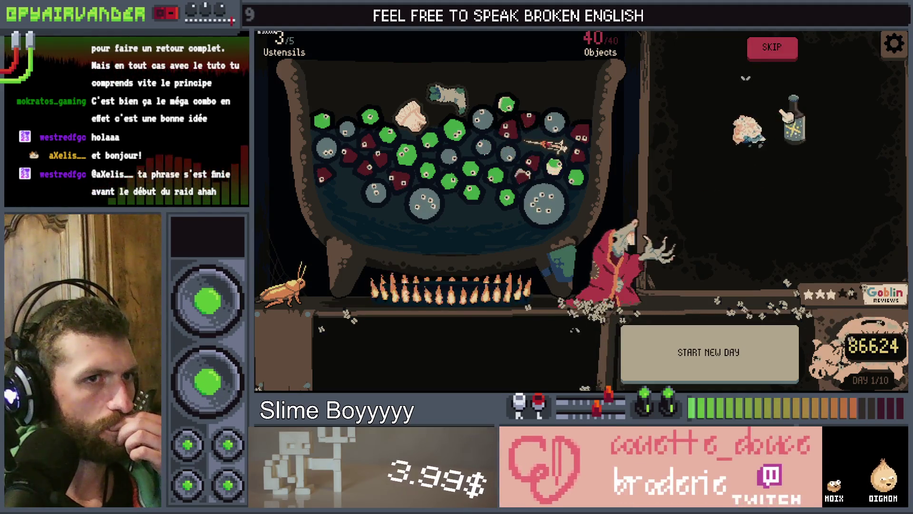
left_click(782, 127)
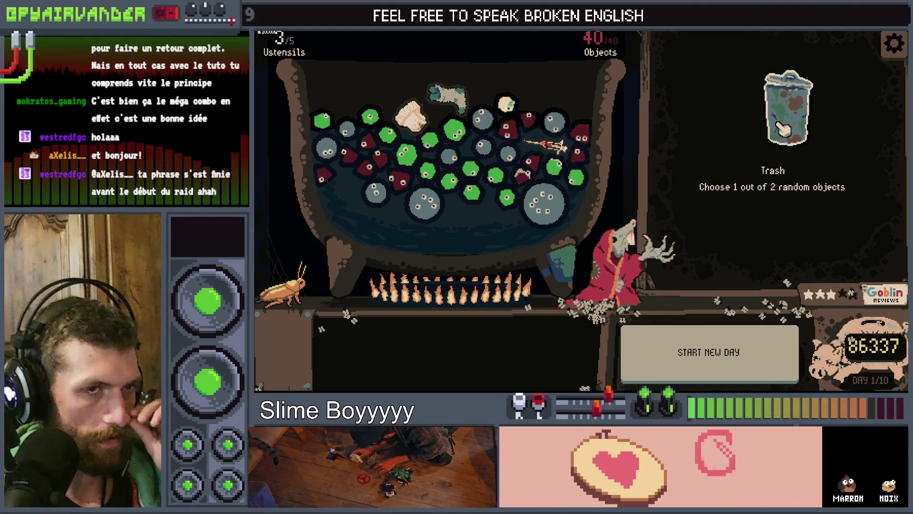
- Buy Trash offers priced 290 through 326, skipping every set of offered objects
left_click(784, 52)
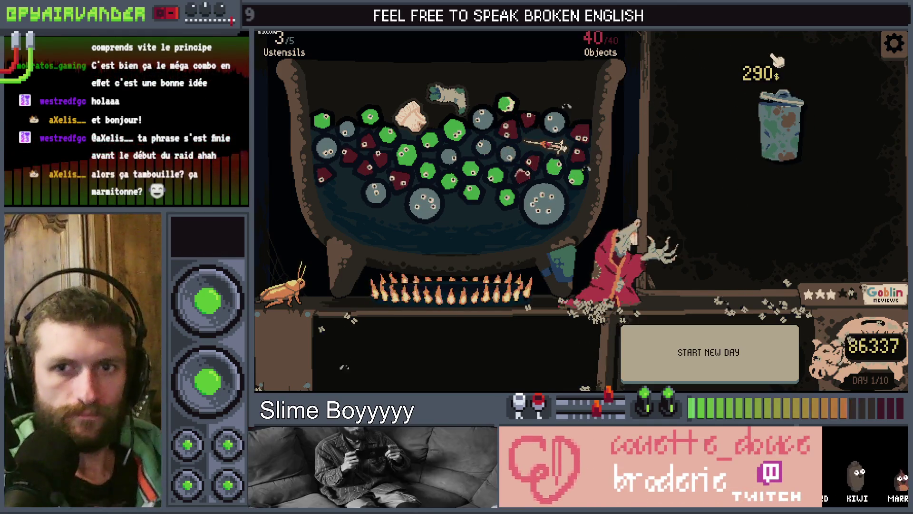
left_click(783, 126)
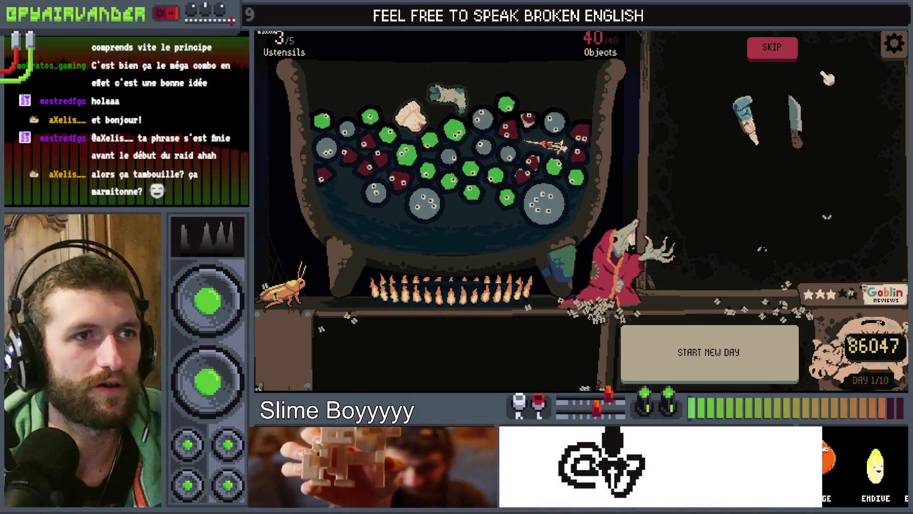
left_click(780, 47)
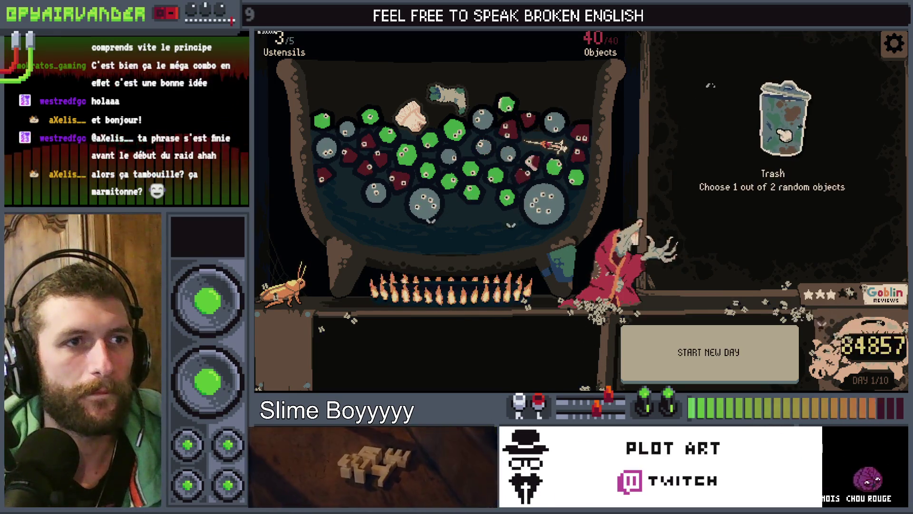
left_click(787, 80)
left_click(779, 51)
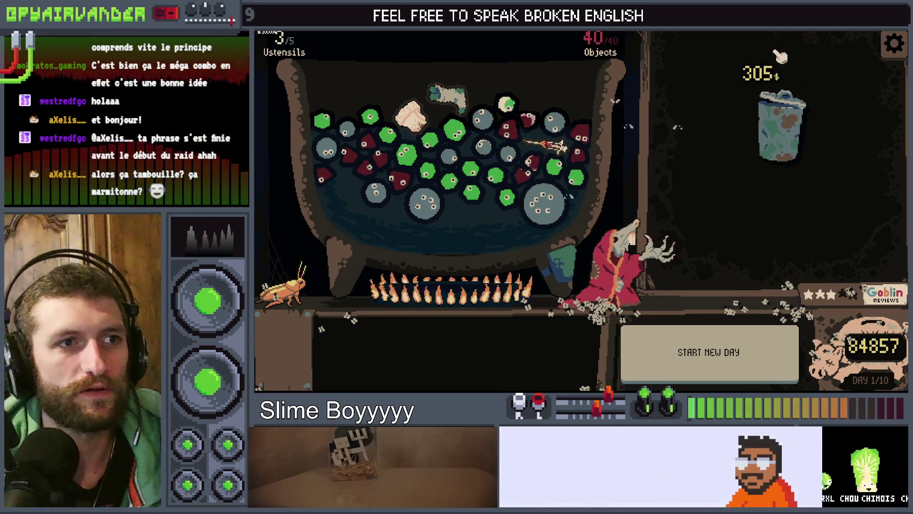
left_click(780, 128)
left_click(784, 90)
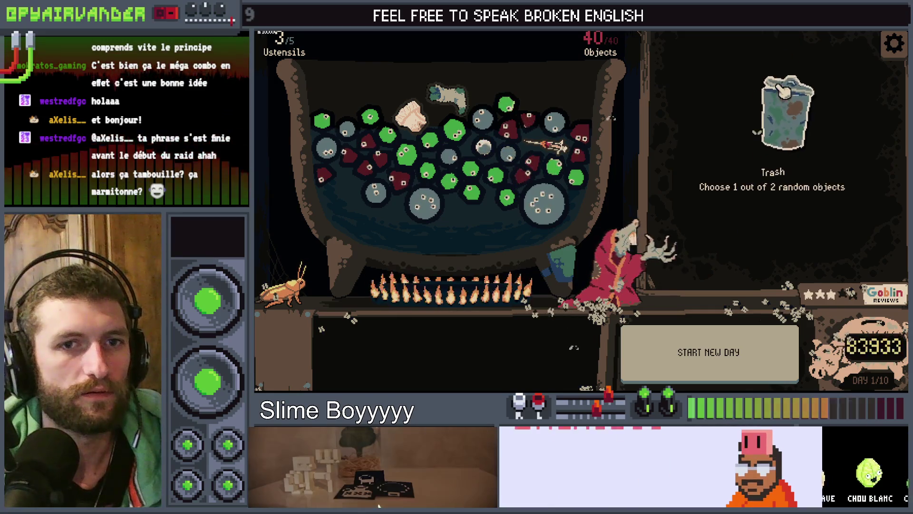
left_click(781, 120)
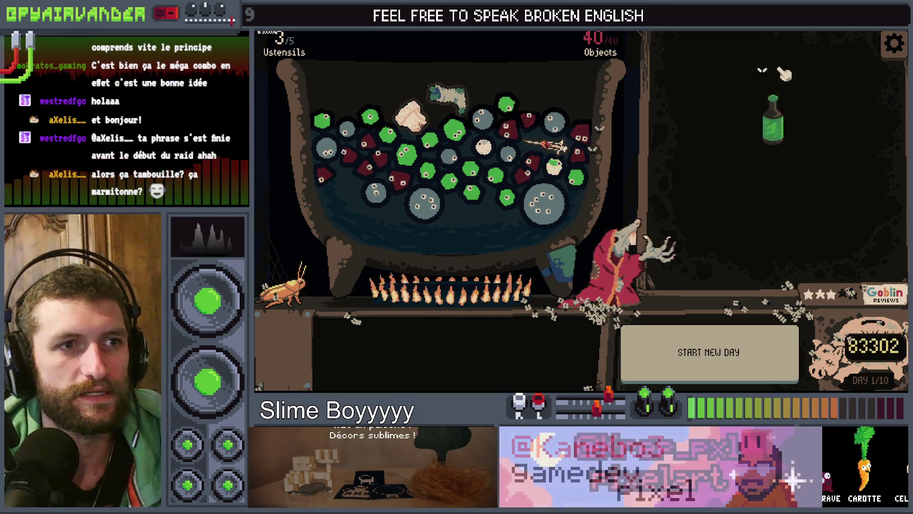
left_click(784, 49)
left_click(787, 95)
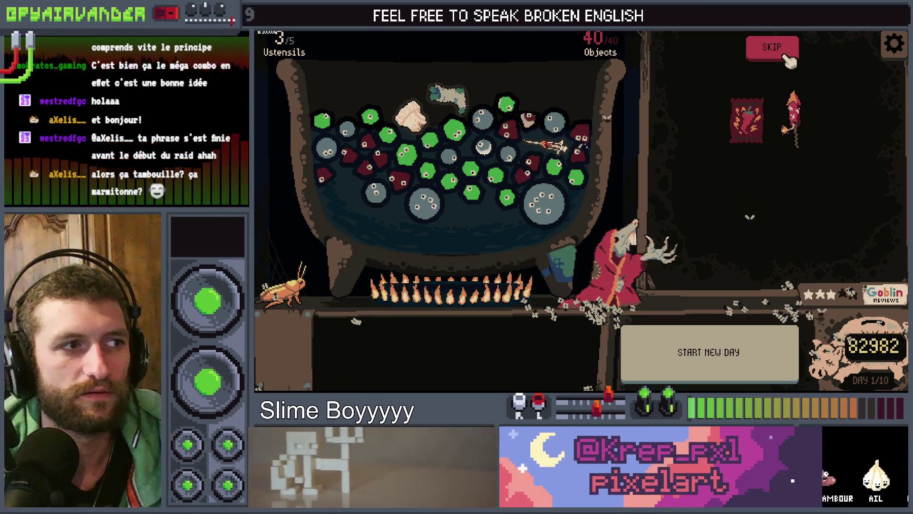
left_click(784, 49)
left_click(794, 108)
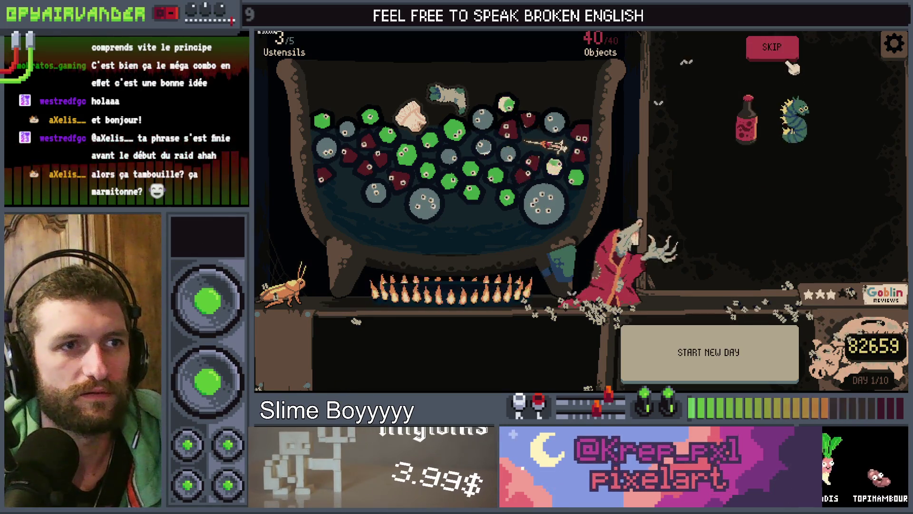
left_click(785, 51)
left_click(782, 110)
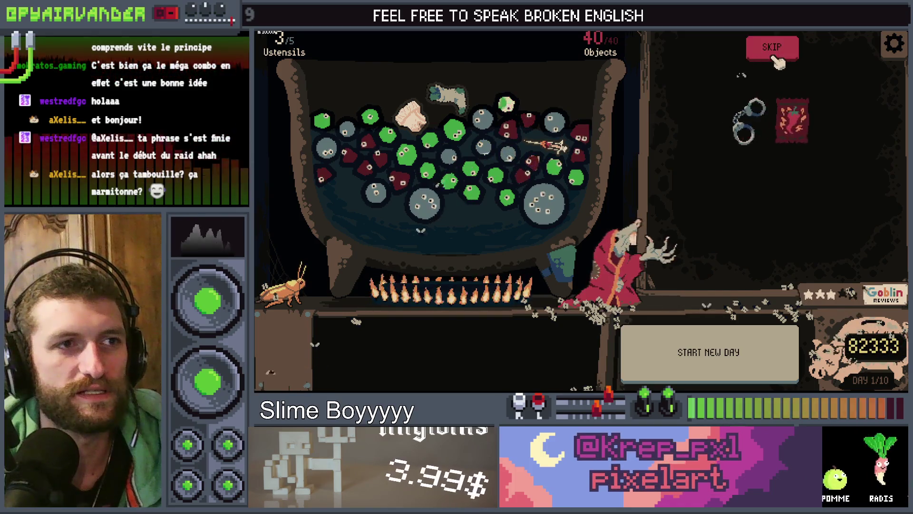
- Keep buying Trash at 329 through 350 and skipping its choices until money hits 79617$
left_click(771, 47)
left_click(780, 100)
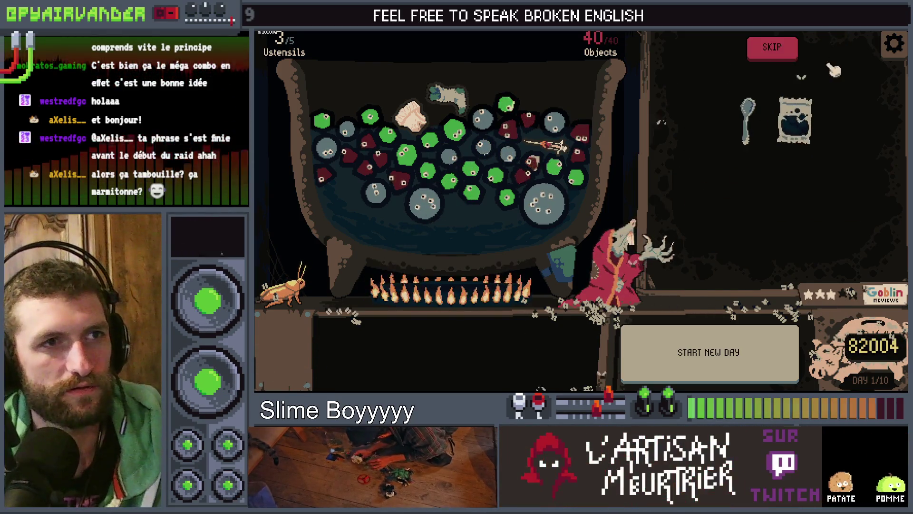
left_click(771, 53)
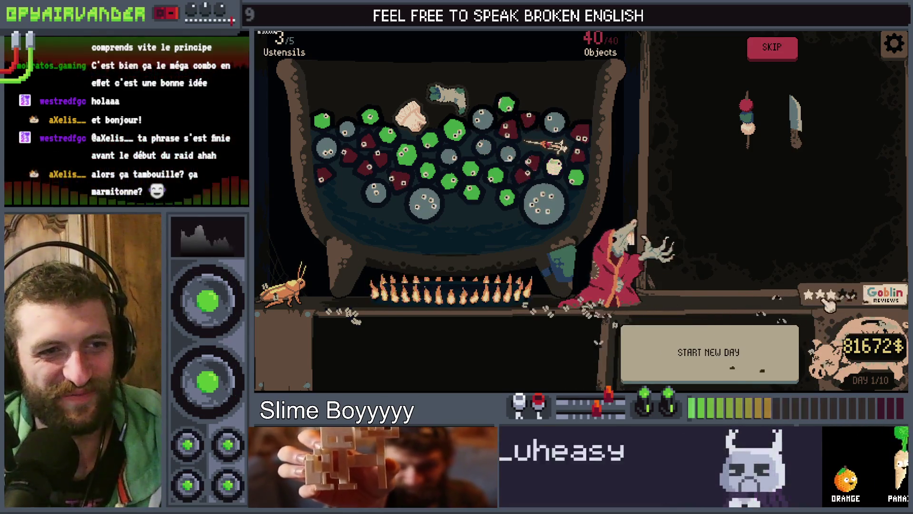
left_click(768, 53)
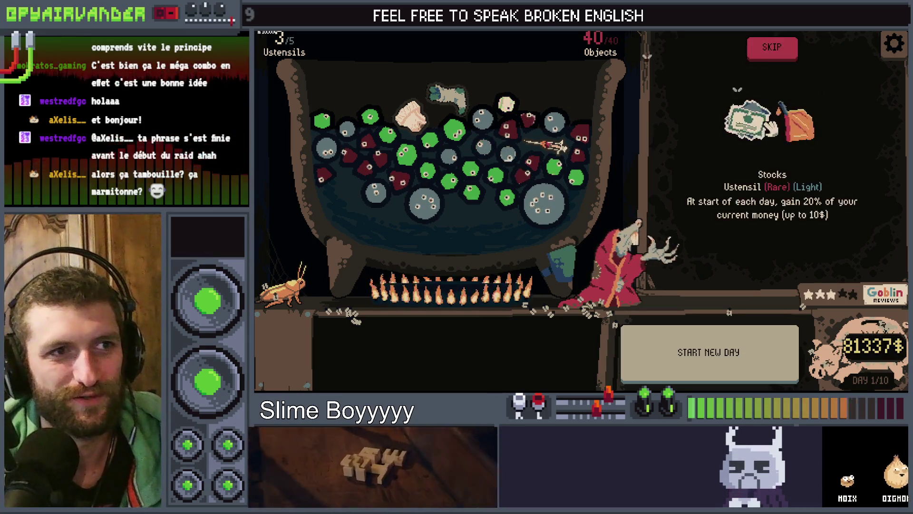
left_click(766, 53)
left_click(770, 125)
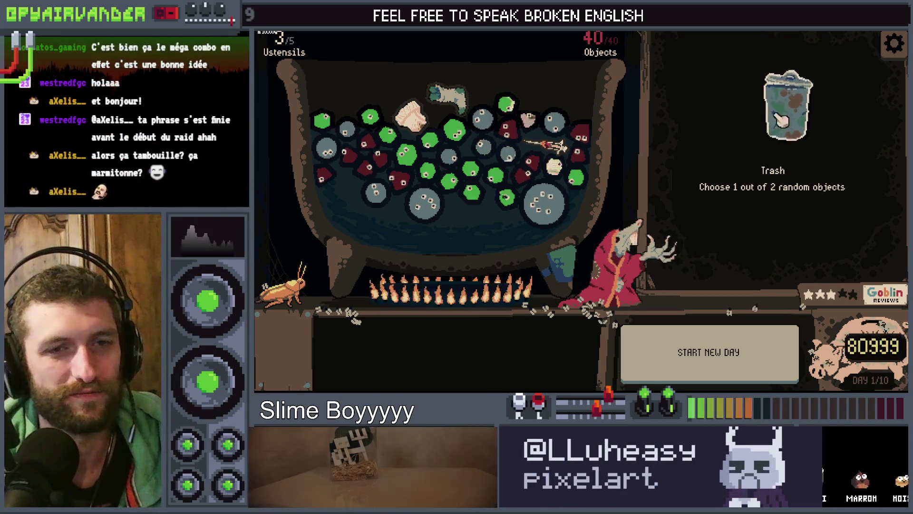
left_click(784, 60)
left_click(780, 121)
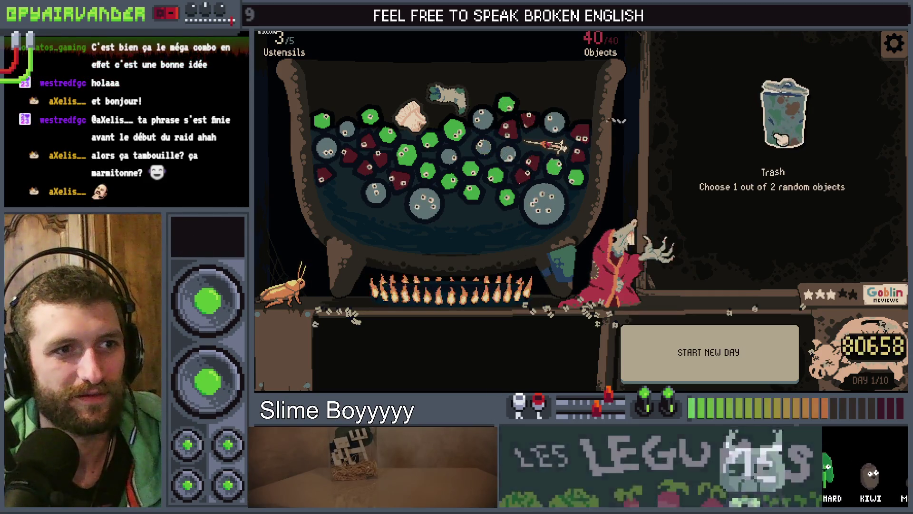
left_click(772, 47)
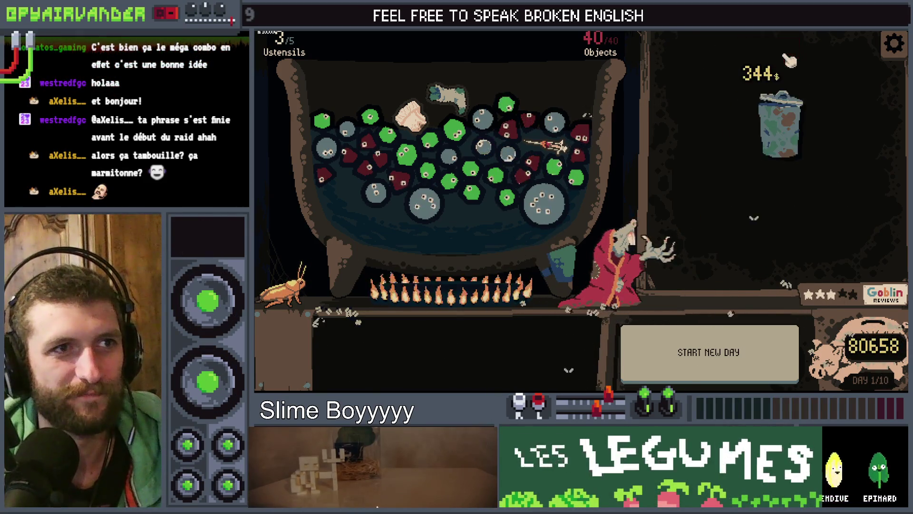
left_click(789, 119)
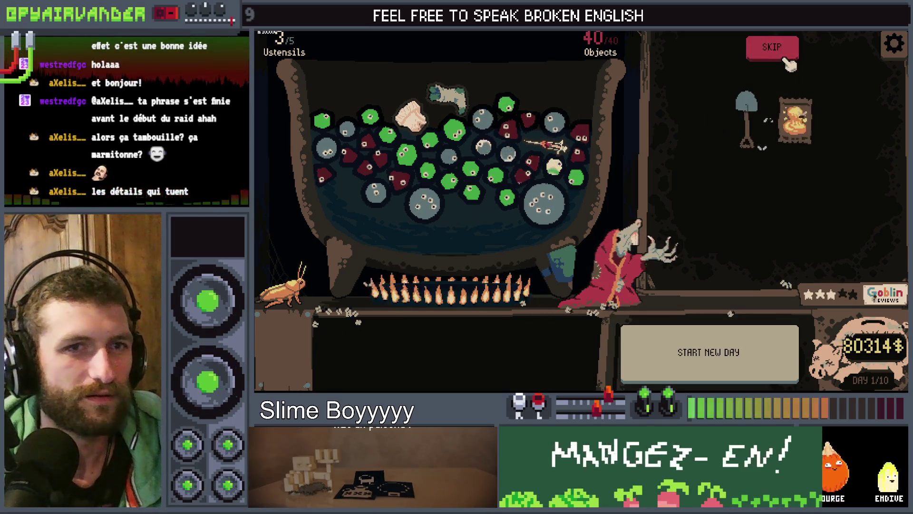
left_click(787, 59)
left_click(790, 119)
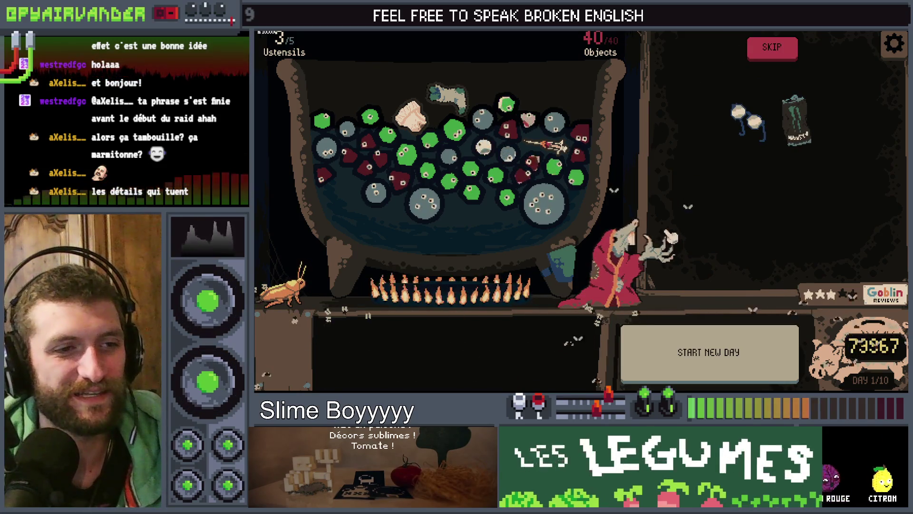
left_click(772, 48)
left_click(790, 116)
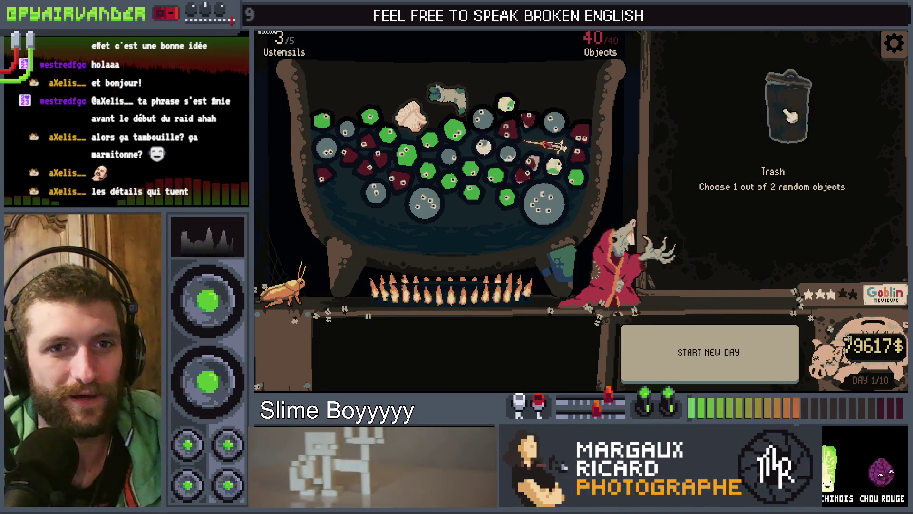
- Put the jar utensil in the cauldron, start day 2, and merge the linked green slimes
left_click_drag(666, 152, 521, 64)
left_click_drag(283, 285, 394, 191)
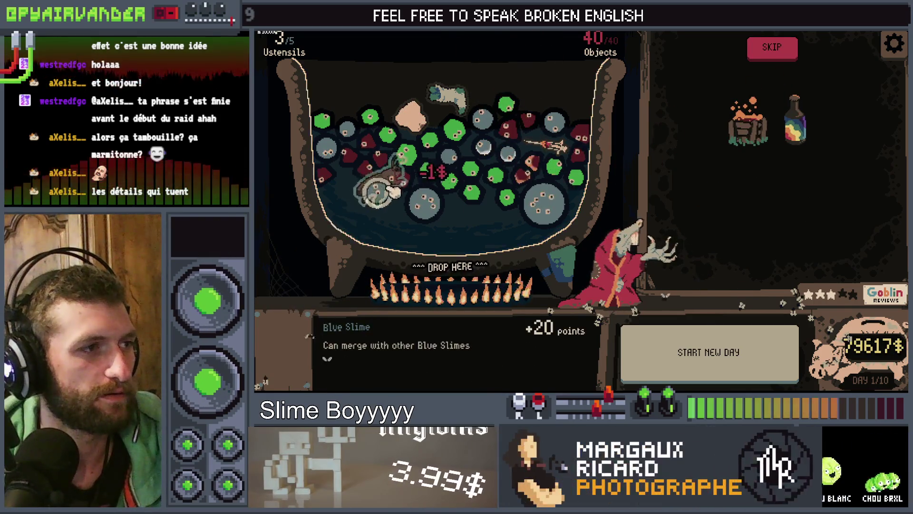
mouse_move(749, 121)
left_mouse_down()
mouse_move(524, 72)
mouse_move(504, 57)
left_mouse_up()
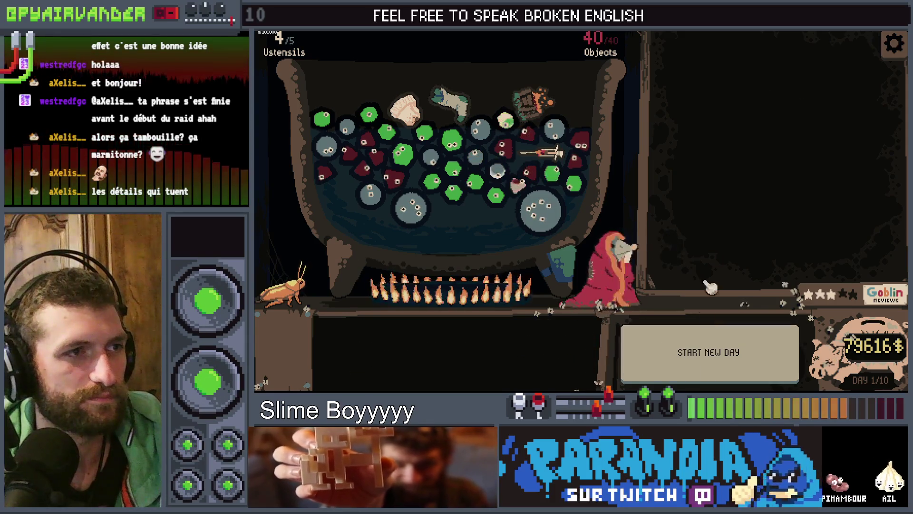
key("space")
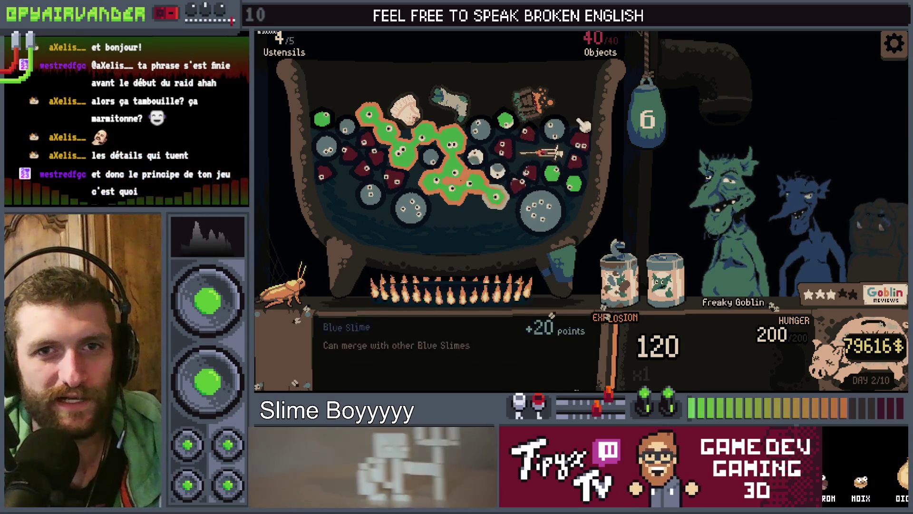
left_click(645, 160)
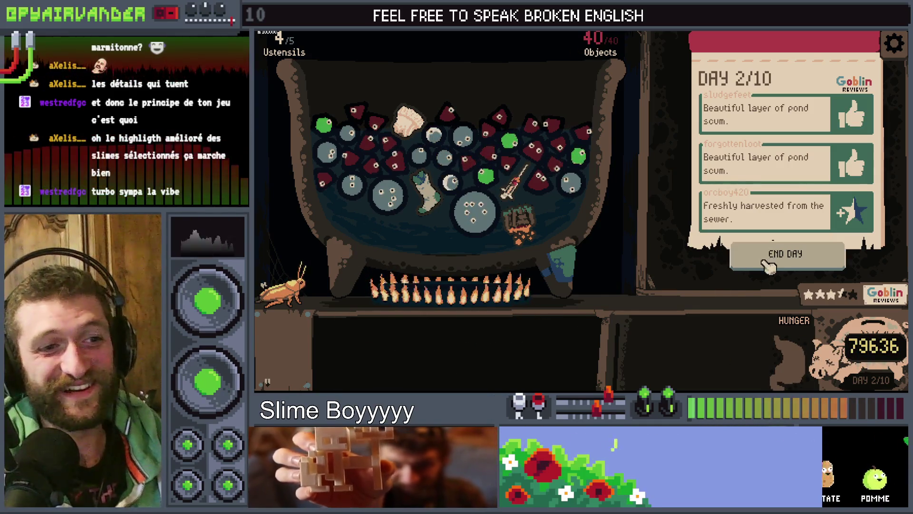
- End day 2, buy a 6$ shop box taking the Blood Bag, and buy the 2$ Trash
left_click(764, 262)
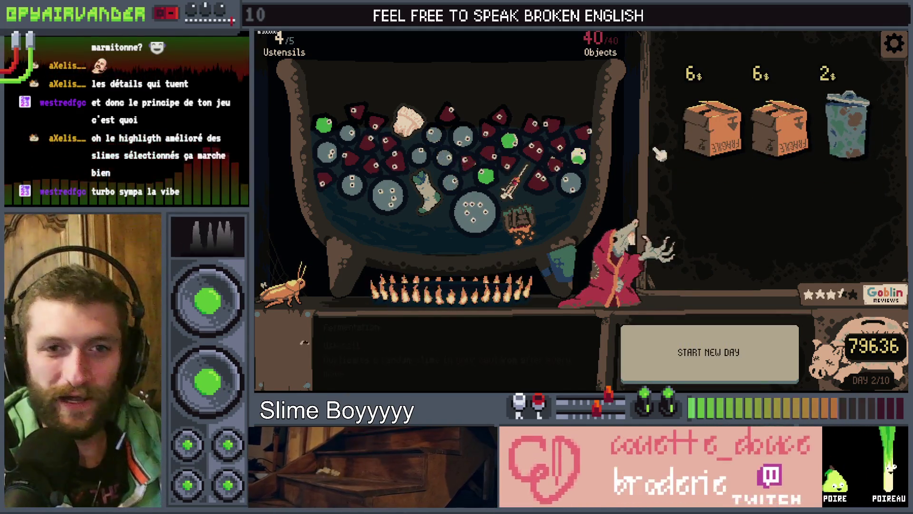
left_click(775, 133)
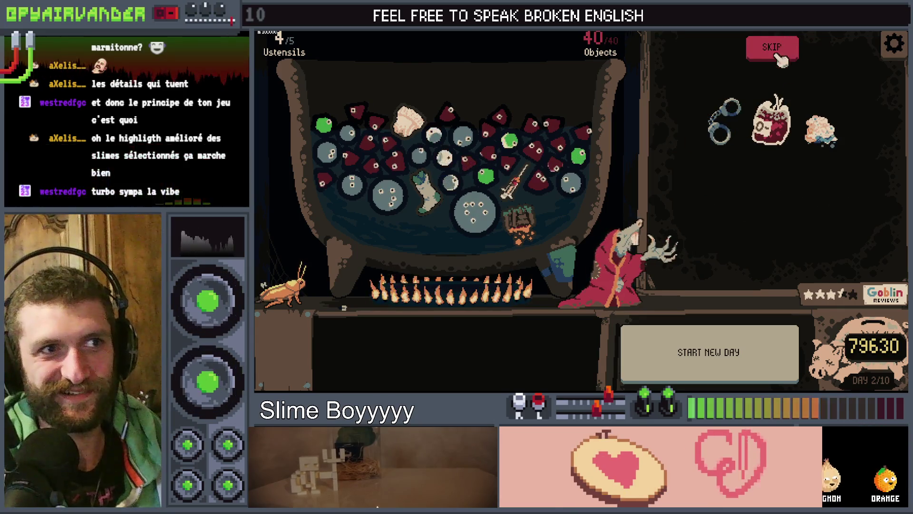
left_click(775, 114)
left_click(811, 122)
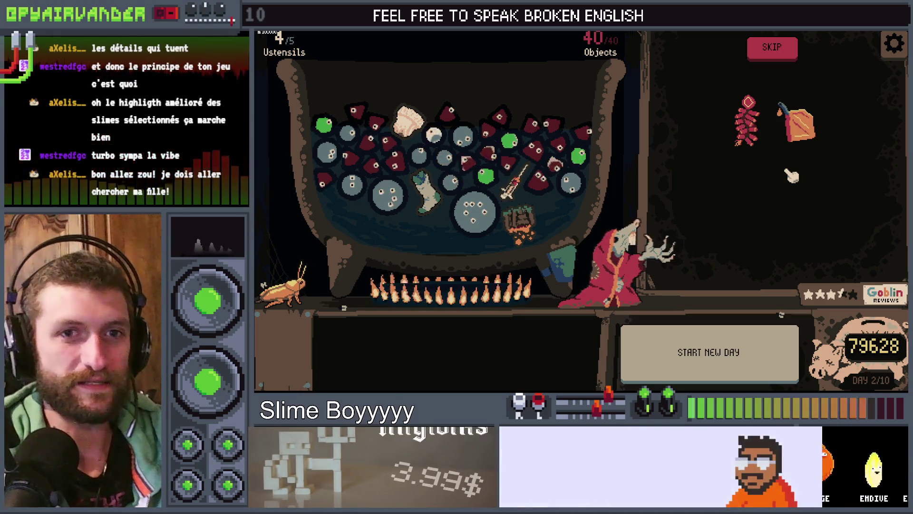
- From the game settings, open the Slime Soup Steam page to wishlist it
mouse_move(782, 112)
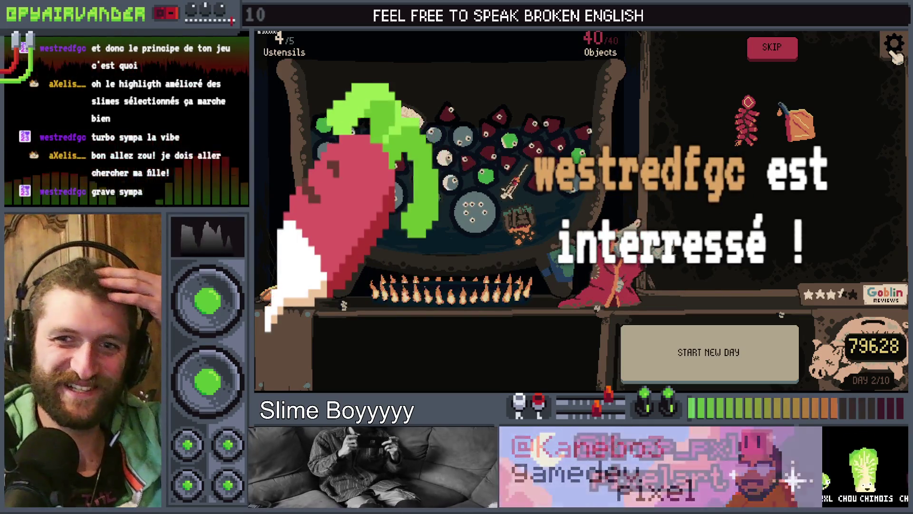
left_click(894, 48)
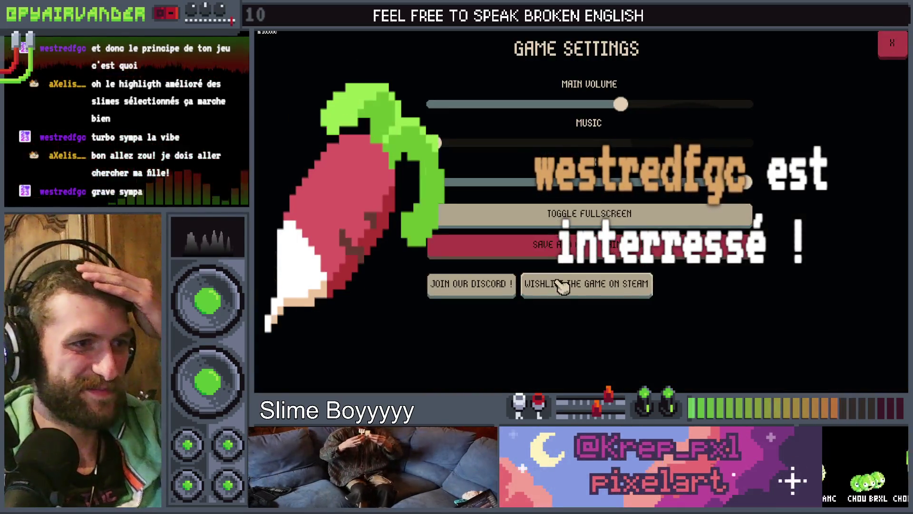
left_click(543, 284)
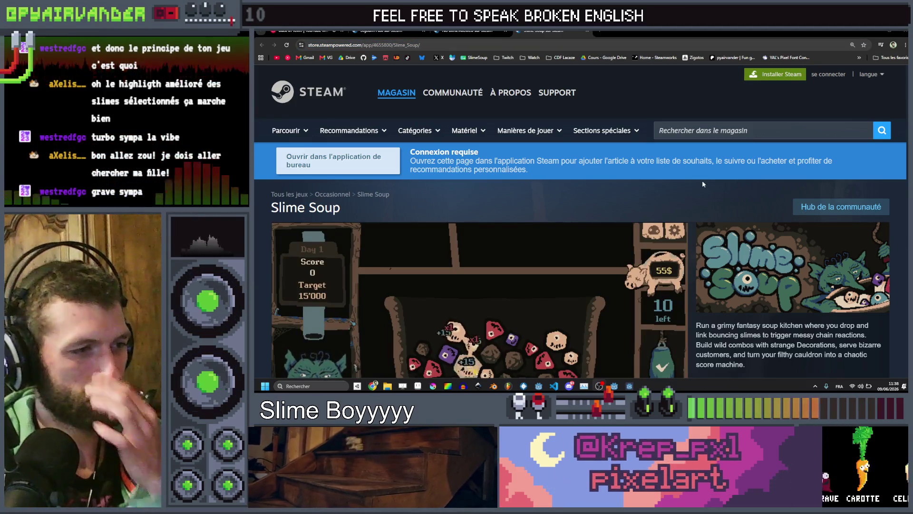
- Scroll the Slime Soup Steam page down to the trailer and back, then return to the game
scroll(619, 184, "down", 1)
scroll(619, 184, "down", 2)
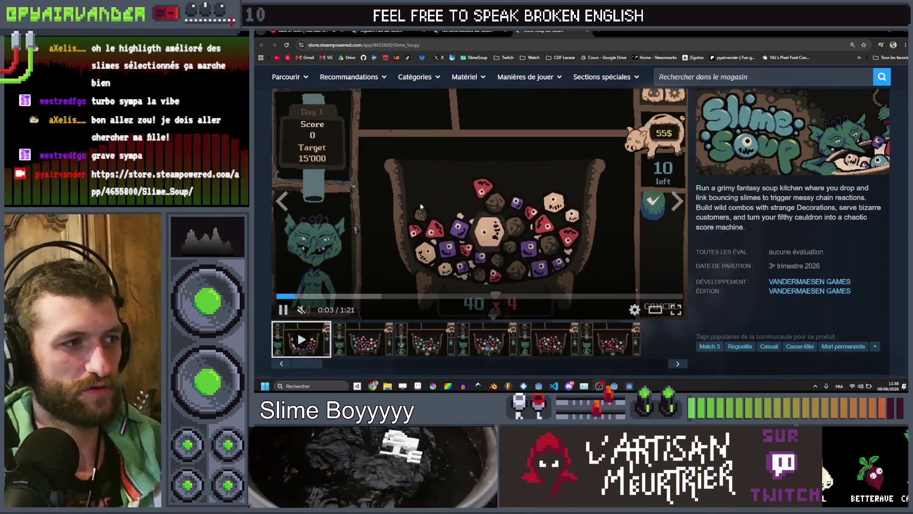
scroll(791, 190, "up", 1)
scroll(791, 189, "up", 2)
scroll(666, 204, "down", 2)
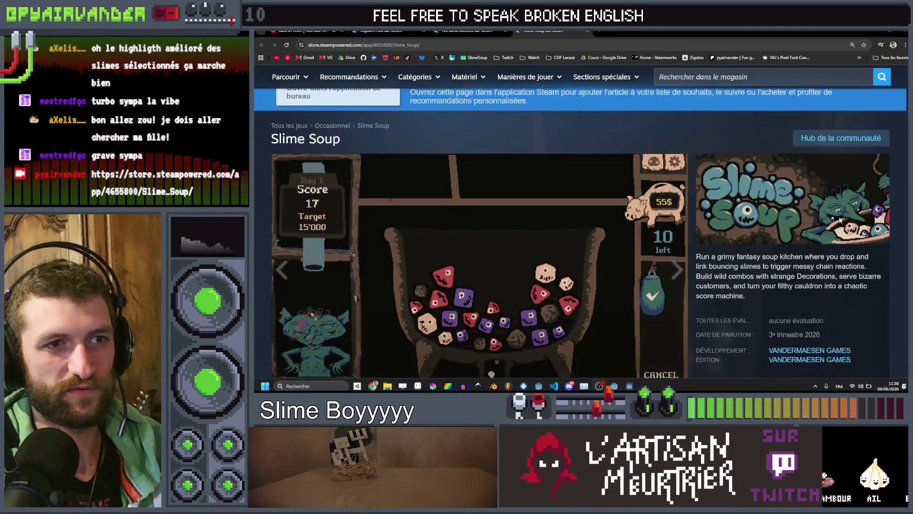
scroll(511, 231, "down", 2)
scroll(855, 155, "up", 1)
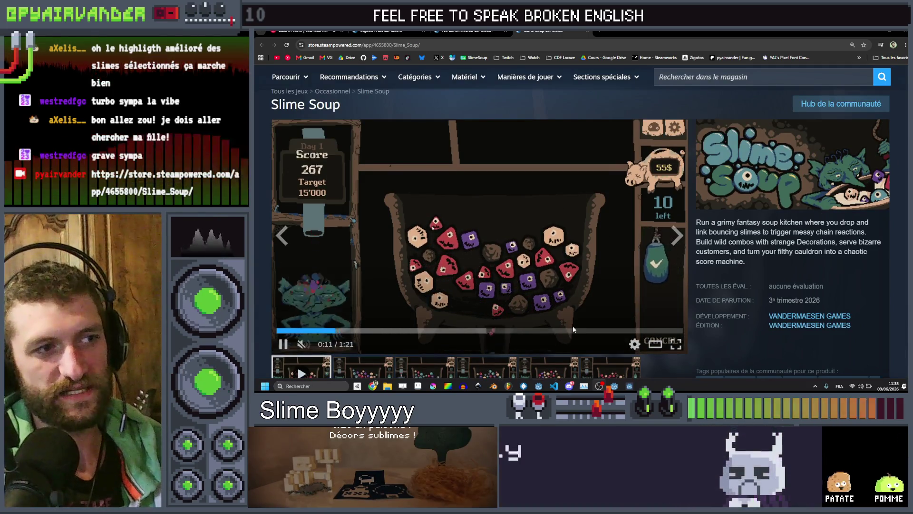
scroll(532, 207, "down", 2)
scroll(520, 192, "up", 4)
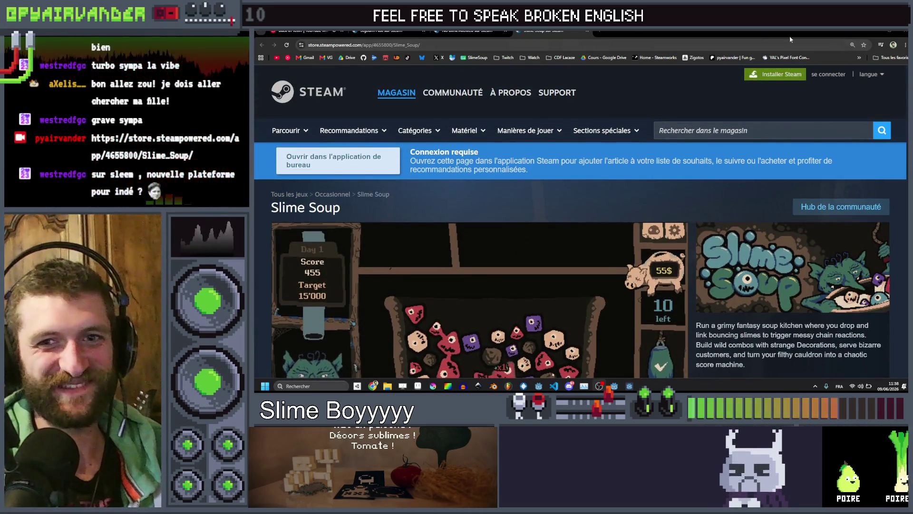
key("alt+Tab")
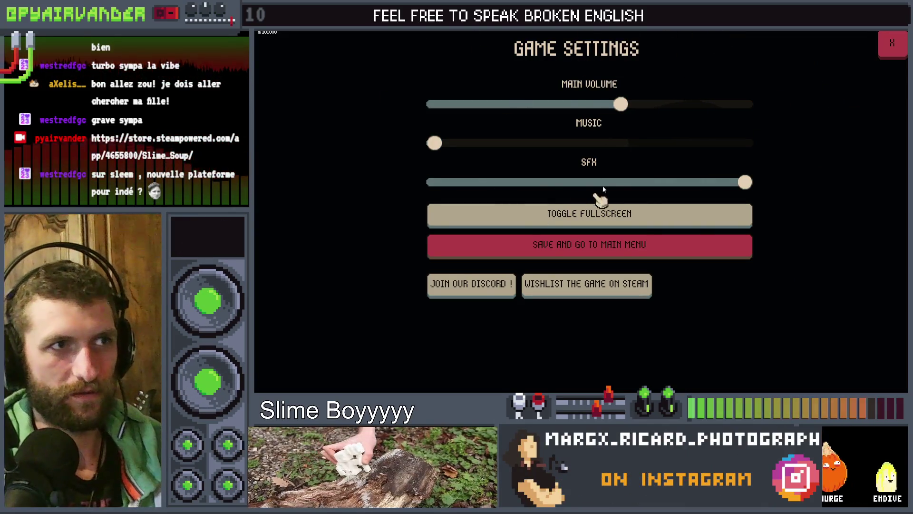
- Close Game Settings to return to the day 2 shop with Nitroglycerin and firecracker offers
left_click(892, 44)
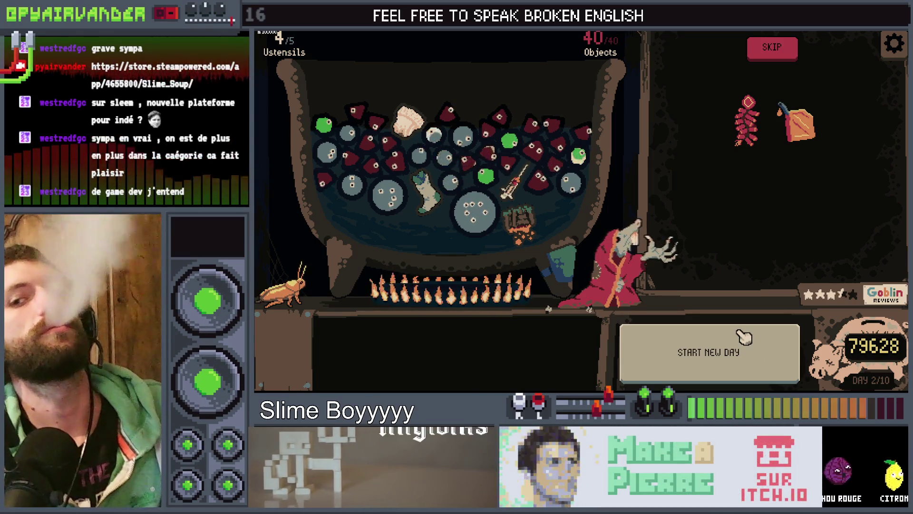
mouse_move(793, 153)
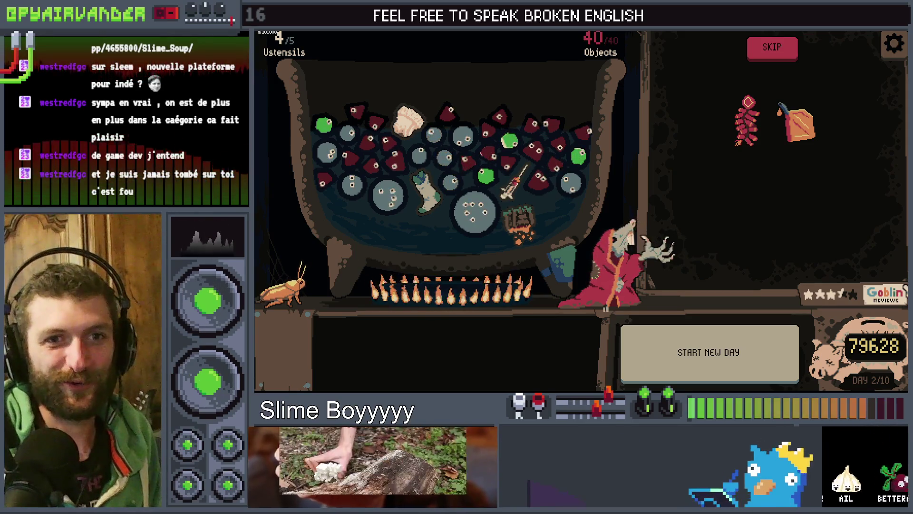
- Stop the game with F8, look at line 73 of shop.gd, then switch to root_game.gd
key("F8")
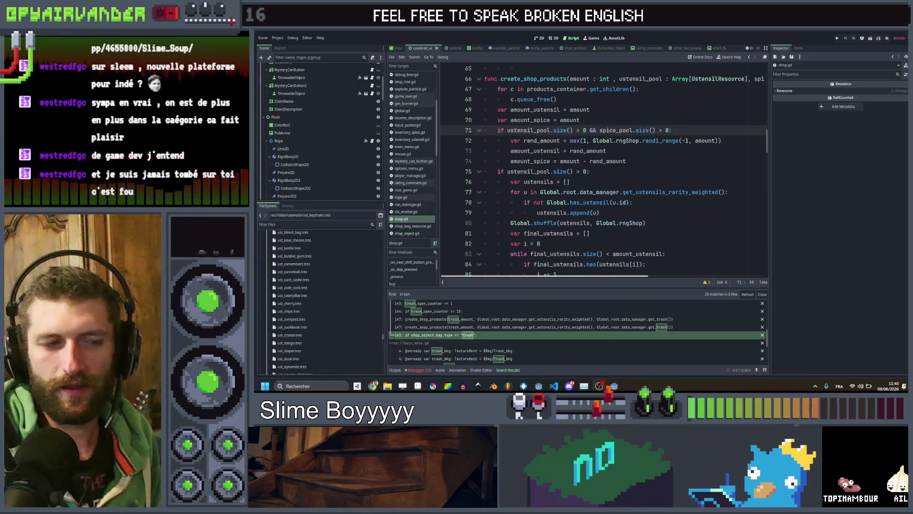
left_click(682, 158)
key("Up")
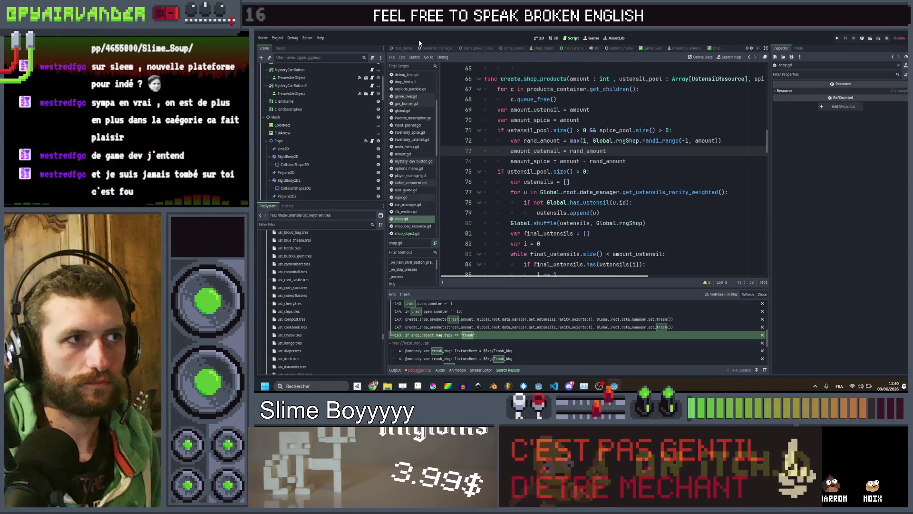
left_click(403, 48)
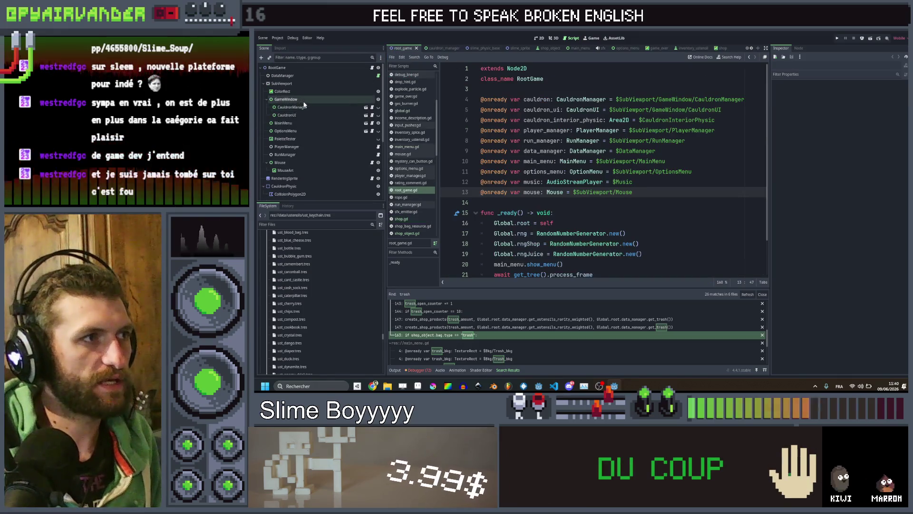
- Switch to the 2D view and select the SubViewport node under GameWindow
left_click(538, 38)
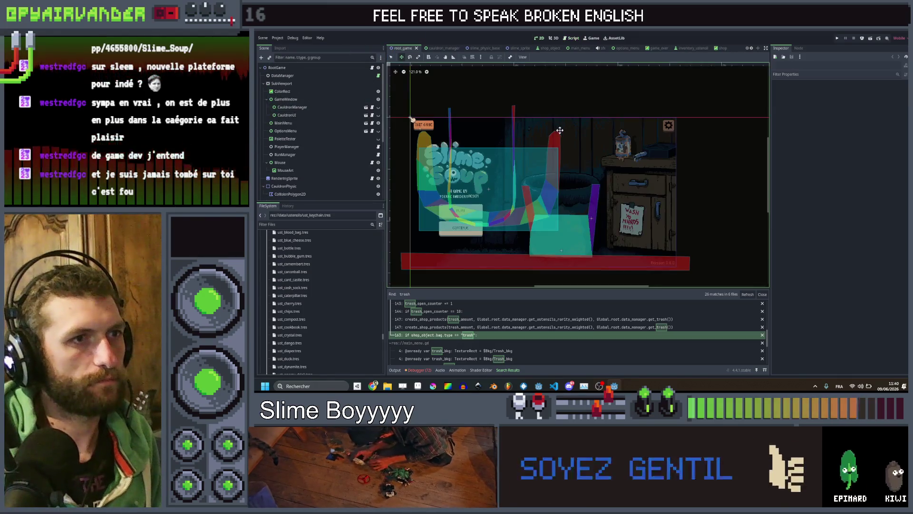
scroll(524, 200, "up", 1)
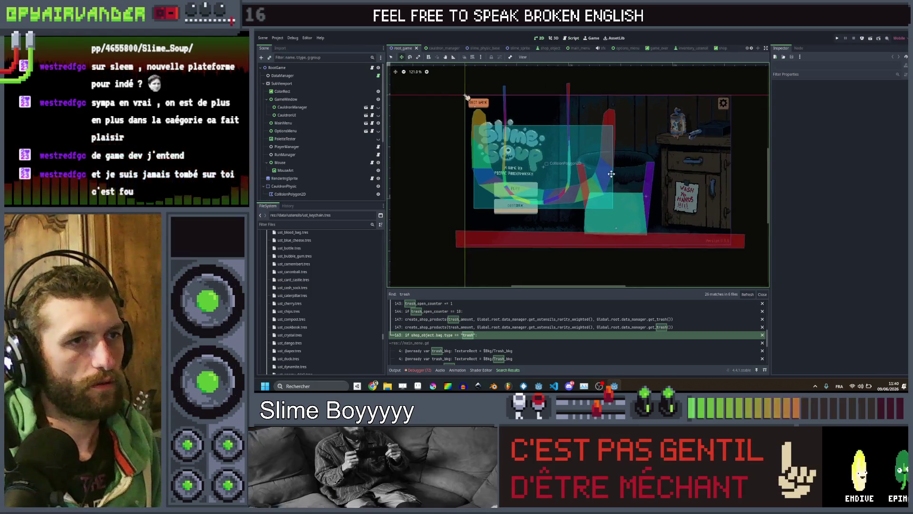
left_click(287, 99)
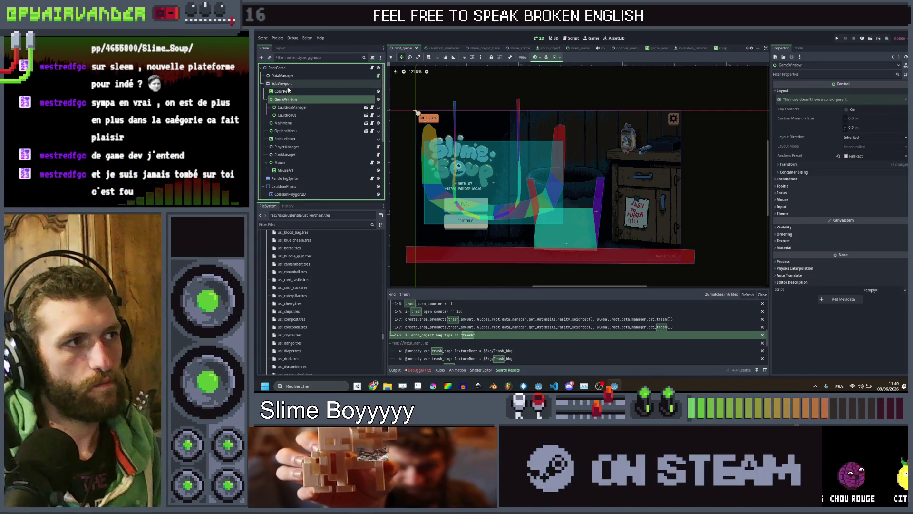
left_click(282, 83)
left_click(295, 107)
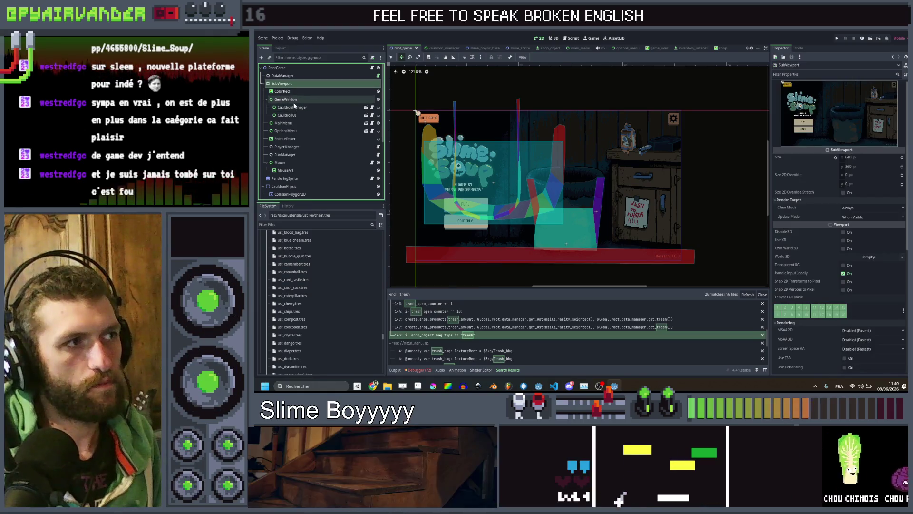
left_click(285, 84)
- Add a Control child to SubViewport, move it above PaletteTester, and run the game
right_click(294, 89)
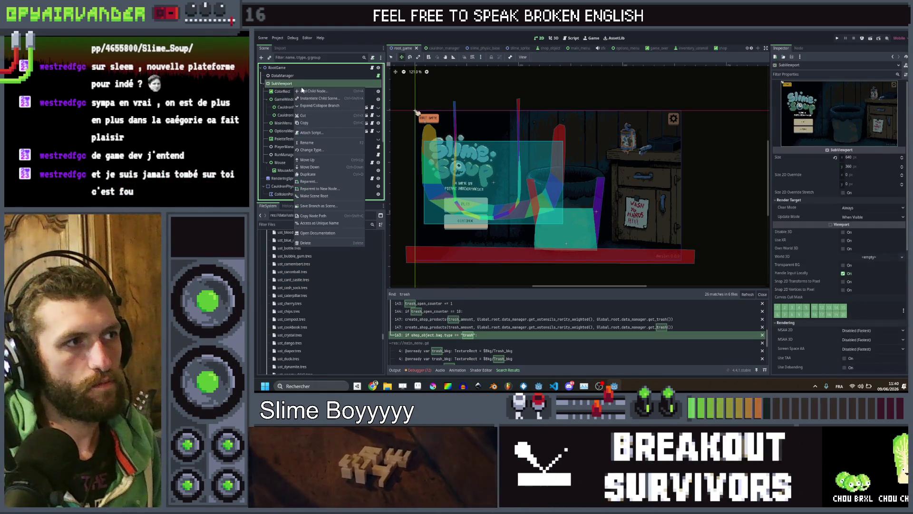
left_click(304, 91)
scroll(561, 166, "up", 5)
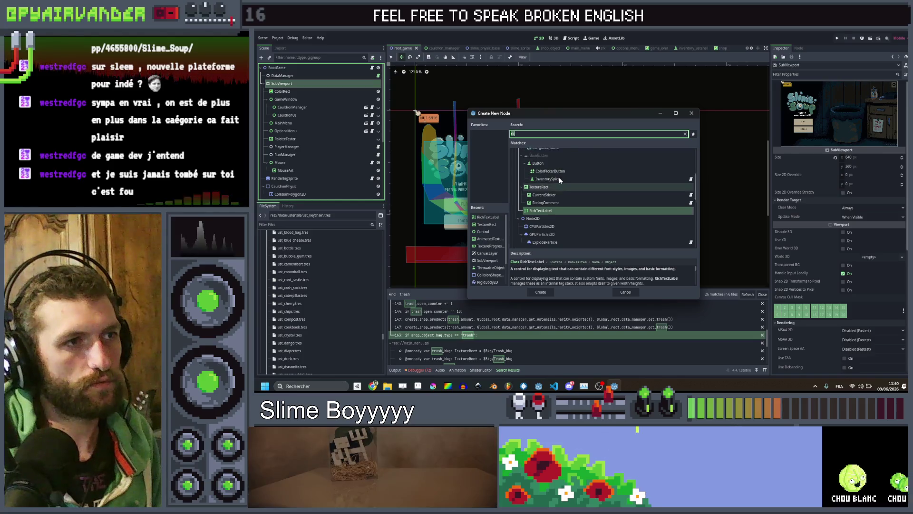
double_click(532, 168)
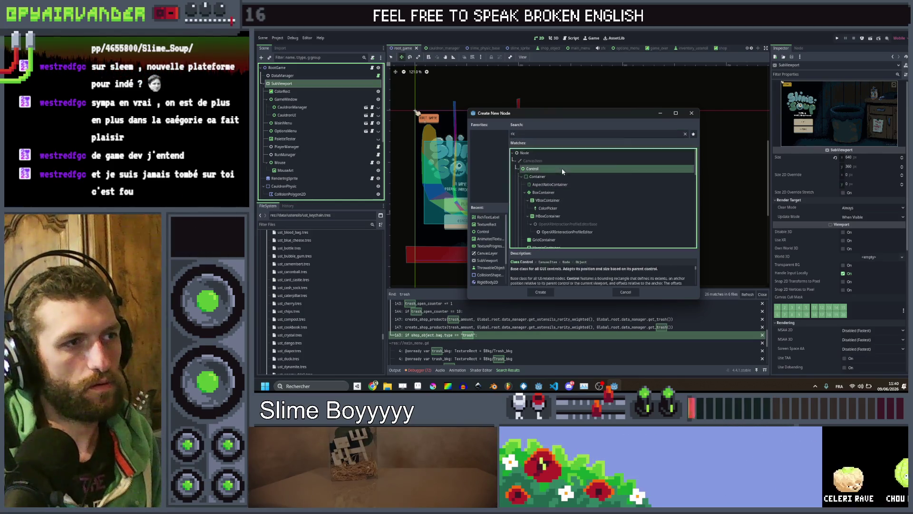
left_click_drag(310, 157, 304, 139)
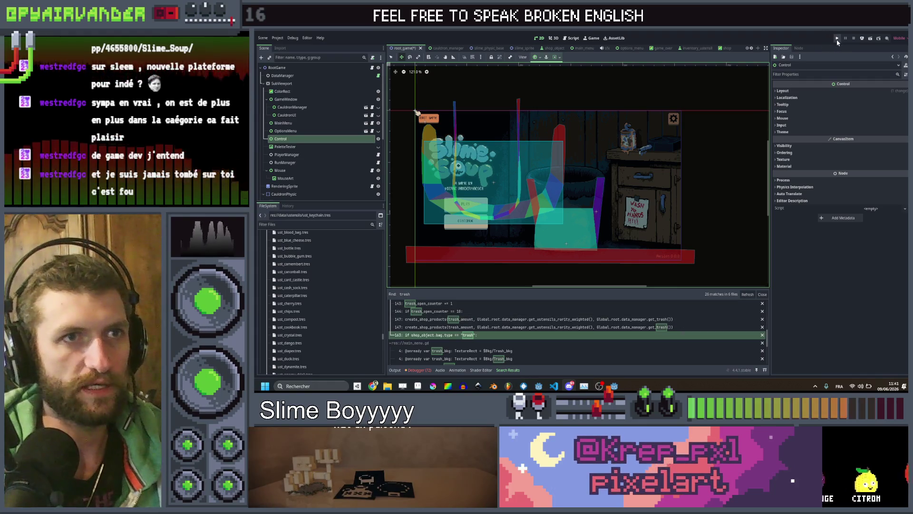
left_click(378, 147)
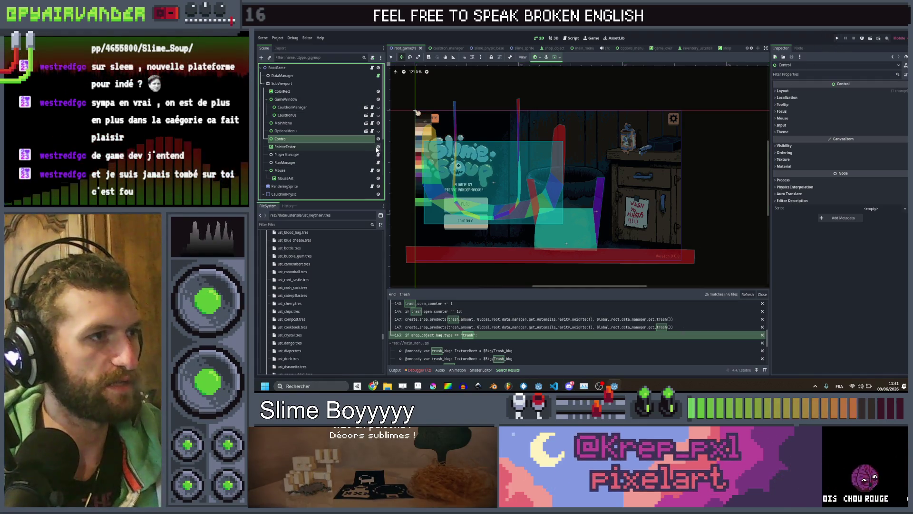
- Start a new run and drop the Kid's Slimes bag and Premium Slimes can into the cauldron
key("ctrl+s")
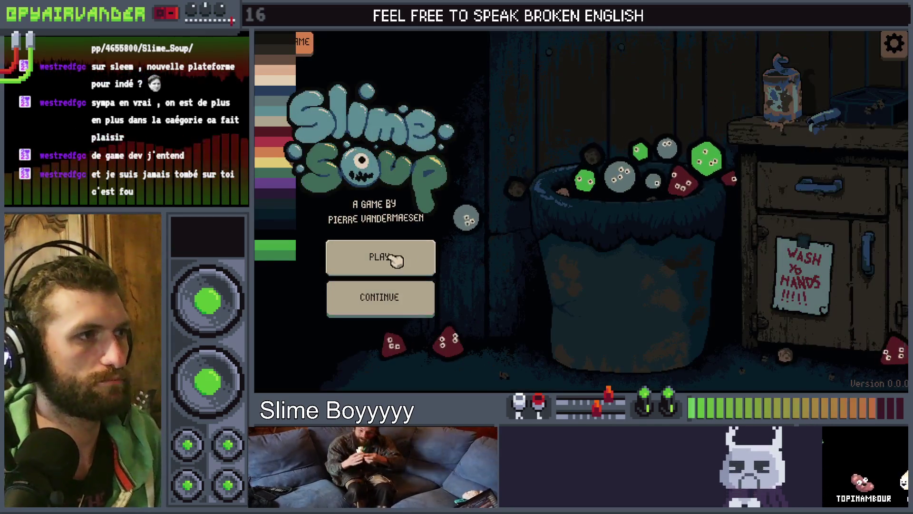
left_click(393, 255)
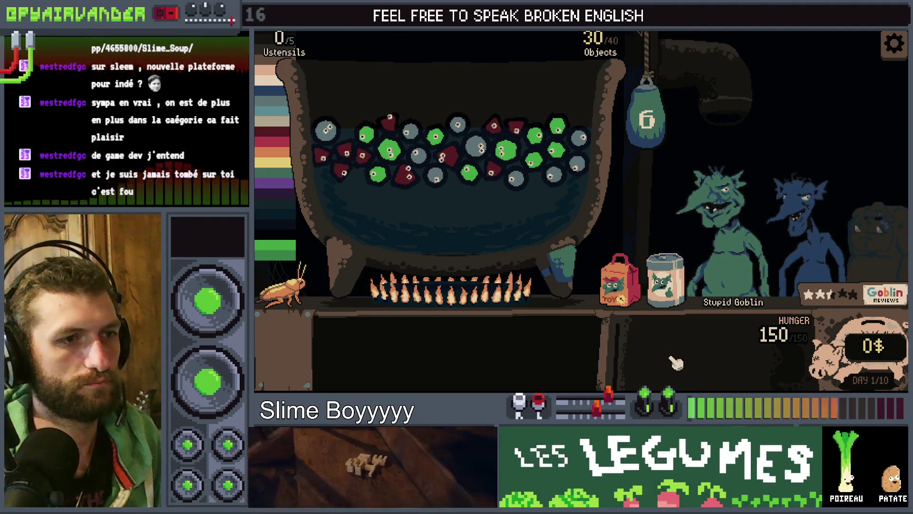
mouse_move(668, 291)
mouse_move(631, 285)
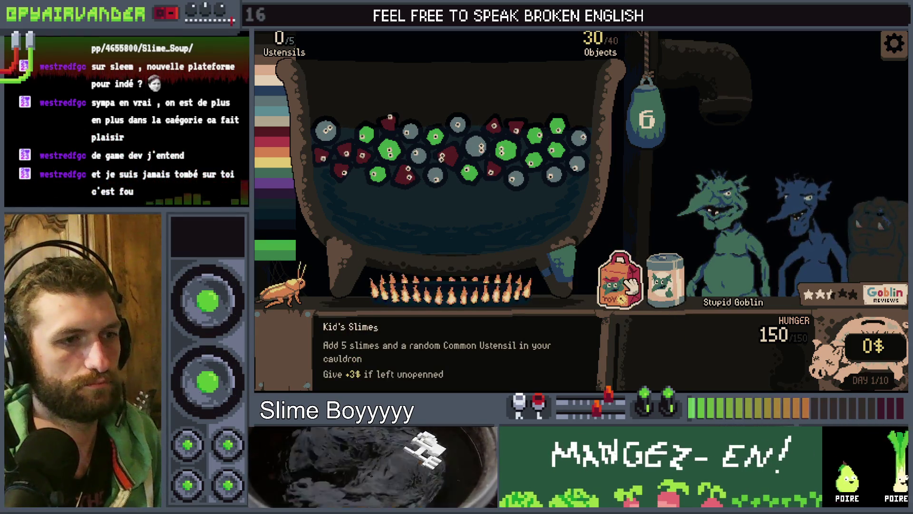
left_click_drag(613, 285, 485, 231)
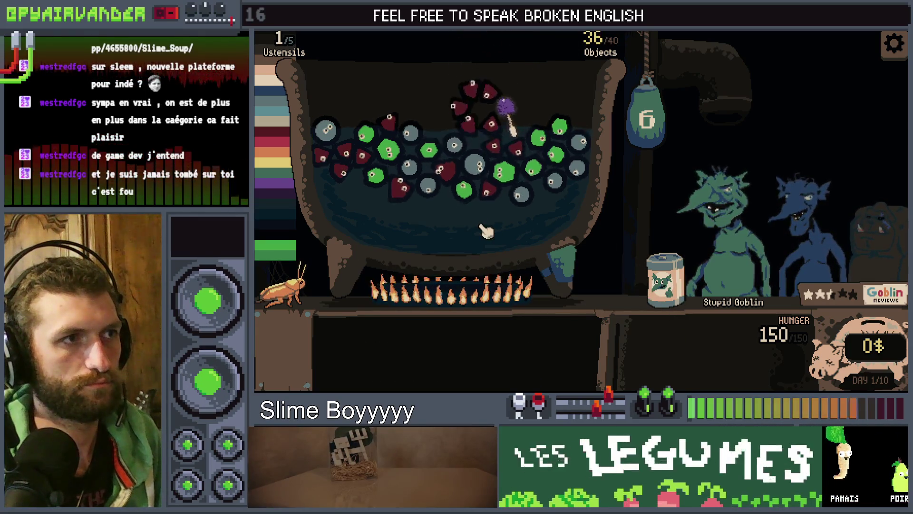
left_click_drag(662, 284, 497, 204)
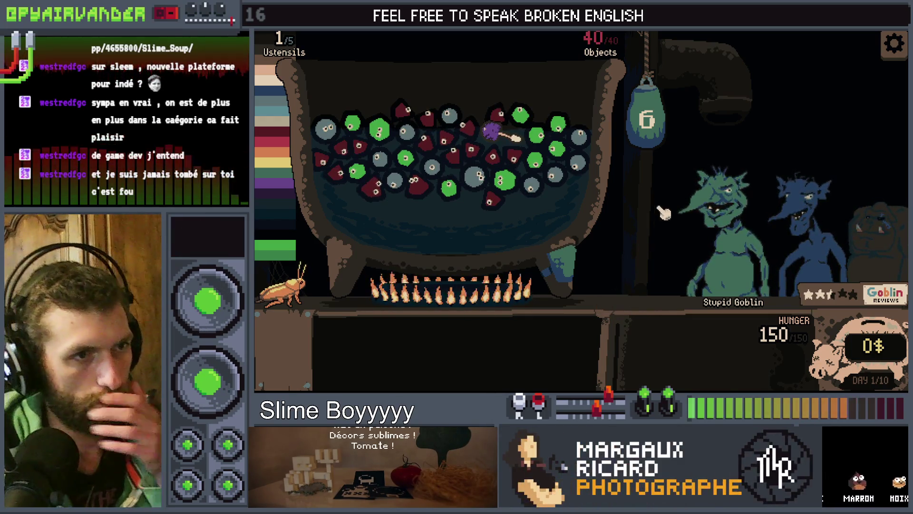
- Drag across red slimes to link them into an exploding chain
key("super+shift+s")
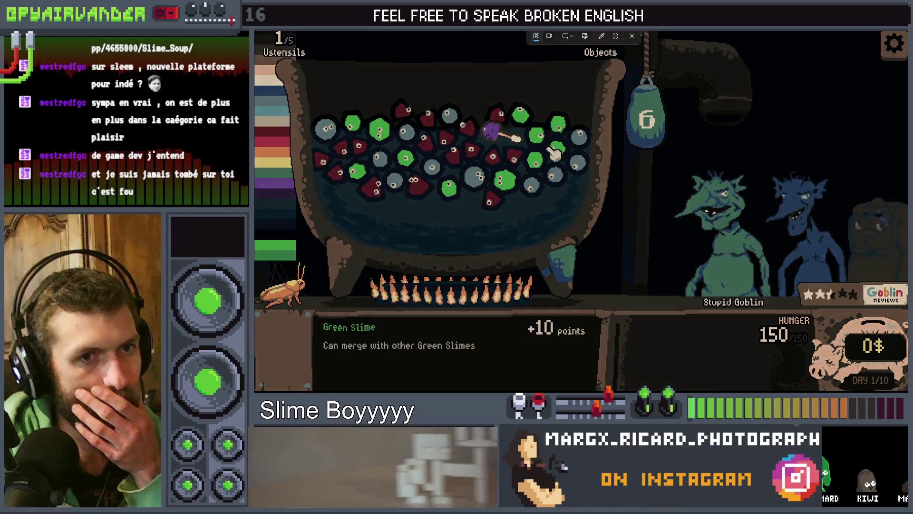
key("Escape")
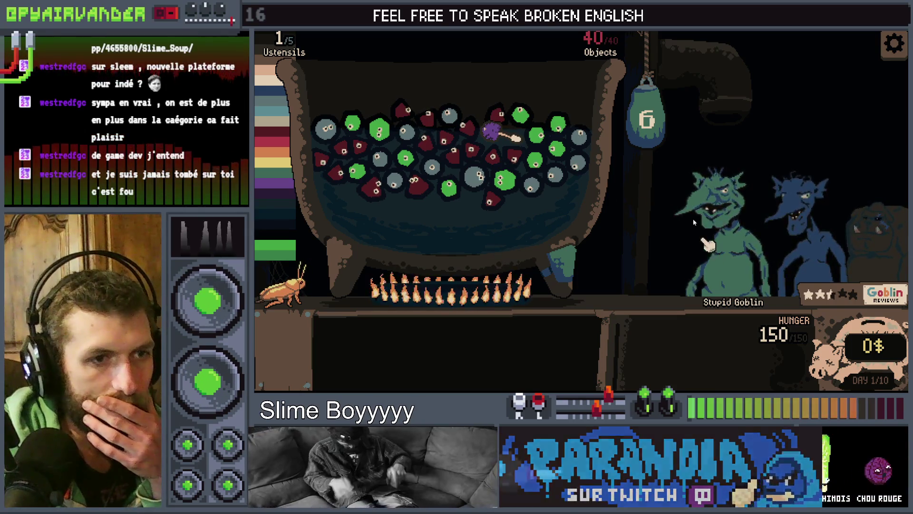
left_click_drag(404, 115, 442, 121)
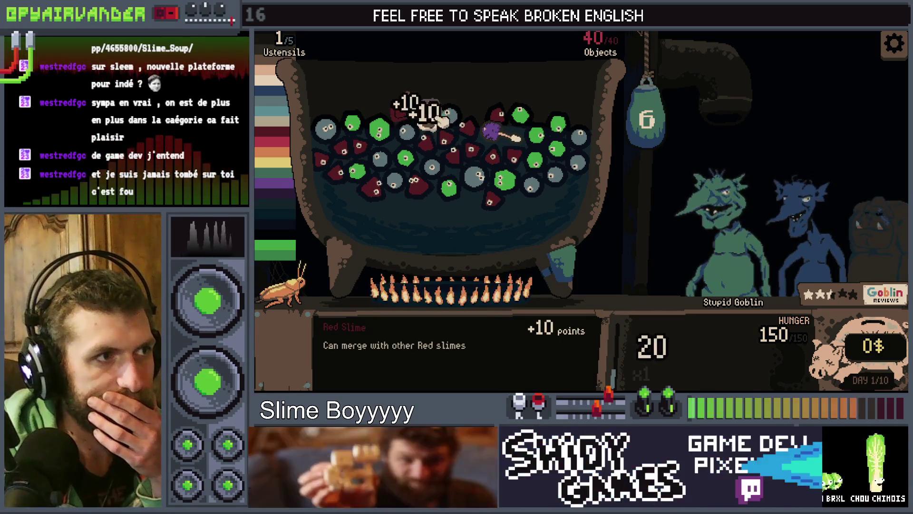
left_click_drag(434, 153, 473, 143)
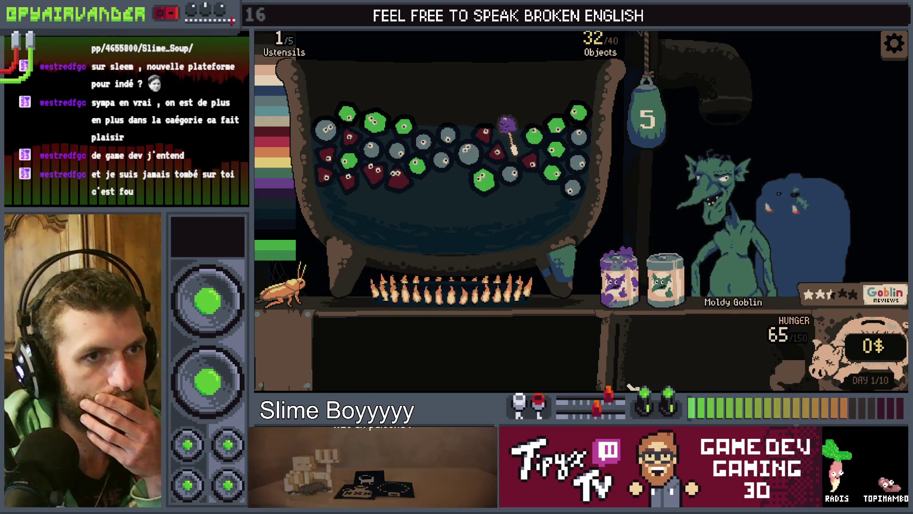
- Empty the green slime can into the cauldron and set off a slime chain explosion
mouse_move(666, 278)
left_mouse_down()
mouse_move(466, 150)
mouse_move(450, 179)
left_mouse_up()
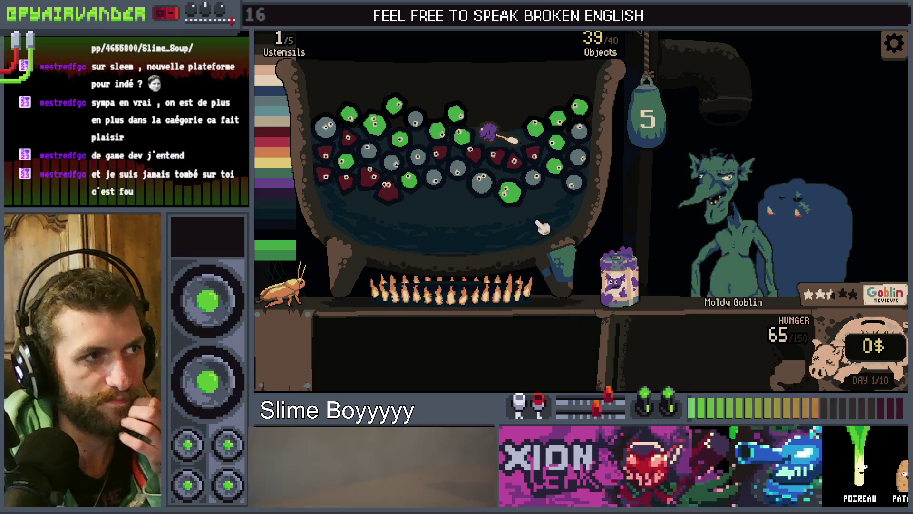
left_click_drag(423, 175, 499, 195)
left_click(645, 102)
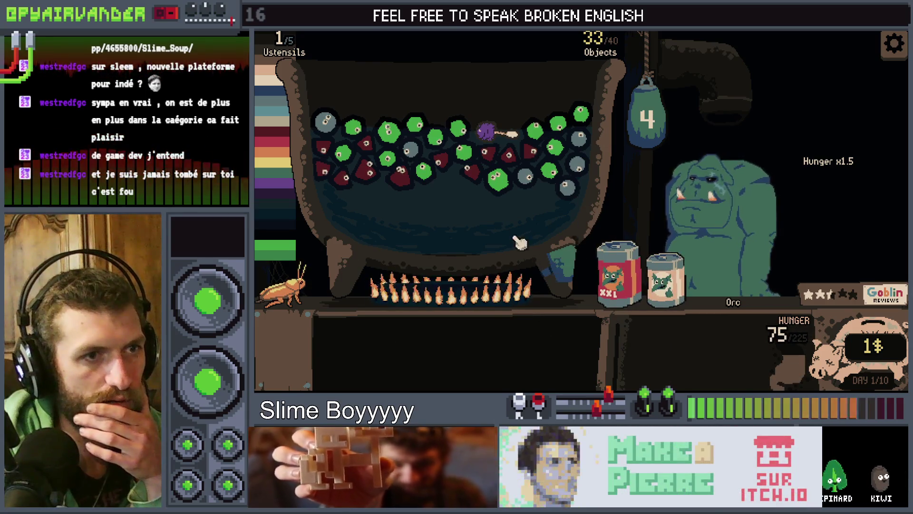
- Chain green slimes into one big slime and pop it, ending day 1 at 15$
left_click(395, 140)
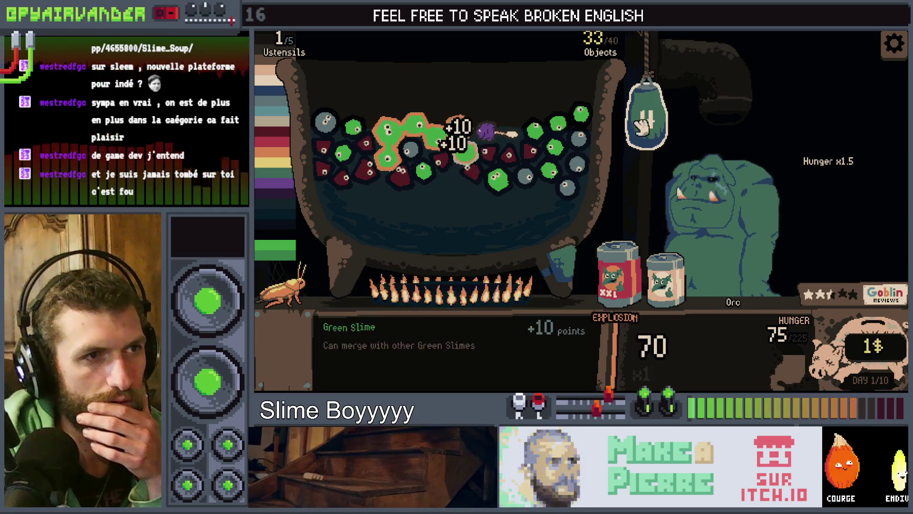
left_click(666, 116)
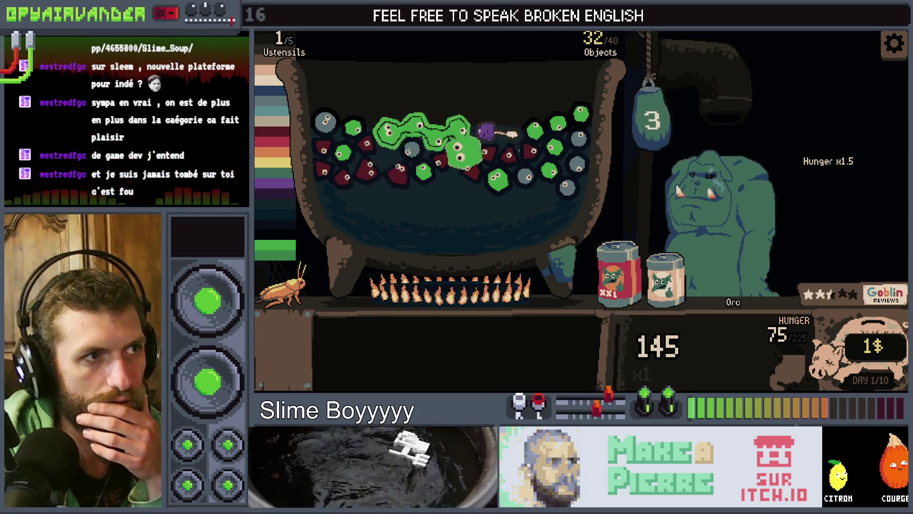
left_click(481, 138)
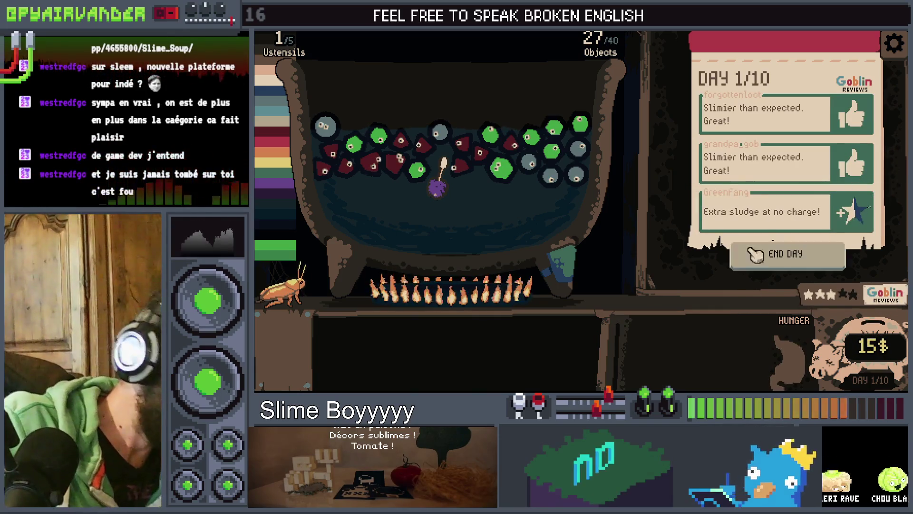
- End day 1, buy the 6$ Carboard Box, add its Caterpillar utensil, and start day 2
left_click(792, 251)
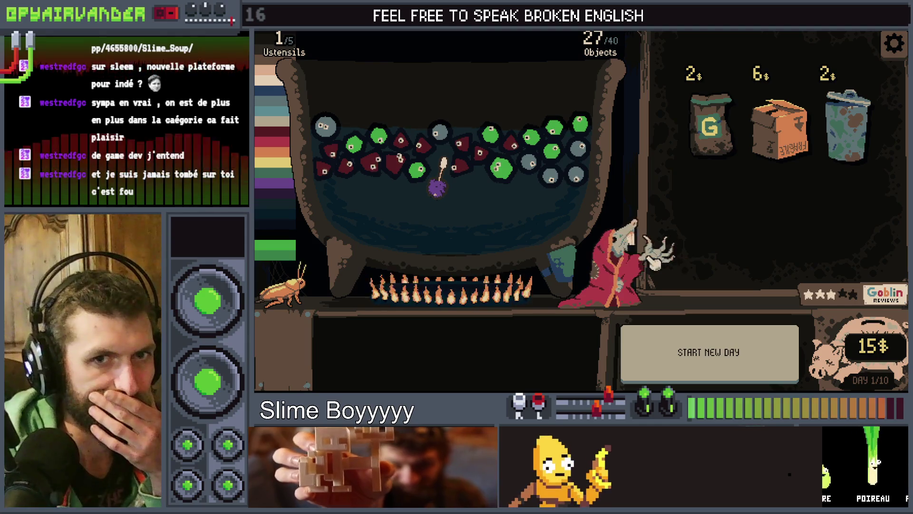
mouse_move(717, 164)
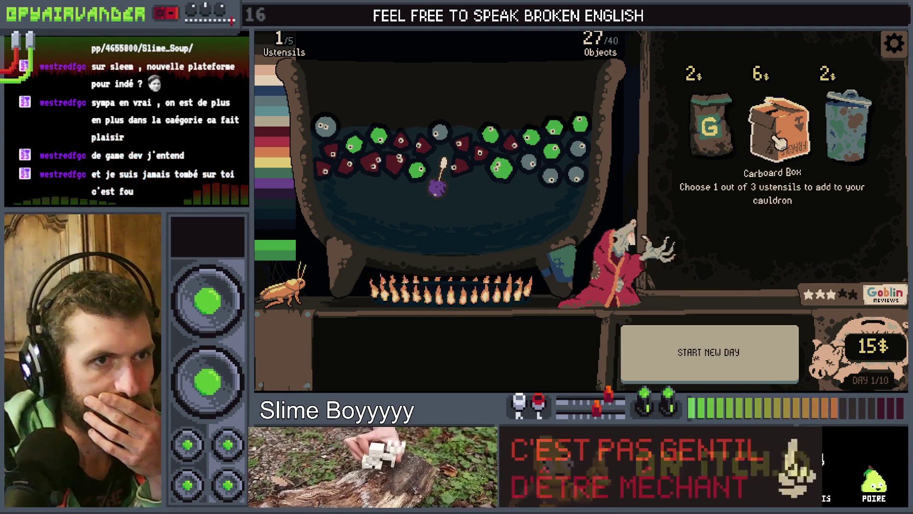
left_click(780, 136)
left_click(818, 121)
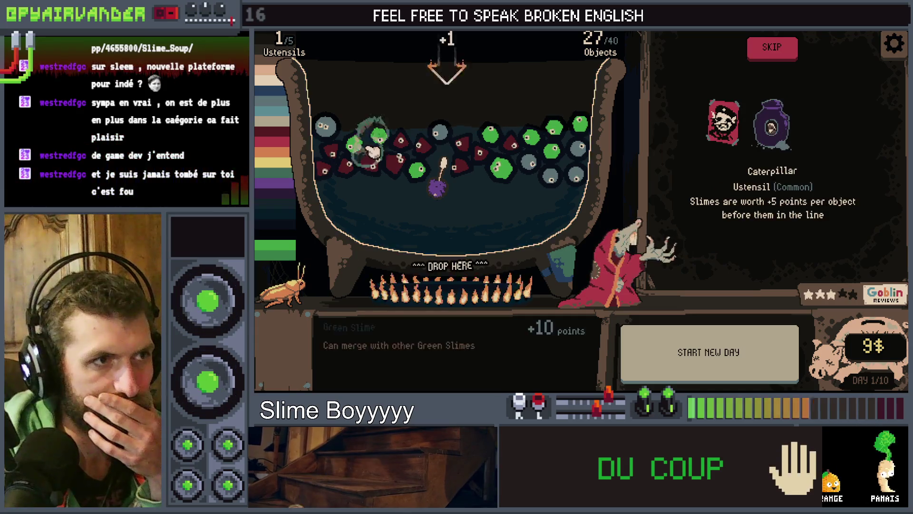
left_click(774, 363)
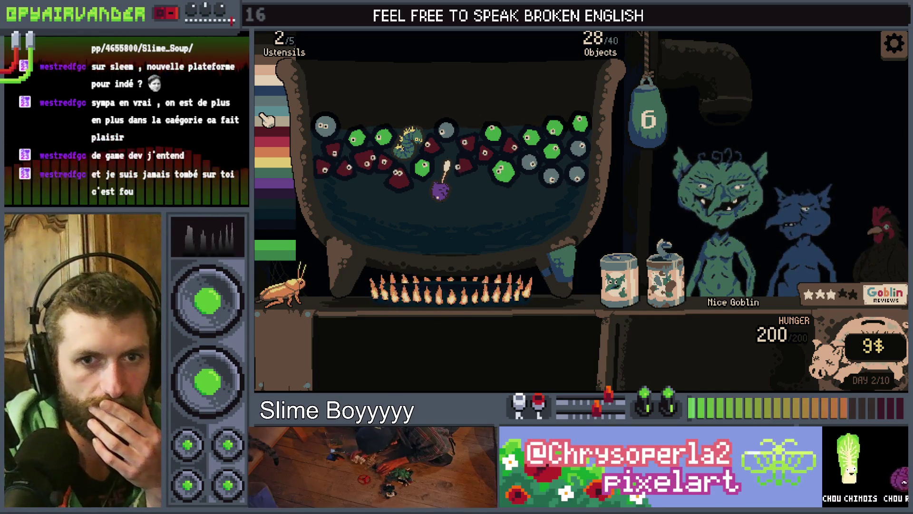
key("alt+Tab")
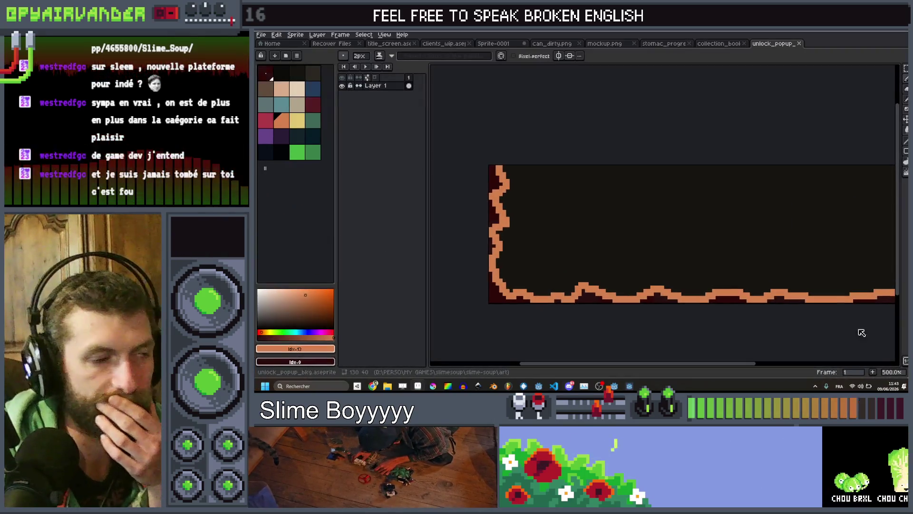
- Switch to the clients_wip sprite and widen its timeline to show the last frames
left_click(447, 44)
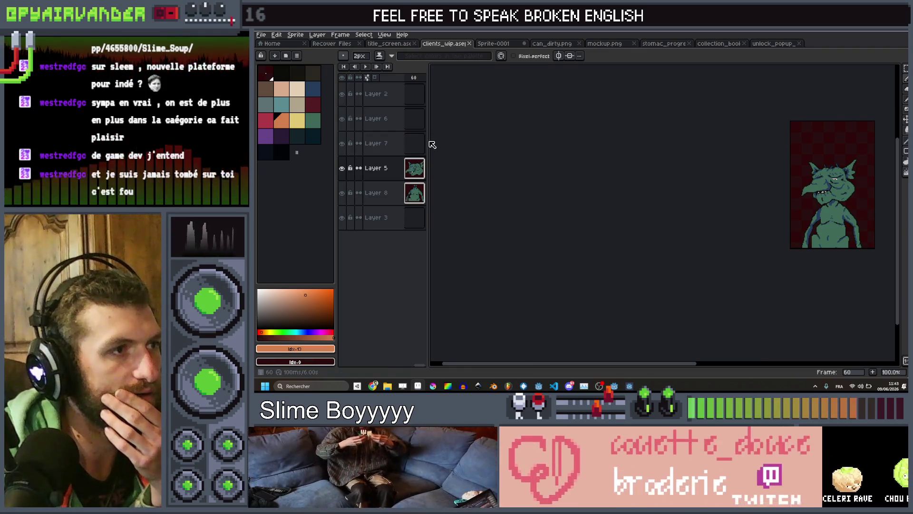
left_click_drag(427, 141, 558, 147)
left_click_drag(687, 178, 717, 192)
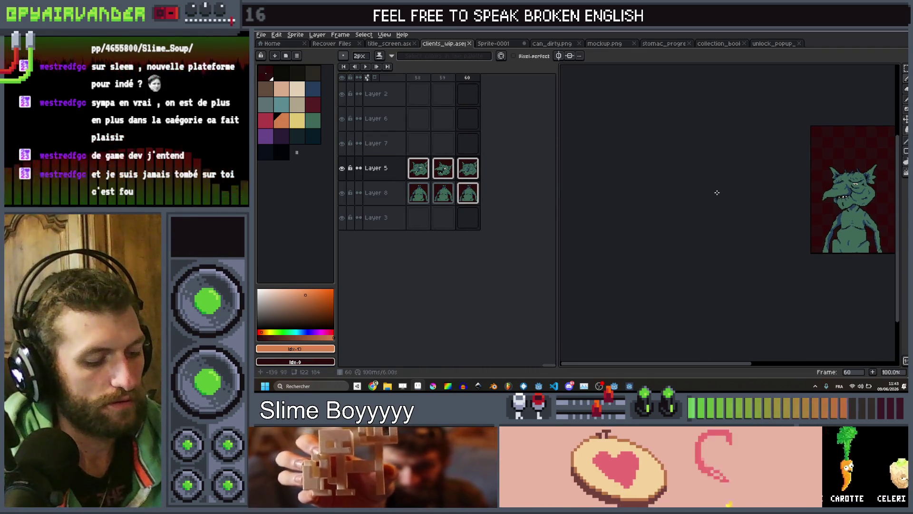
- Cancel the single-image export settings and choose the sprite-sheet export from File > Export
key("ctrl+alt+shift+s")
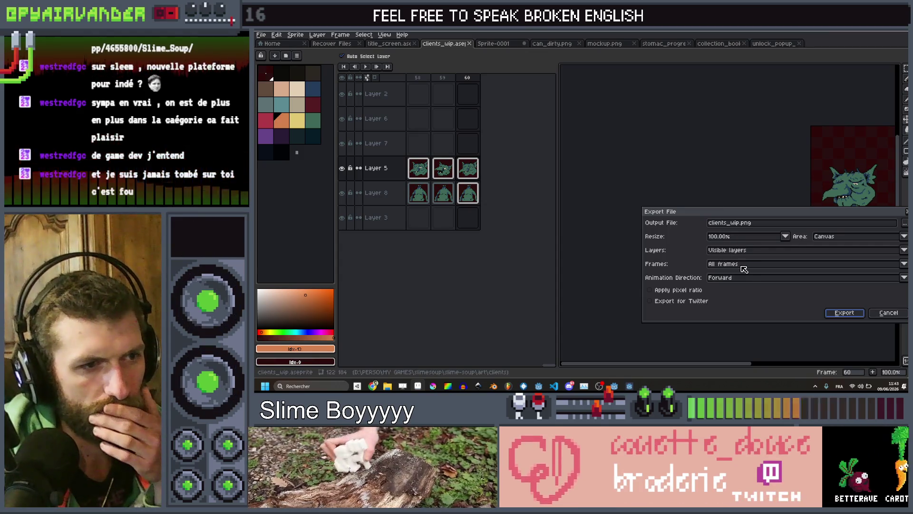
left_click(888, 313)
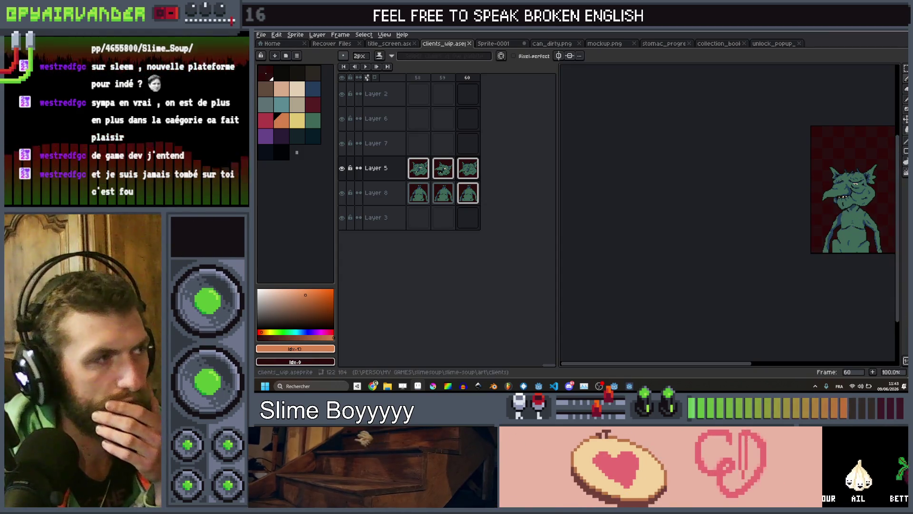
left_click(262, 35)
left_click(262, 35)
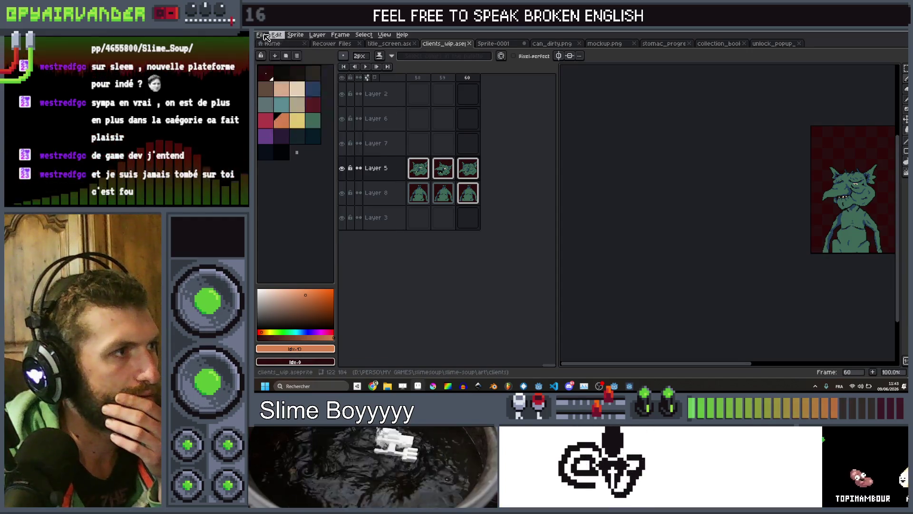
left_click(261, 36)
mouse_move(278, 104)
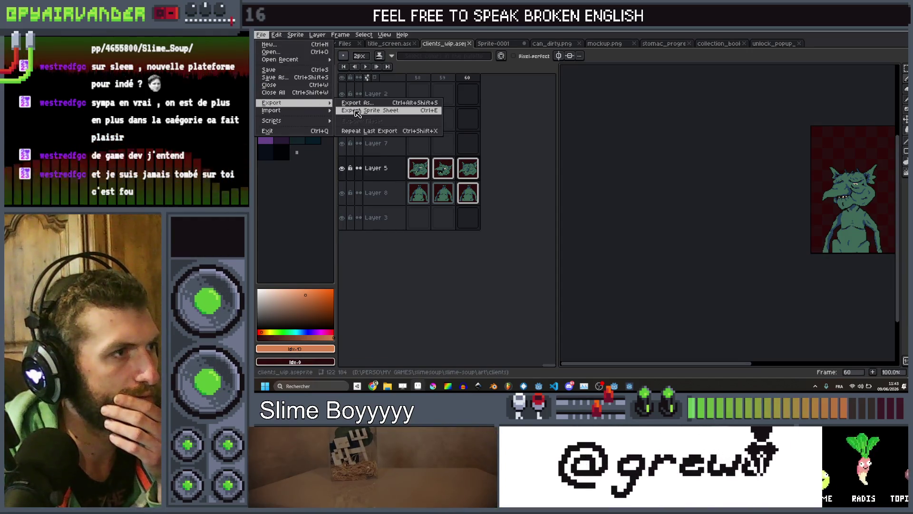
left_click(355, 111)
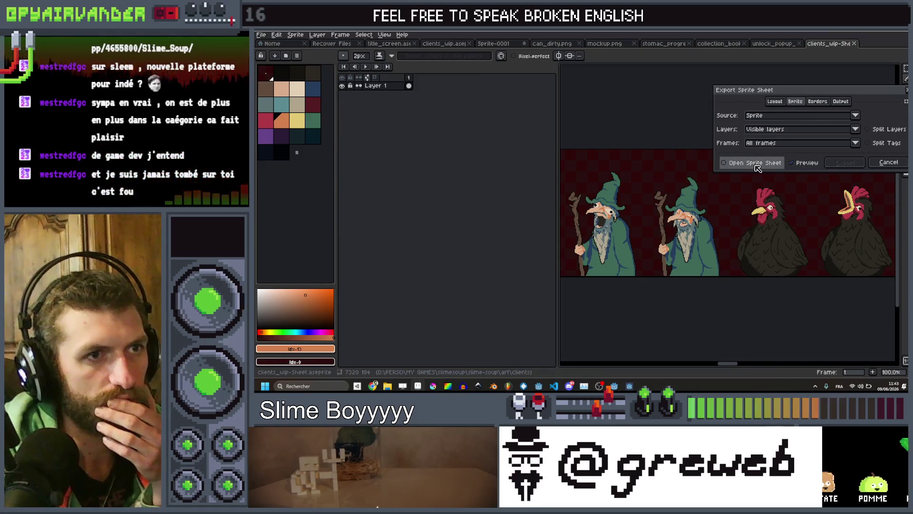
- Export the sprite sheet as a horizontal strip with the default settings and inspect it
left_click(848, 162)
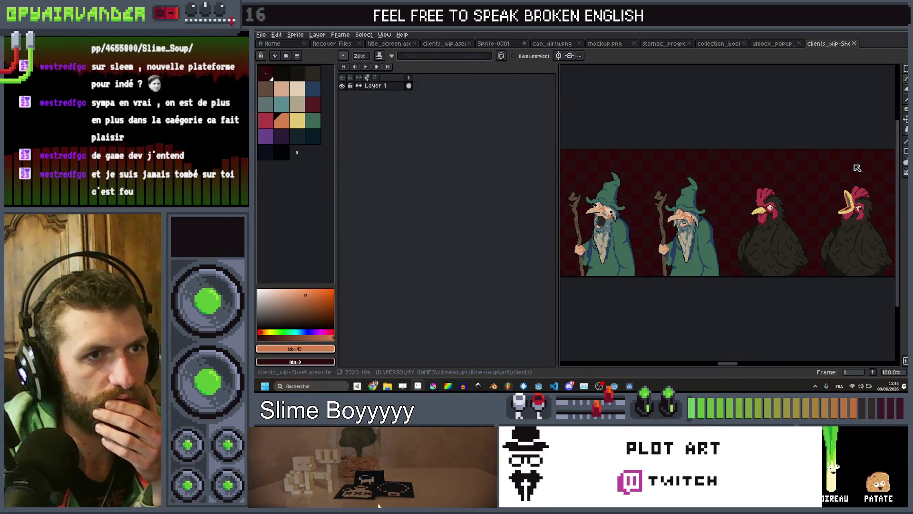
scroll(715, 207, "down", 6)
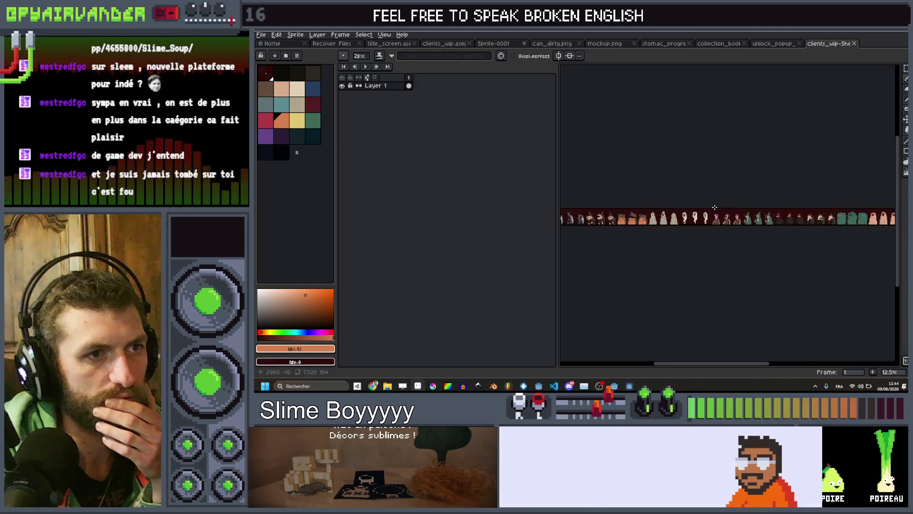
scroll(714, 207, "up", 4)
scroll(675, 206, "down", 4)
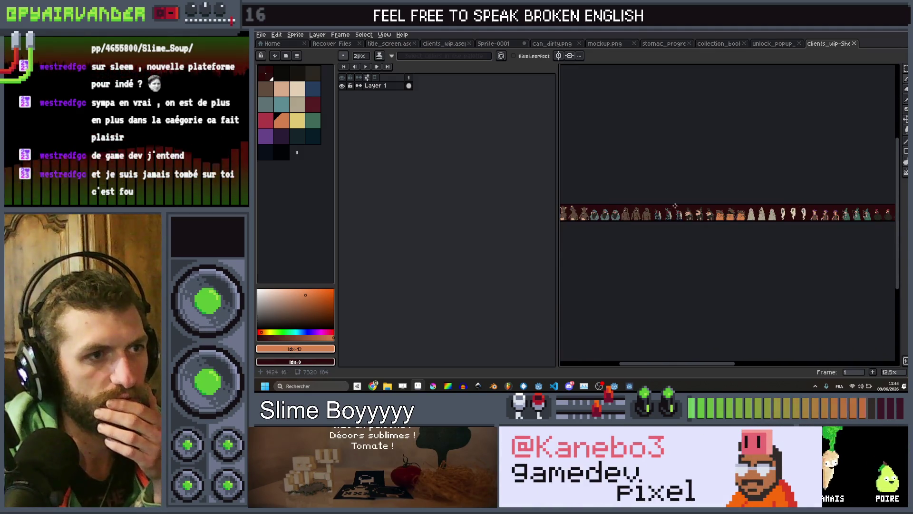
scroll(675, 205, "left", 2)
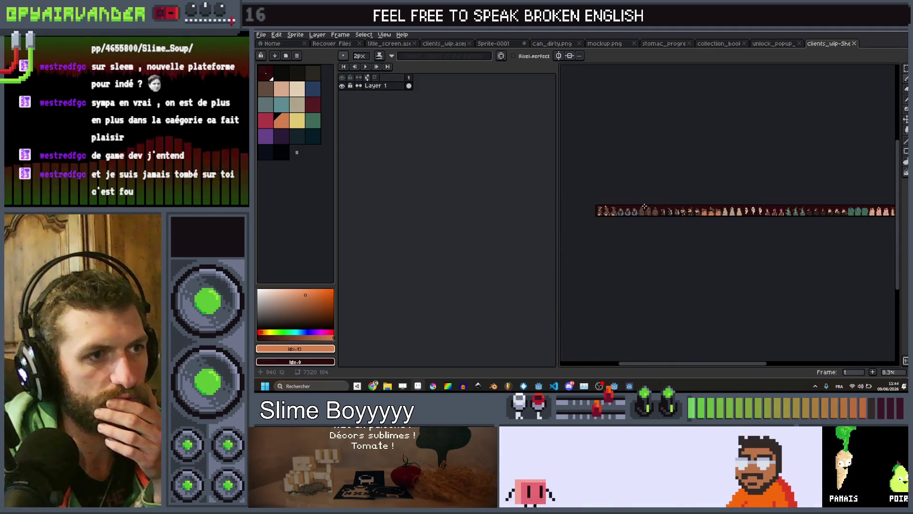
- Close the strip sheet, return to clients_wip, and reopen Export Sprite Sheet
left_click(854, 43)
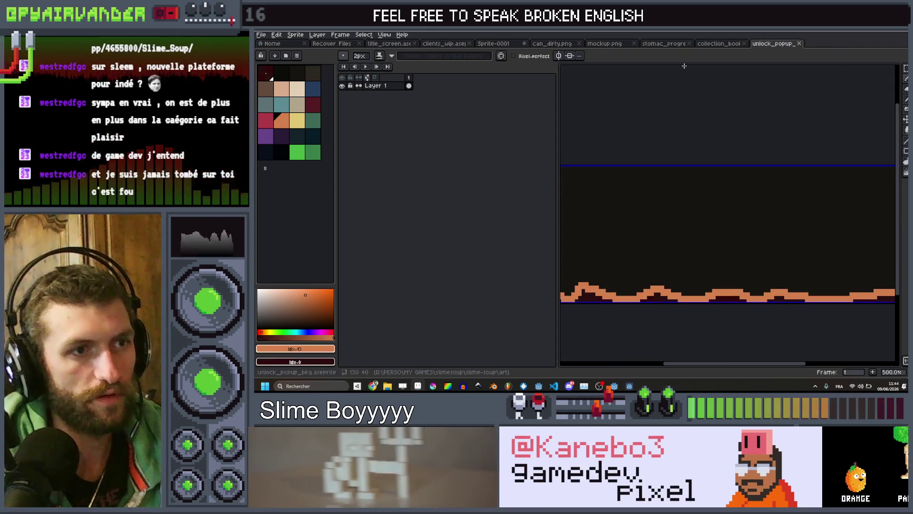
left_click(482, 45)
left_click(443, 43)
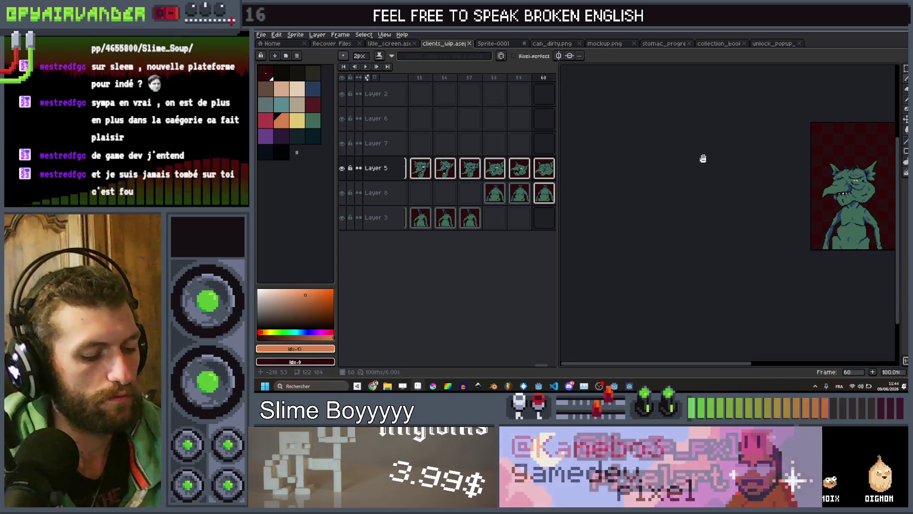
left_click(261, 34)
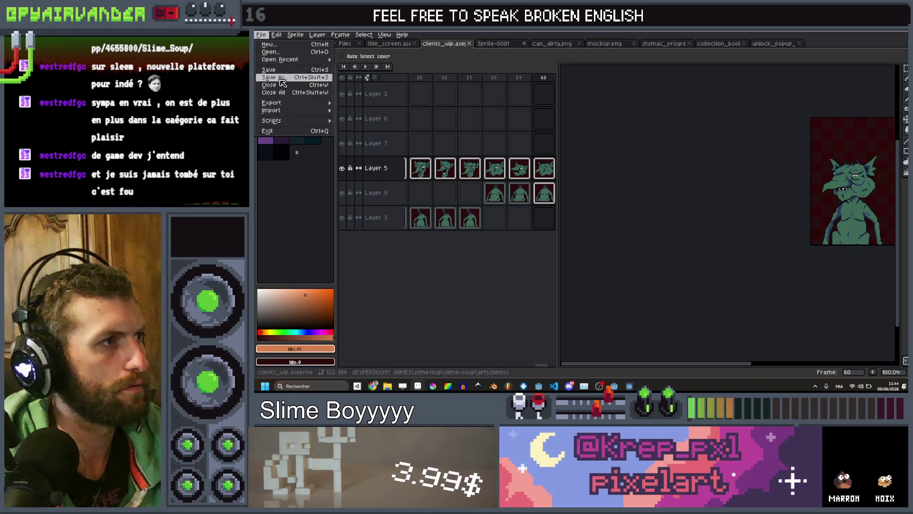
mouse_move(285, 103)
left_click(392, 116)
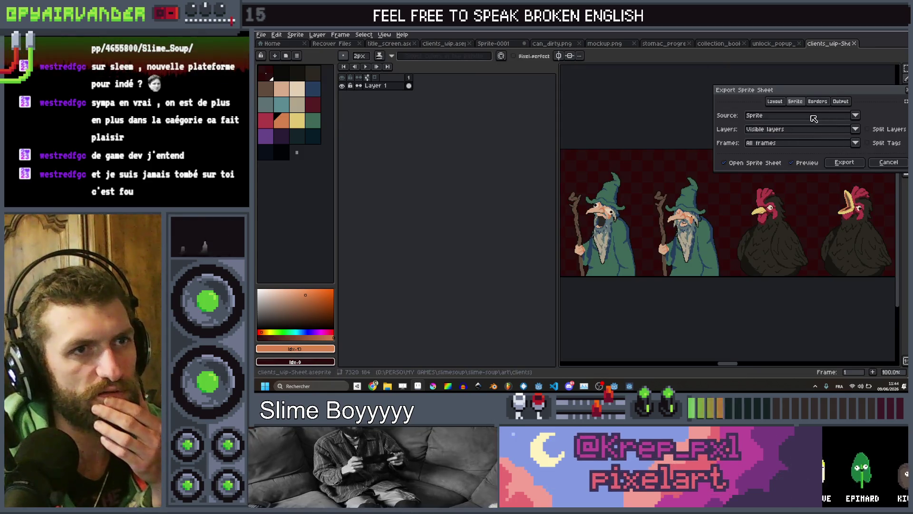
- Review the layer and padding options, then set the Sheet Type to Packed
left_click(856, 130)
left_click(818, 101)
left_click(817, 102)
left_click(796, 102)
left_click(774, 101)
left_click(799, 116)
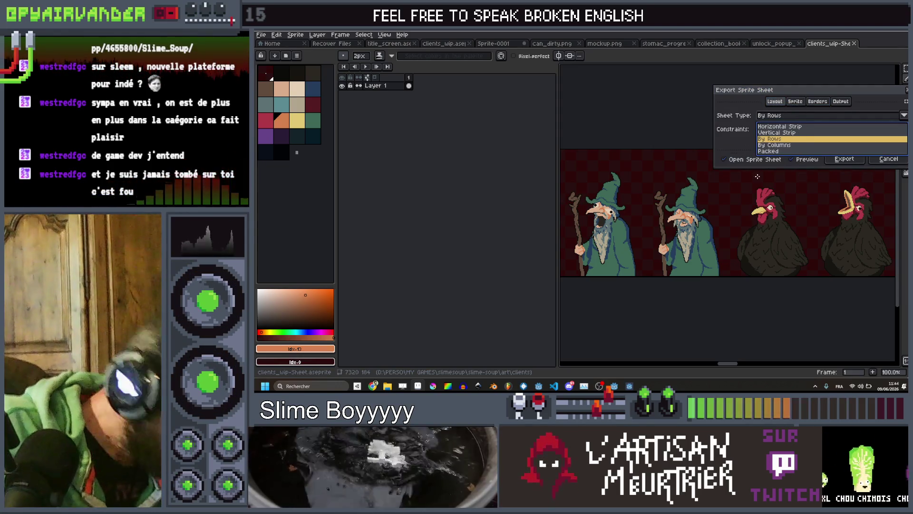
left_click(779, 151)
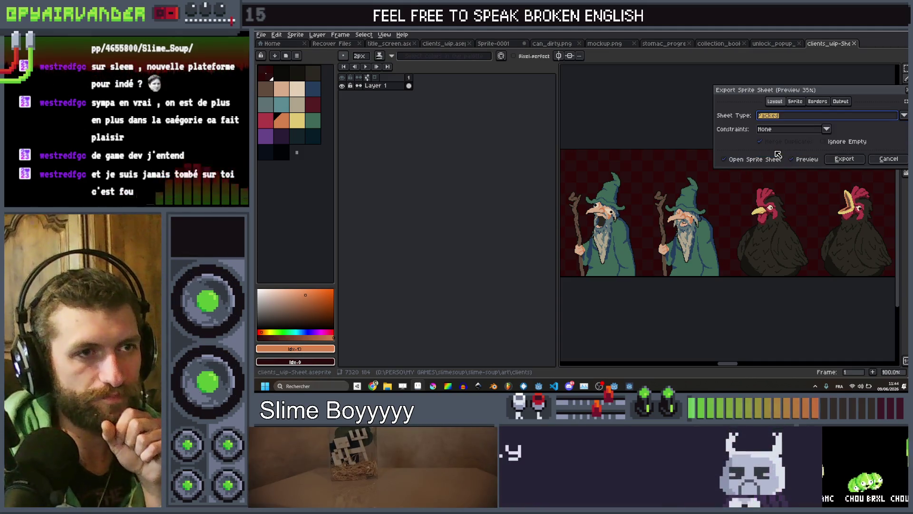
- Export the packed sprite sheet and select the whole generated sheet
left_click(845, 162)
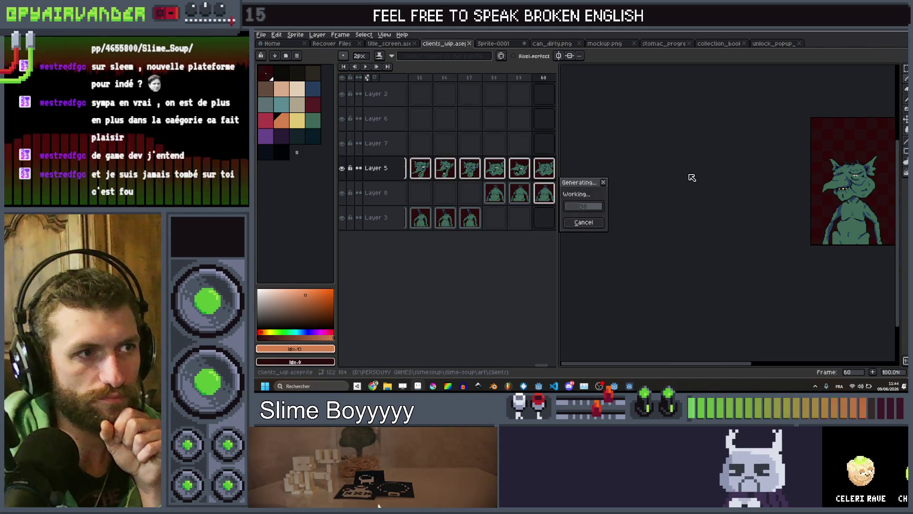
scroll(709, 183, "down", 5)
scroll(710, 183, "up", 3)
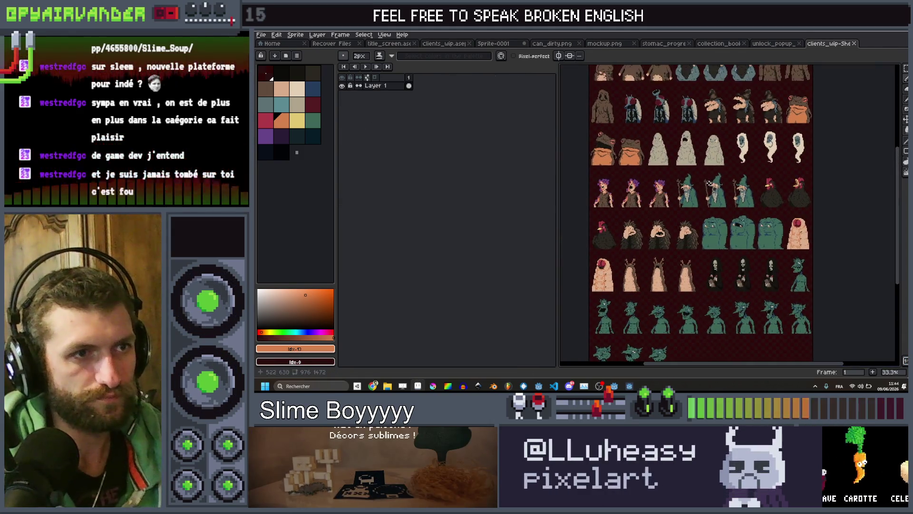
key("ctrl+a")
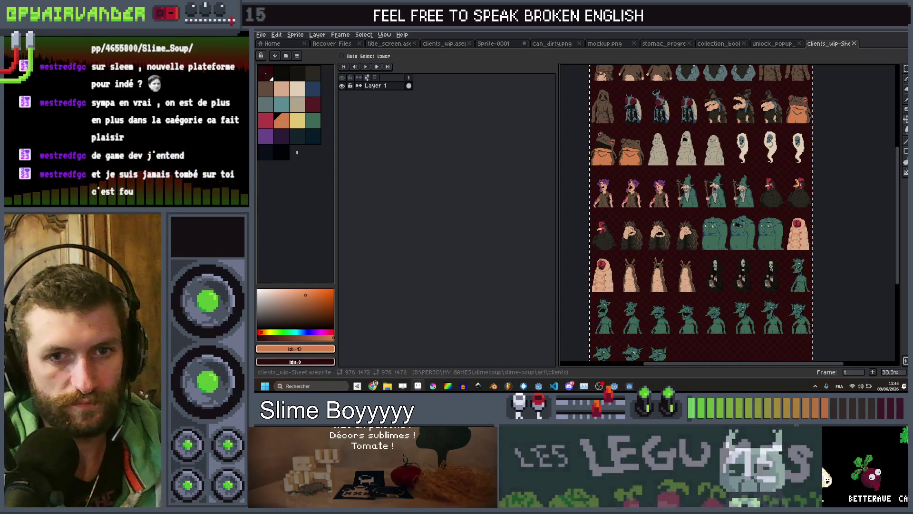
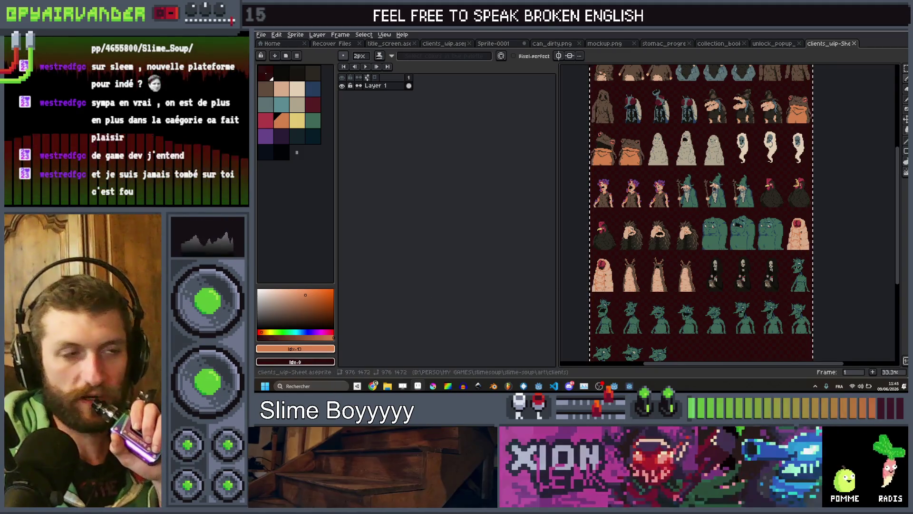
- Zoom in on the sprite sheet's hairy figures and slugs, then bring up the Slime Soup game
scroll(714, 166, "up", 2)
mouse_move(727, 310)
left_mouse_down()
mouse_move(798, 301)
mouse_move(798, 159)
mouse_move(703, 87)
mouse_move(742, 138)
mouse_move(766, 214)
mouse_move(794, 214)
left_mouse_up()
scroll(756, 149, "down", 2)
scroll(778, 203, "up", 2)
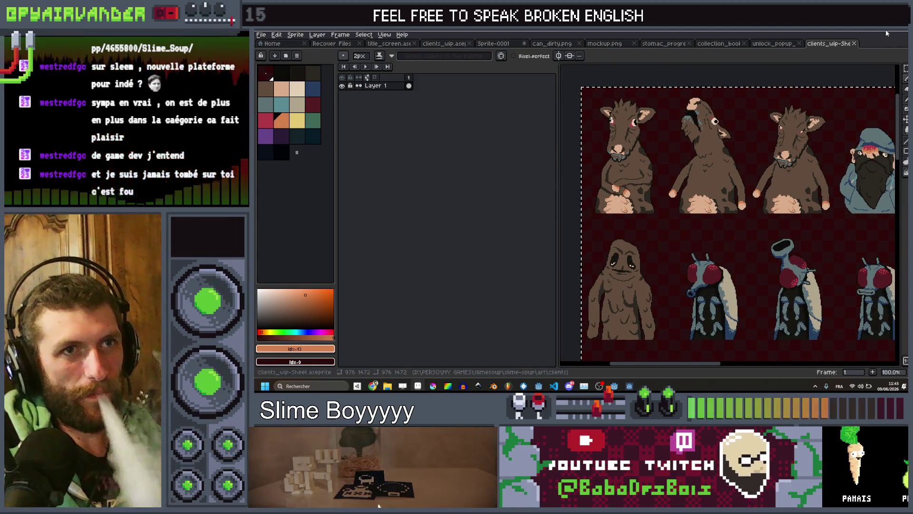
key("alt+Tab")
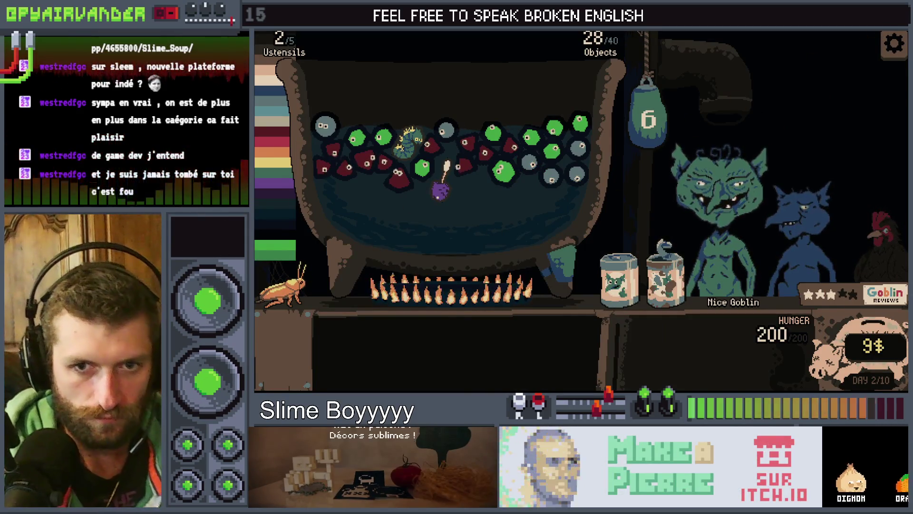
- Close the running game and hide PaletteTester in the viewport
key("alt+F4")
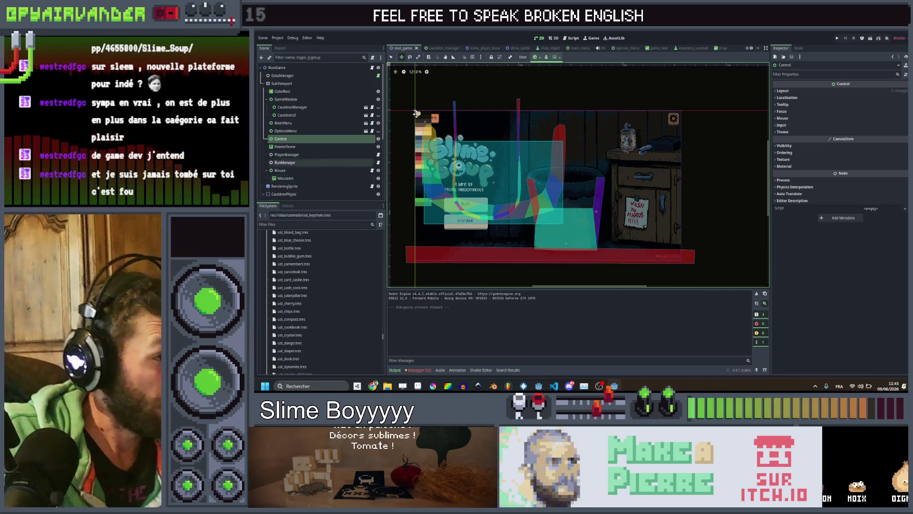
left_click(378, 147)
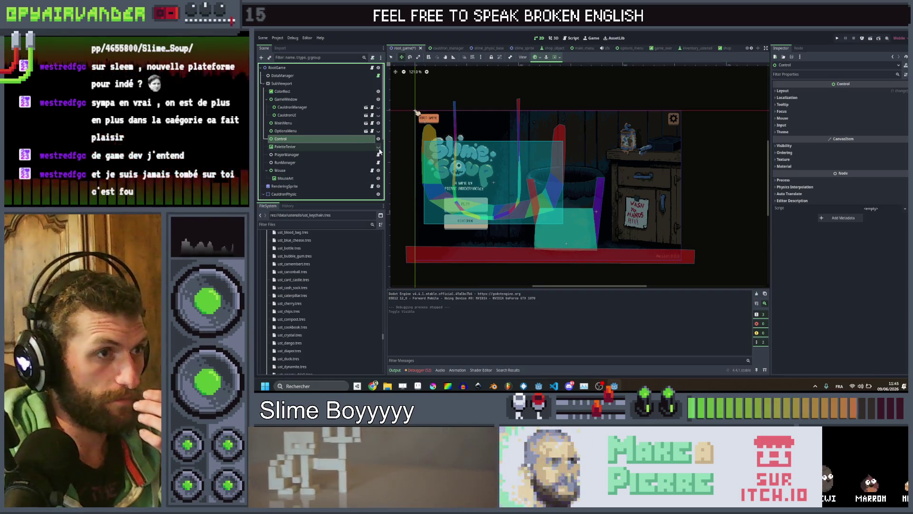
double_click(352, 141)
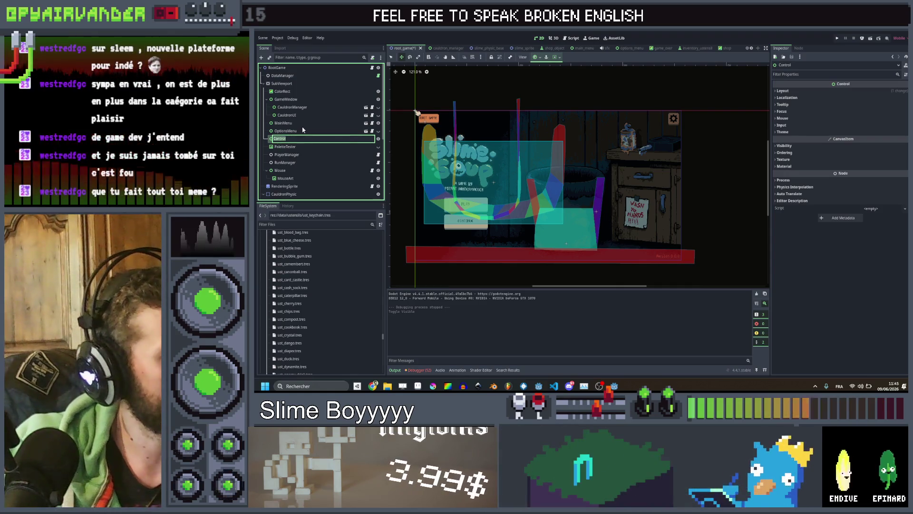
- Set the Control node's Z Index to 2500
left_click(304, 132)
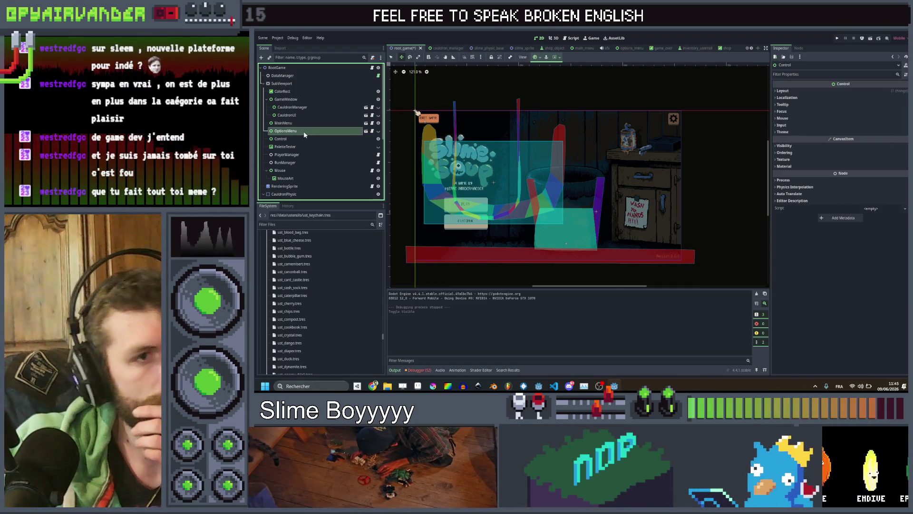
left_click(794, 153)
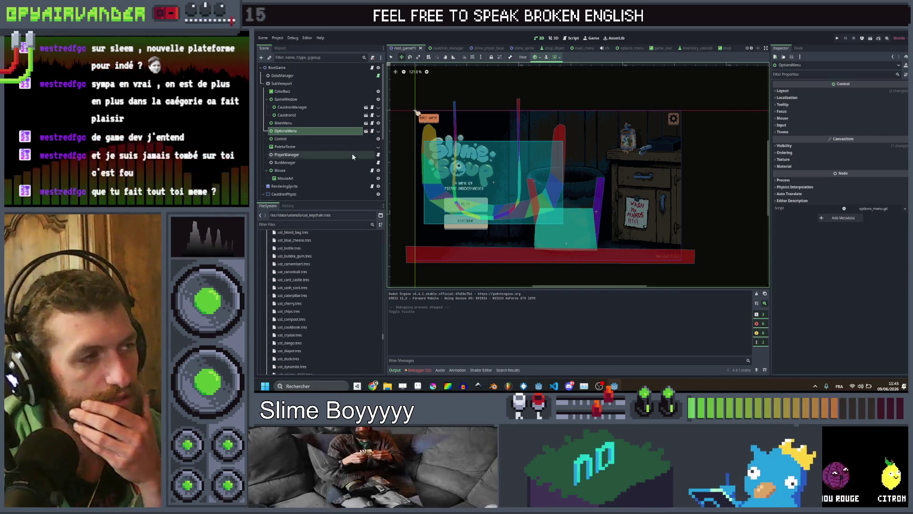
left_click(319, 138)
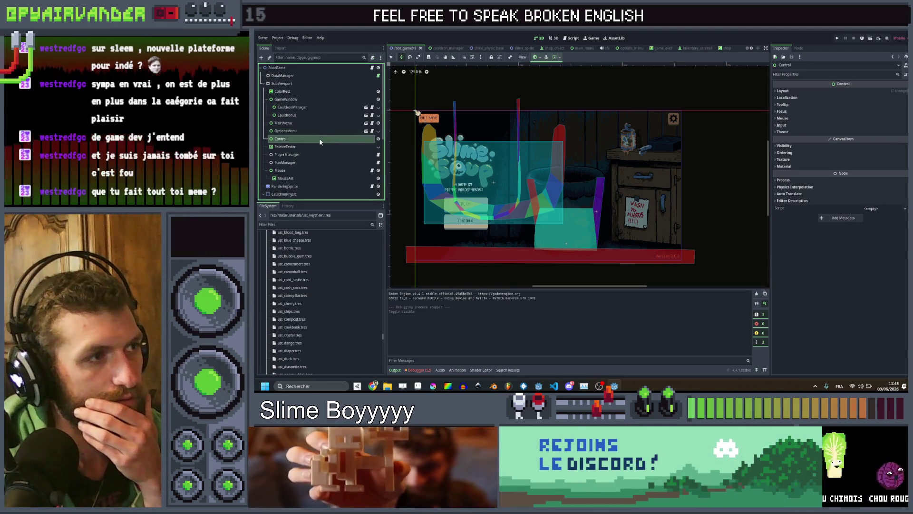
left_click(780, 153)
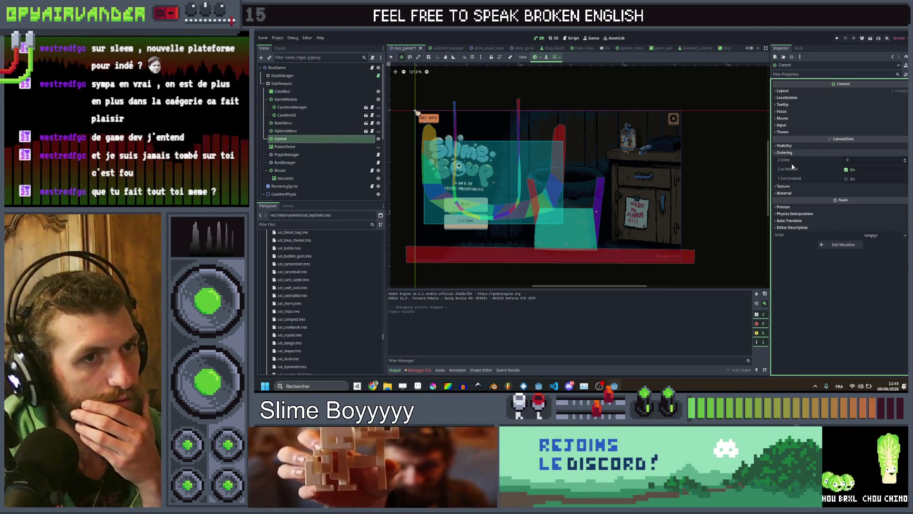
left_click(873, 159)
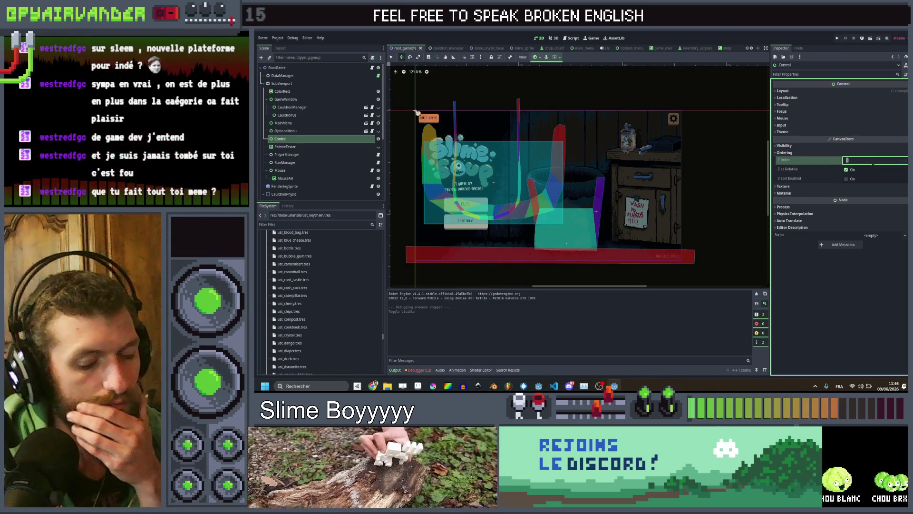
type("2500")
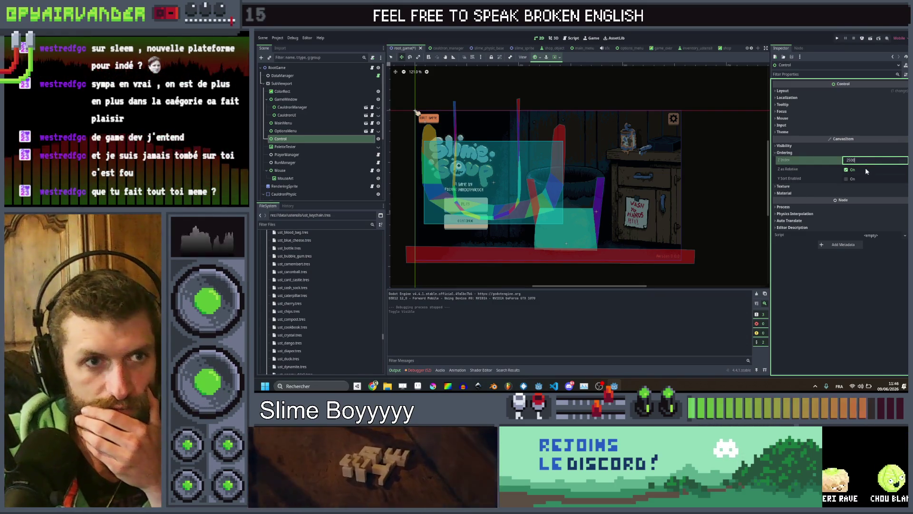
left_click(297, 142)
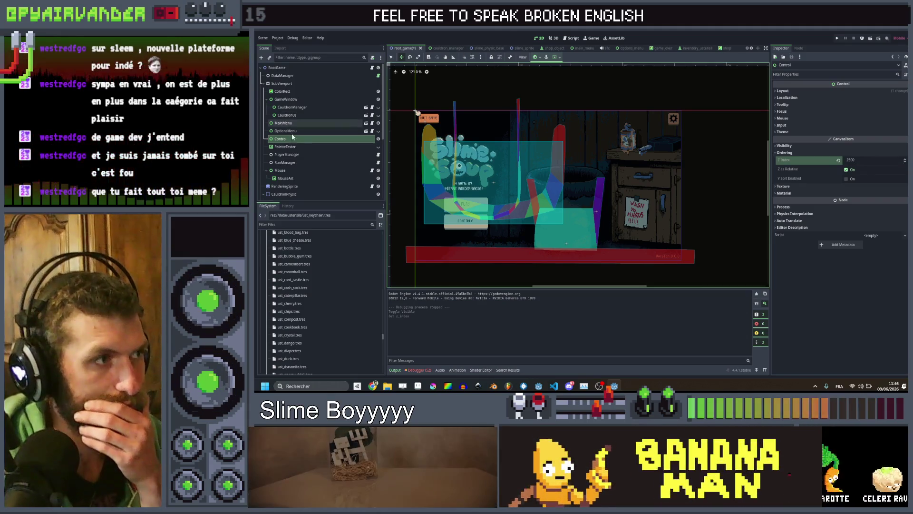
- Rename the Control node to Collection
left_click(297, 139)
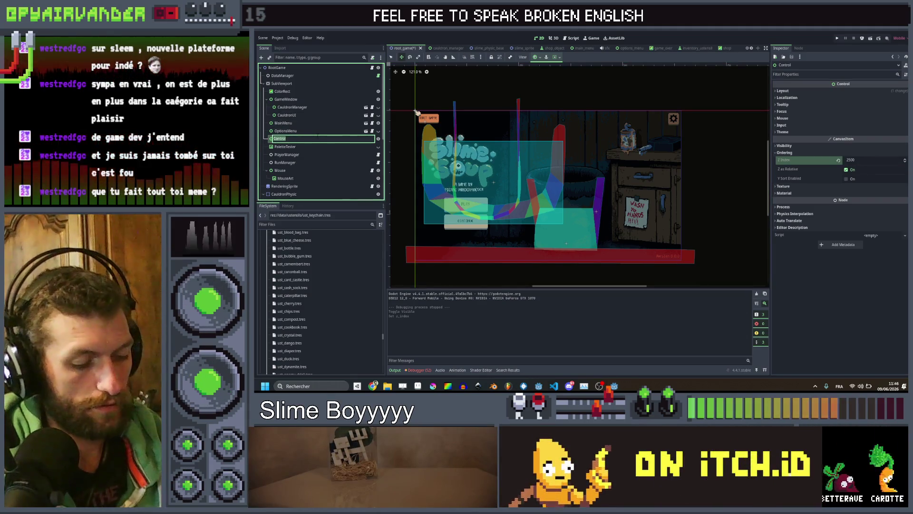
type("Collection")
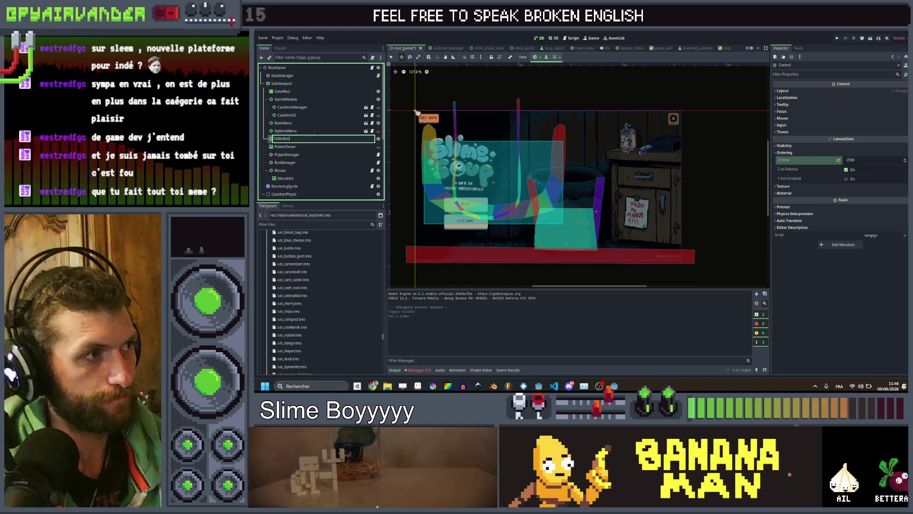
key("Return")
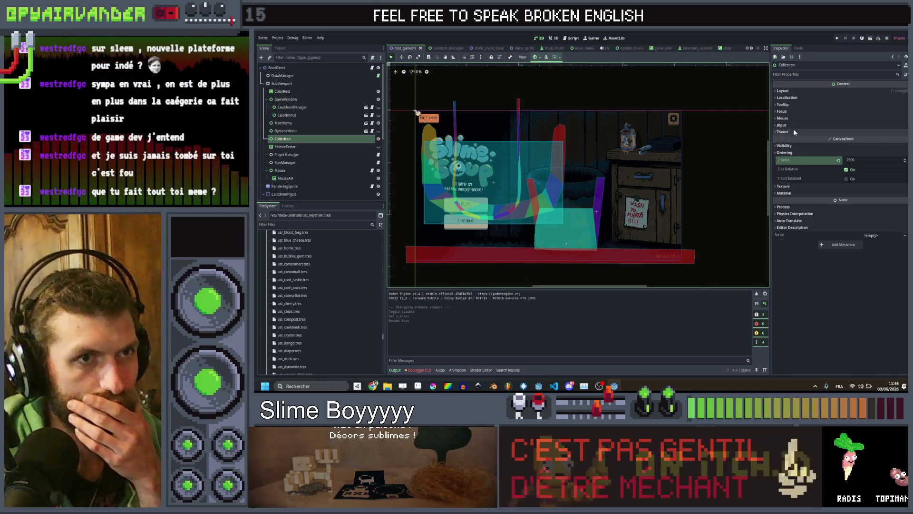
- Set Collection's anchors preset to Full Rect
left_click(788, 92)
left_click(871, 157)
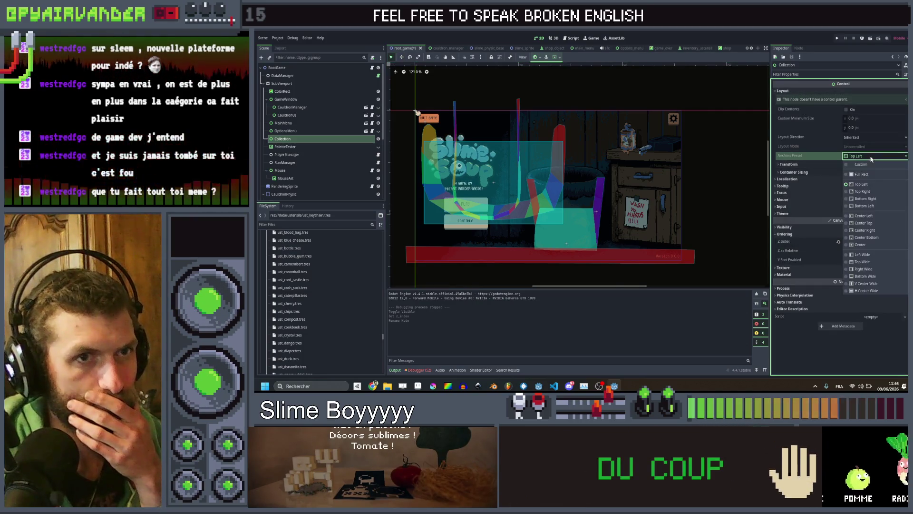
left_click(869, 175)
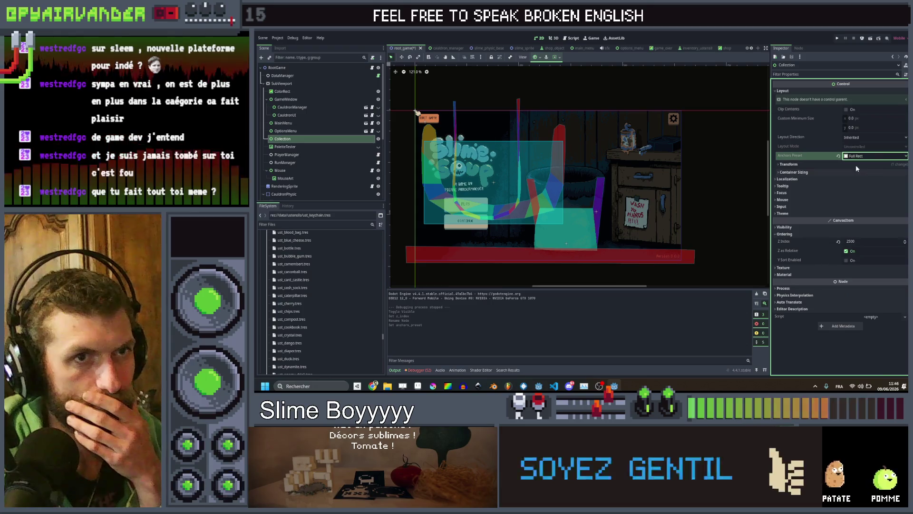
left_click(819, 163)
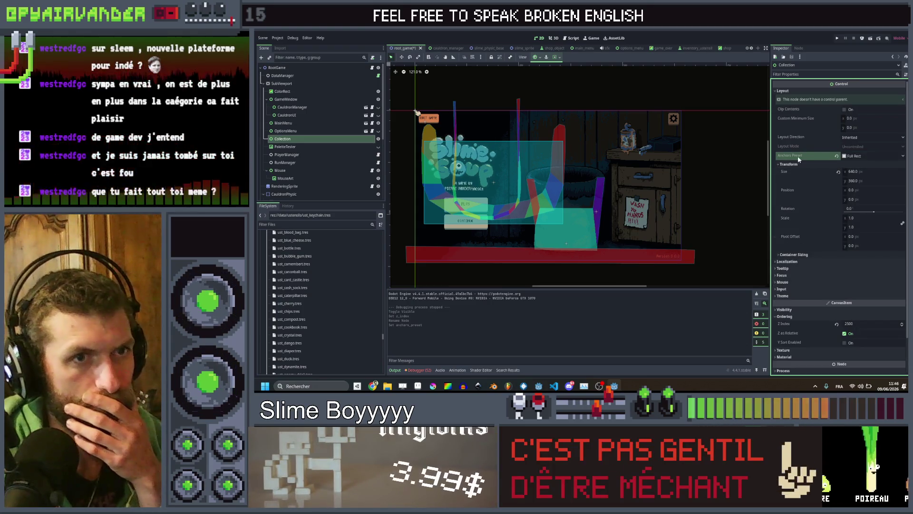
left_click(800, 164)
- Save the scene and begin adding a child node to Collection
key("ctrl+s")
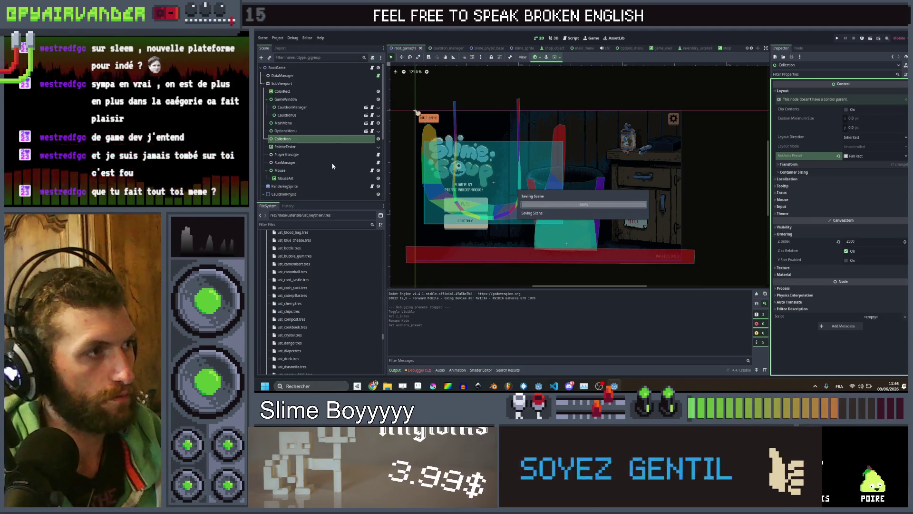
right_click(323, 139)
left_click(340, 143)
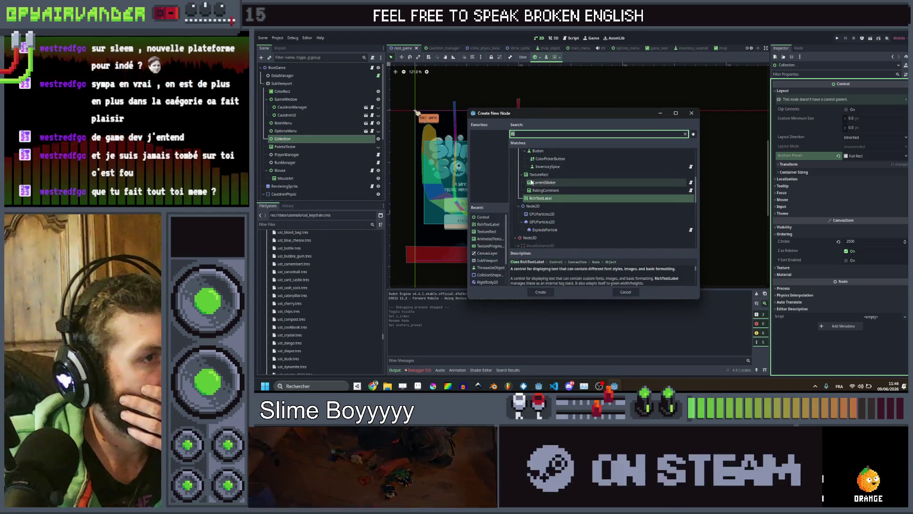
- Cancel the Add Child Node dialog and attach a new script res://collection.gd to Collection
left_click(692, 113)
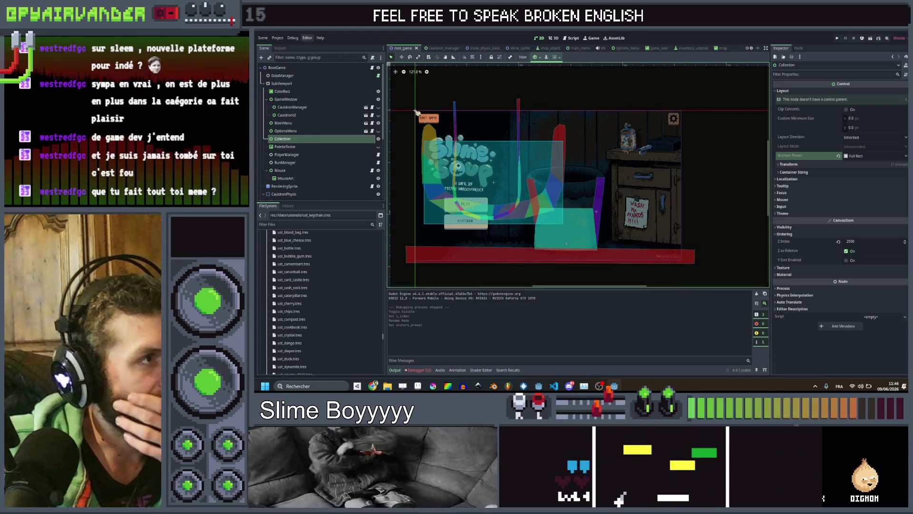
left_click(373, 58)
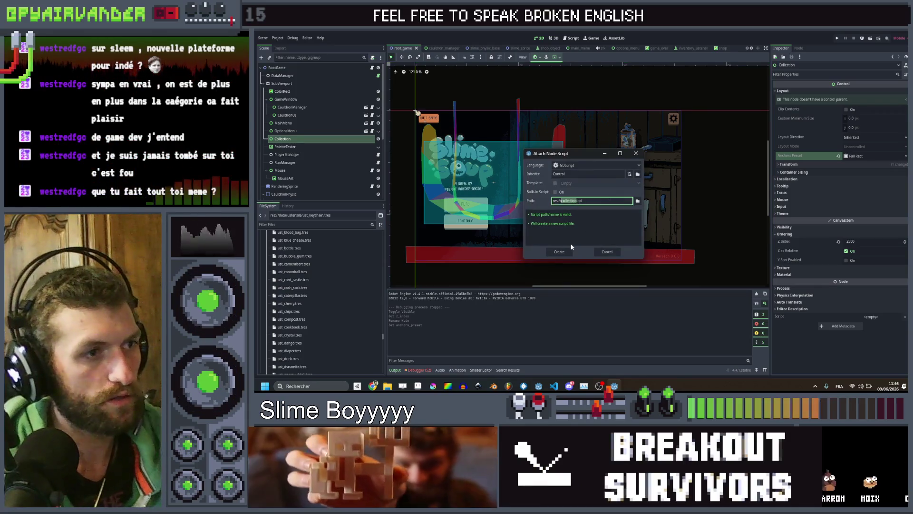
left_click(568, 255)
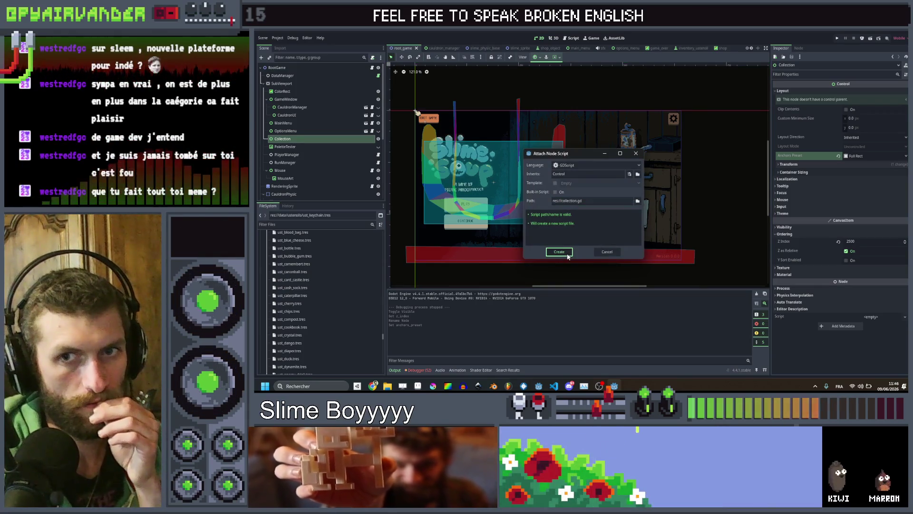
left_click(568, 254)
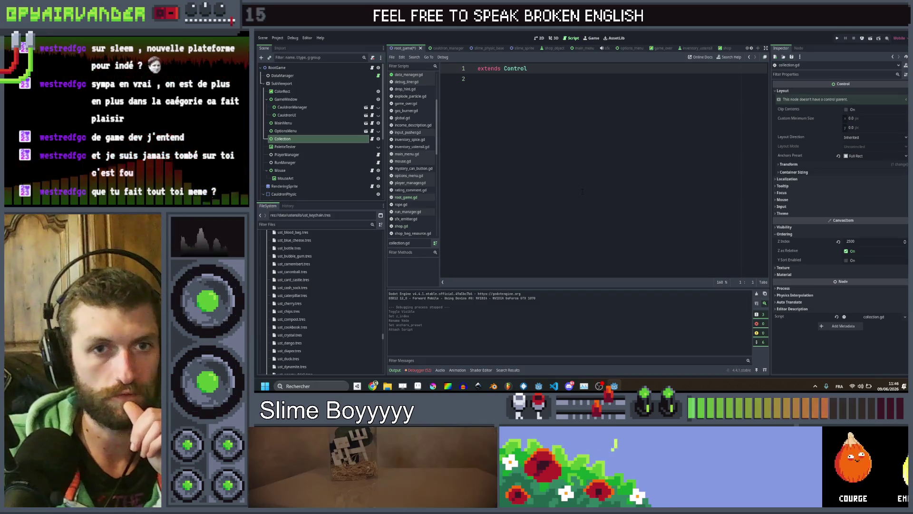
- Write 'class_name Collection' on line 2 of collection.gd and save the script
left_click(546, 90)
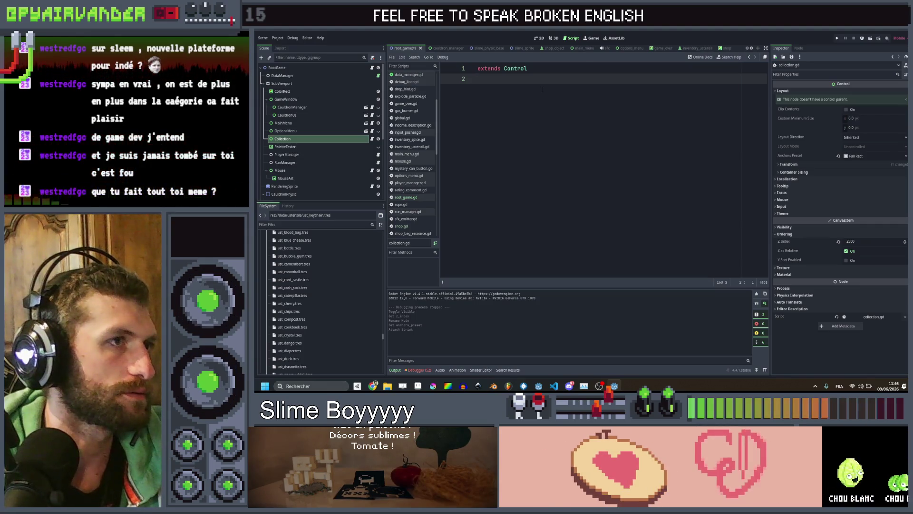
type("class_n")
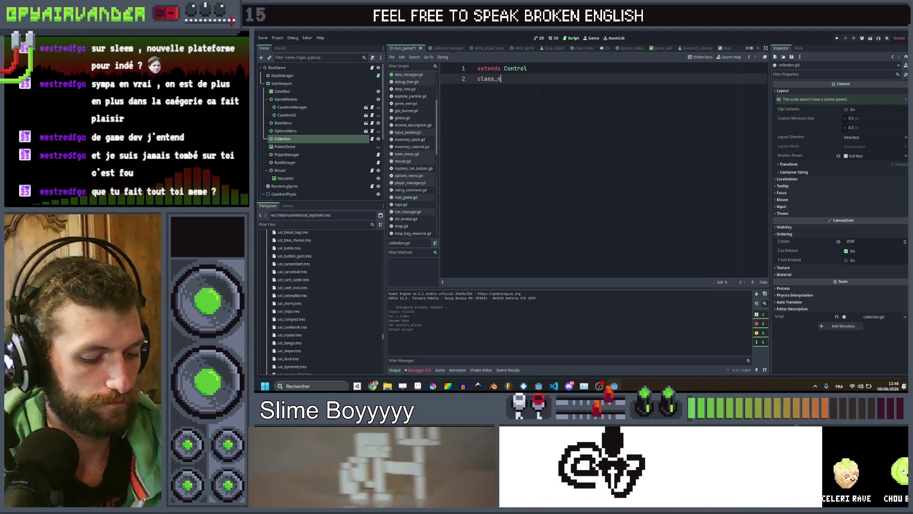
type("ame Collection")
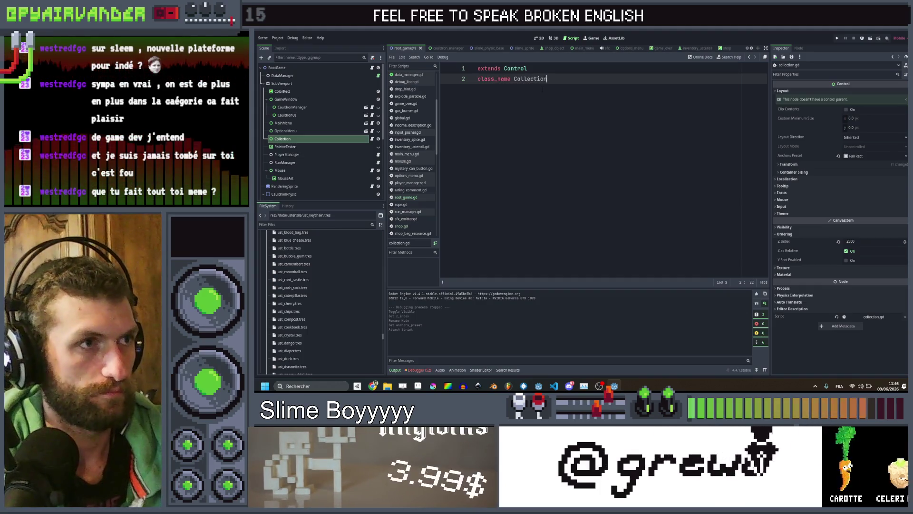
key("Return")
key("ctrl+s")
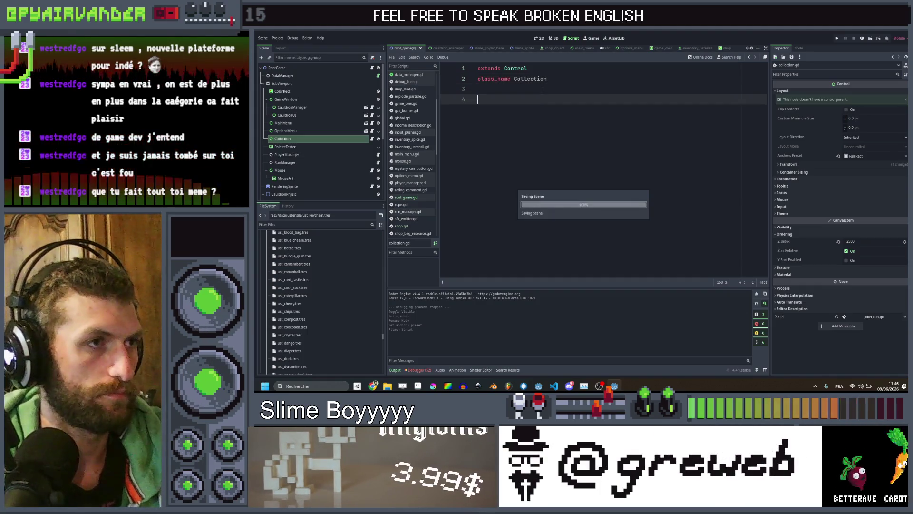
left_click(564, 76)
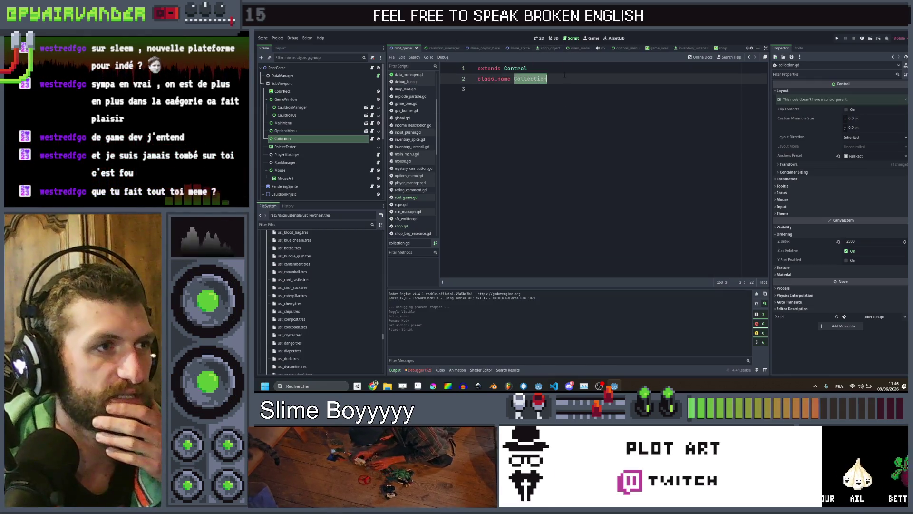
left_click(525, 92)
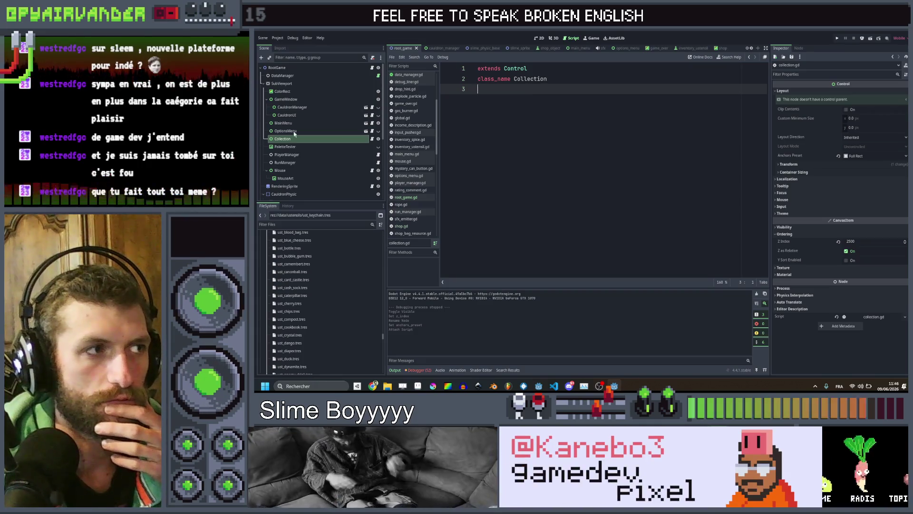
right_click(340, 138)
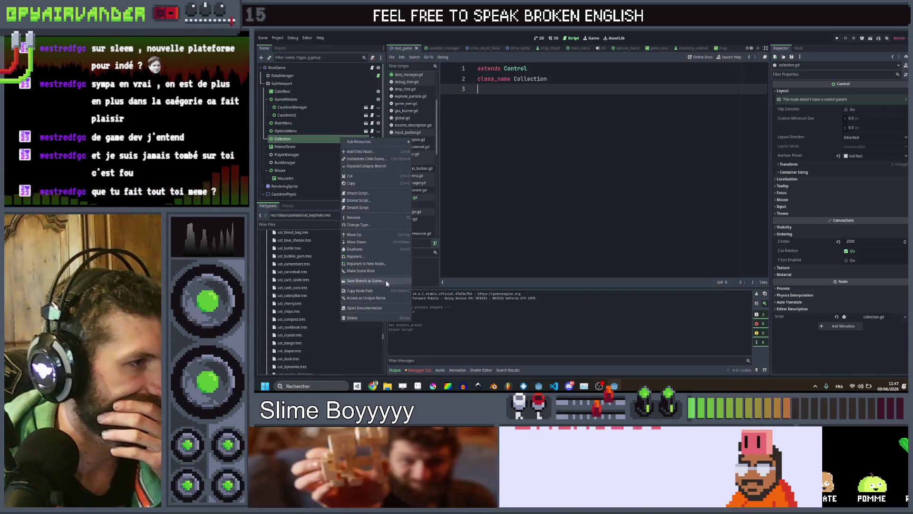
- Save the Collection branch as collection.tscn and view it in 2D
left_click(386, 280)
left_click(532, 296)
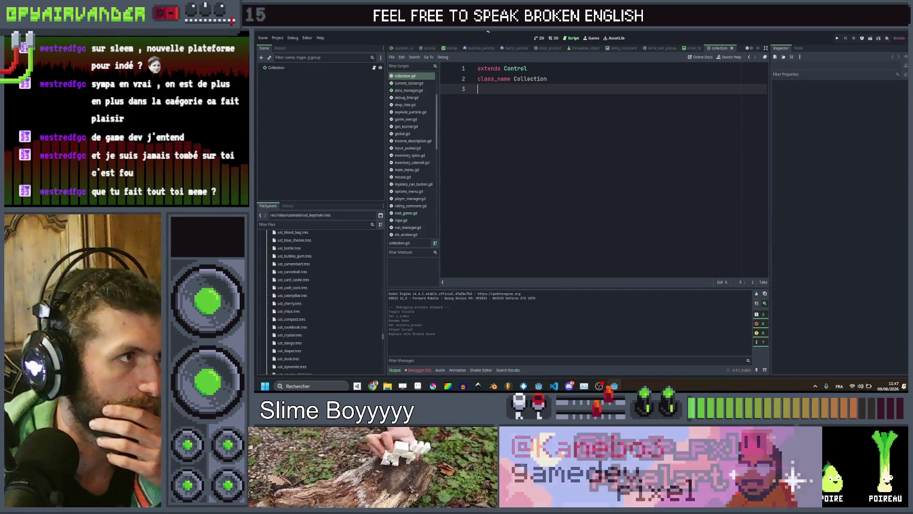
left_click(280, 68)
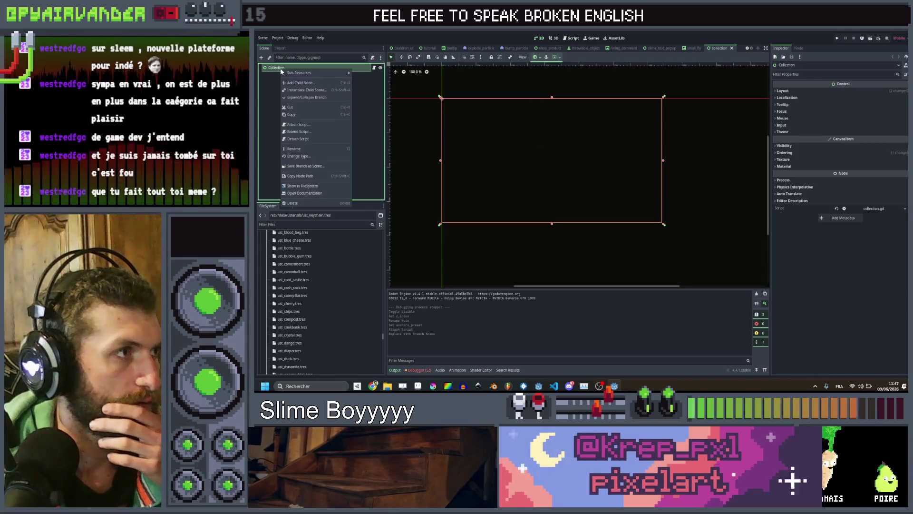
- Add a ColorRect child under Collection
key("ctrl+a")
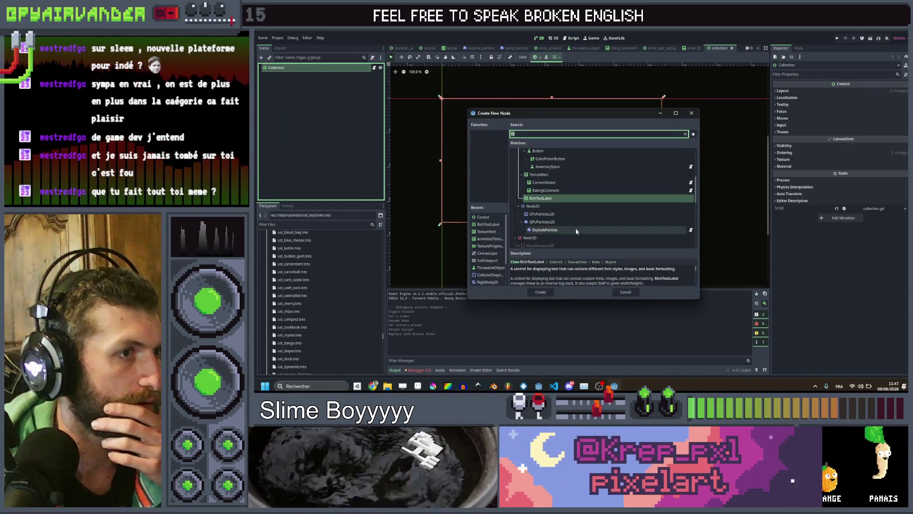
scroll(563, 187, "up", 3)
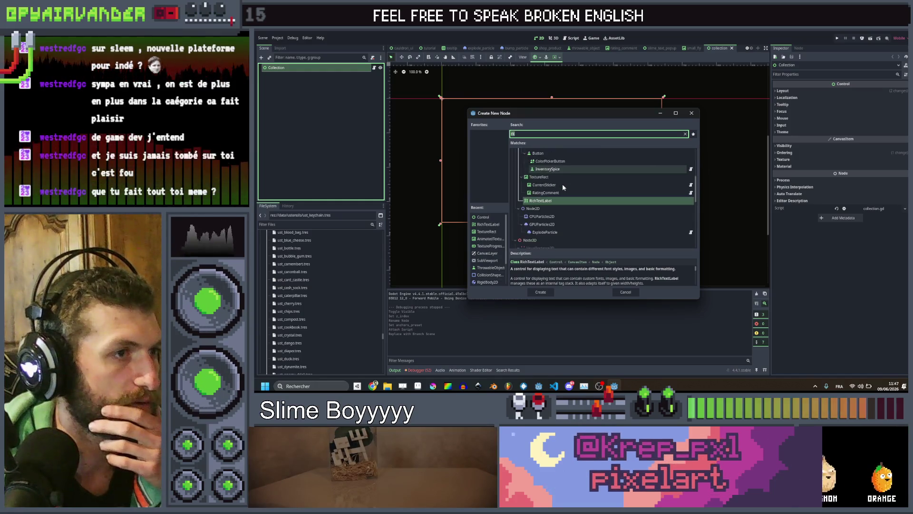
scroll(562, 186, "up", 3)
type("collo")
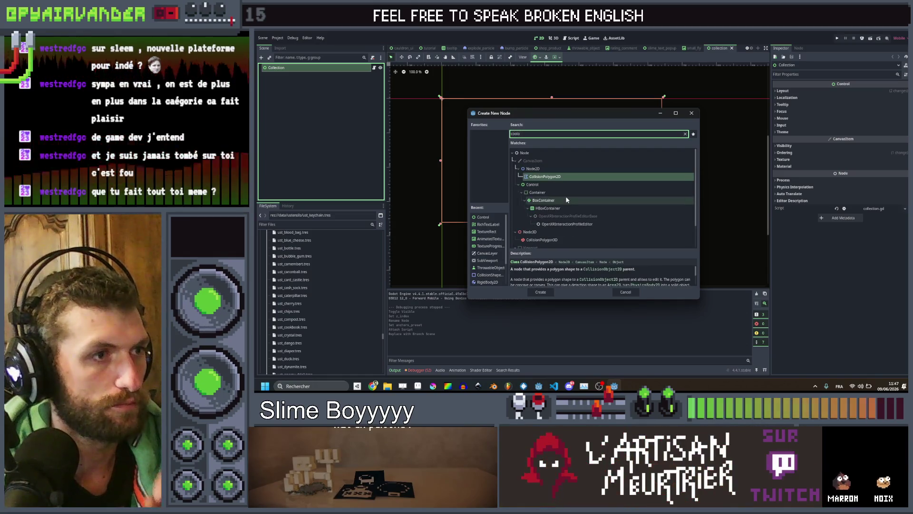
key("BackSpace")
key("BackSpace")
key("BackSpace")
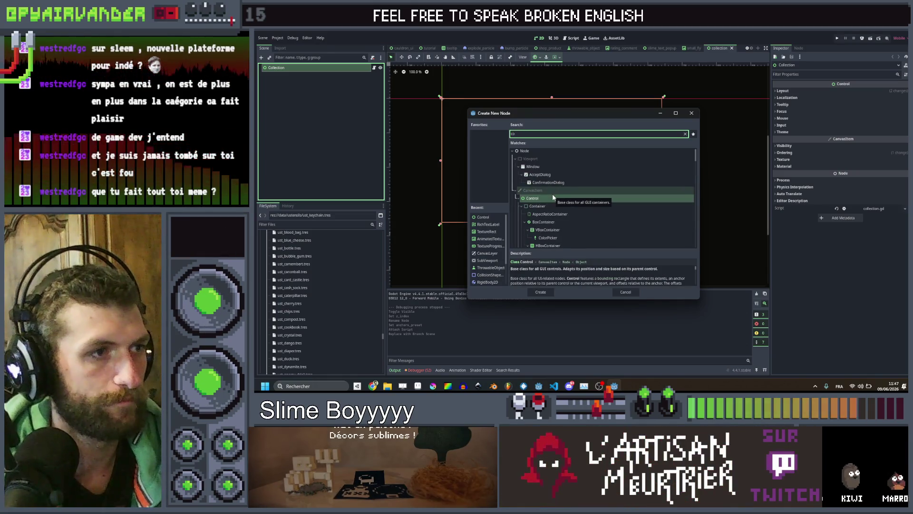
type("lo")
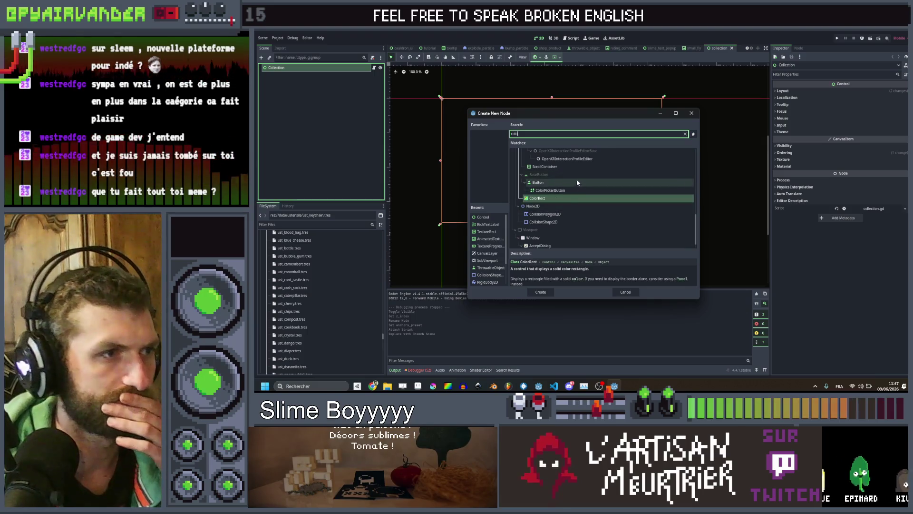
double_click(561, 202)
- Set the ColorRect's layout mode to Anchors with the Full Rect preset
left_click(830, 104)
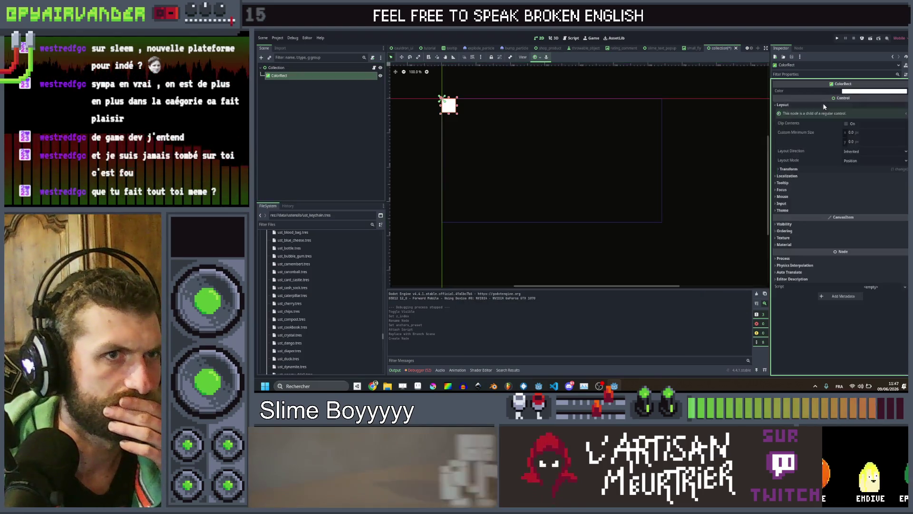
left_click(879, 167)
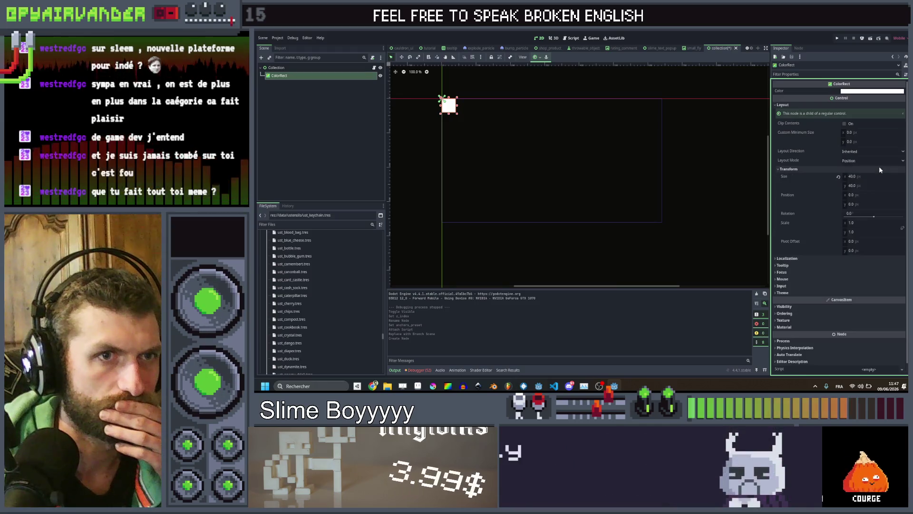
left_click(879, 161)
left_click(876, 177)
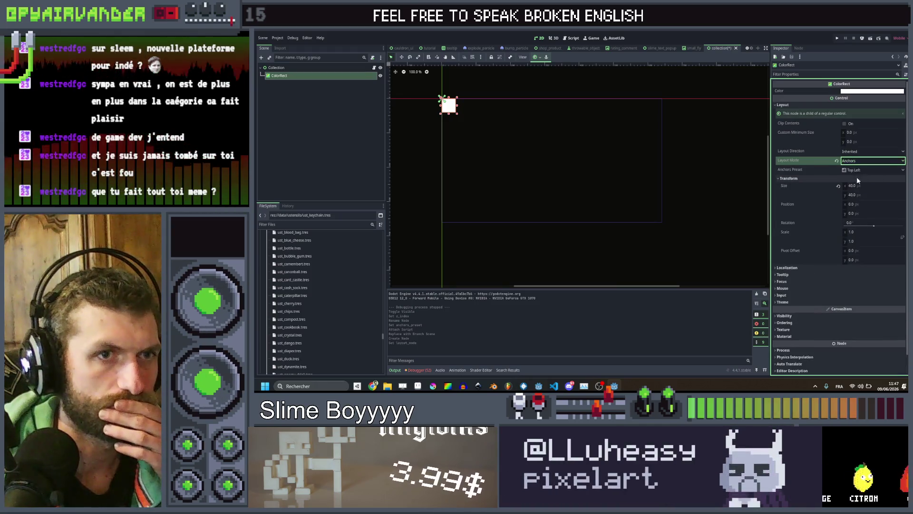
left_click(856, 171)
left_click(861, 297)
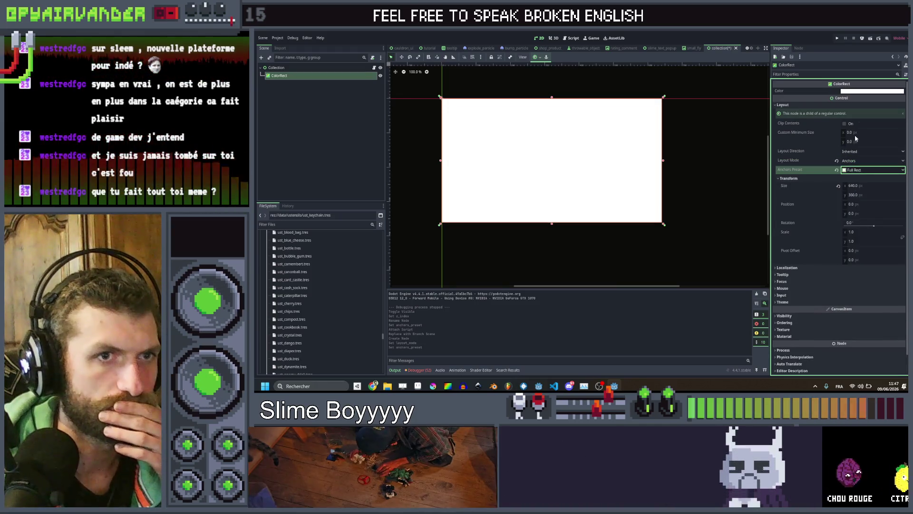
- Change the ColorRect's colour to black
left_click(866, 91)
left_click_drag(878, 157, 897, 215)
left_click_drag(904, 148, 904, 164)
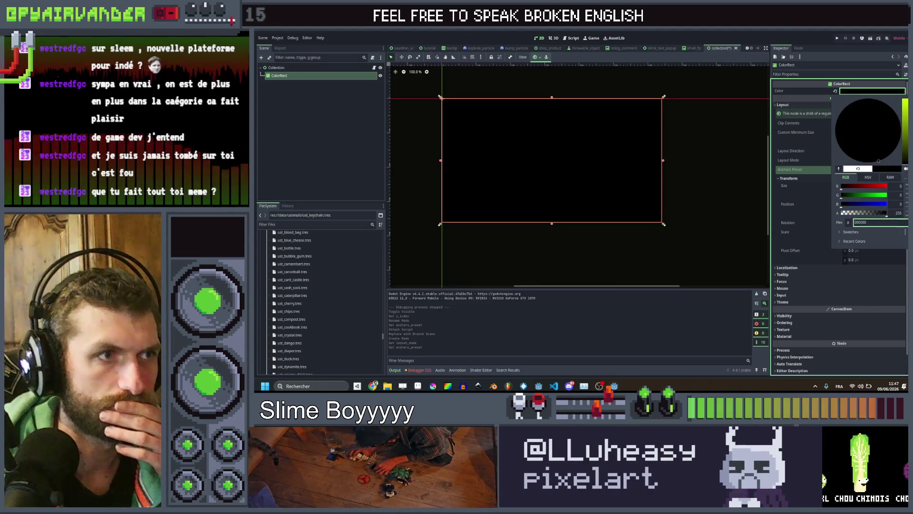
left_click(287, 83)
- Add a TextureRect child under Collection, then switch to Aseprite
left_click(284, 68)
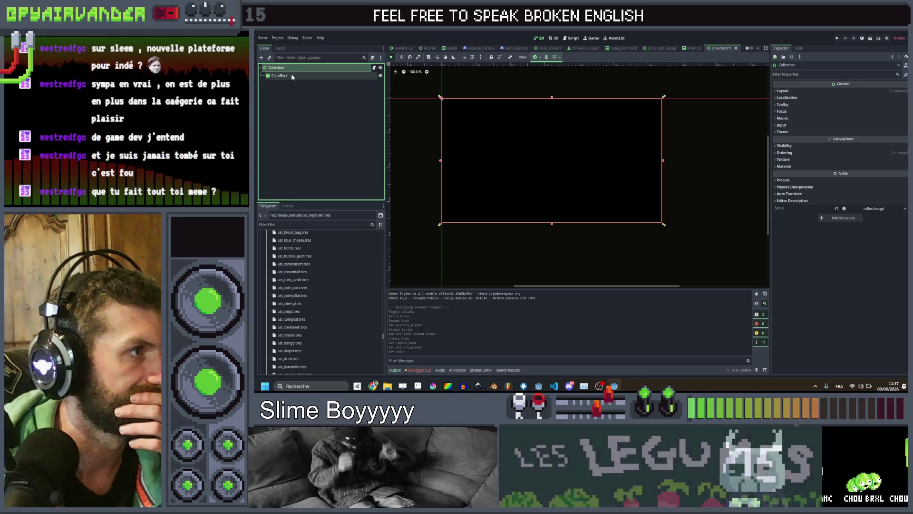
right_click(292, 71)
left_click(309, 84)
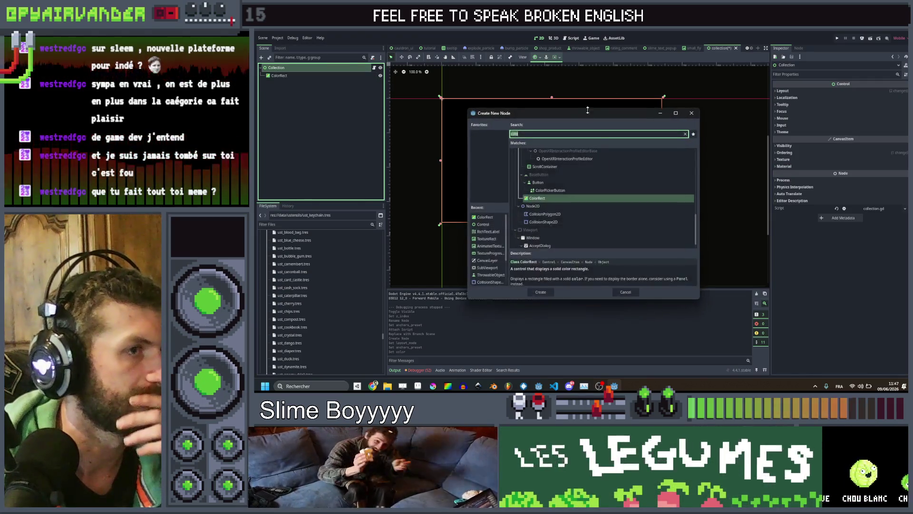
type("textu")
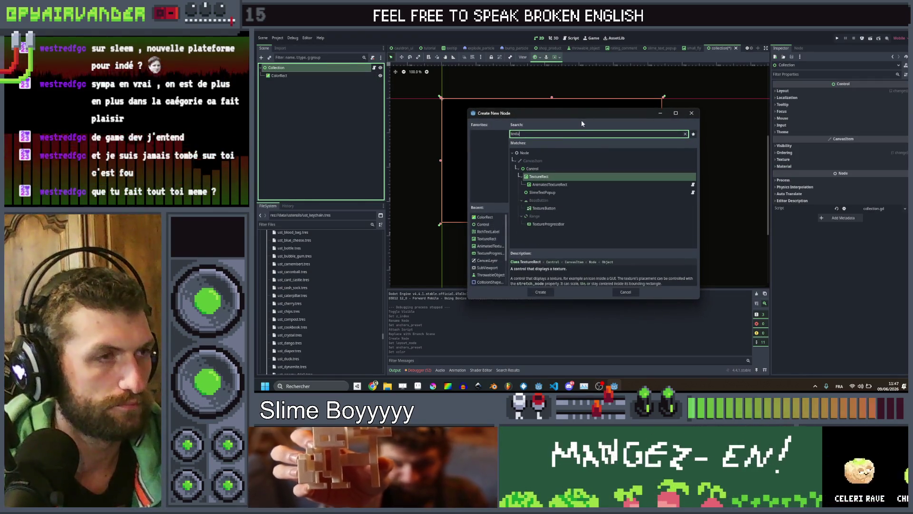
double_click(568, 176)
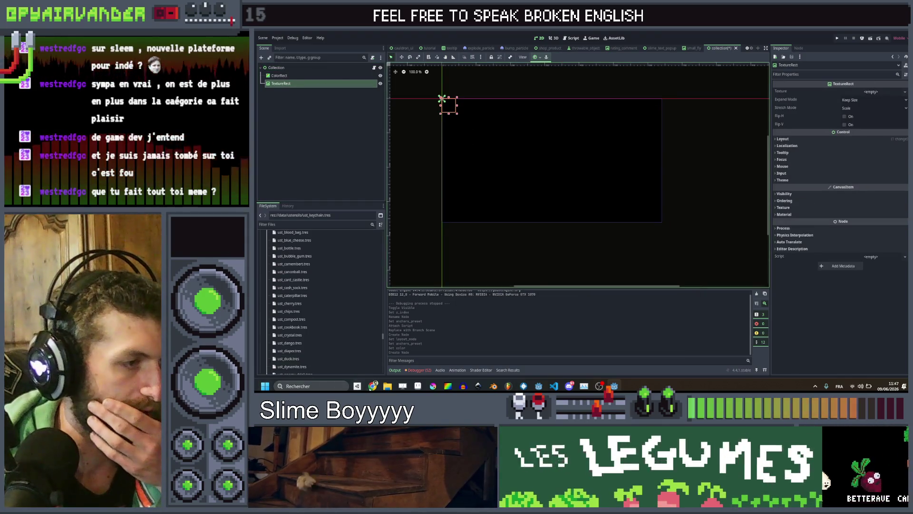
mouse_move(373, 386)
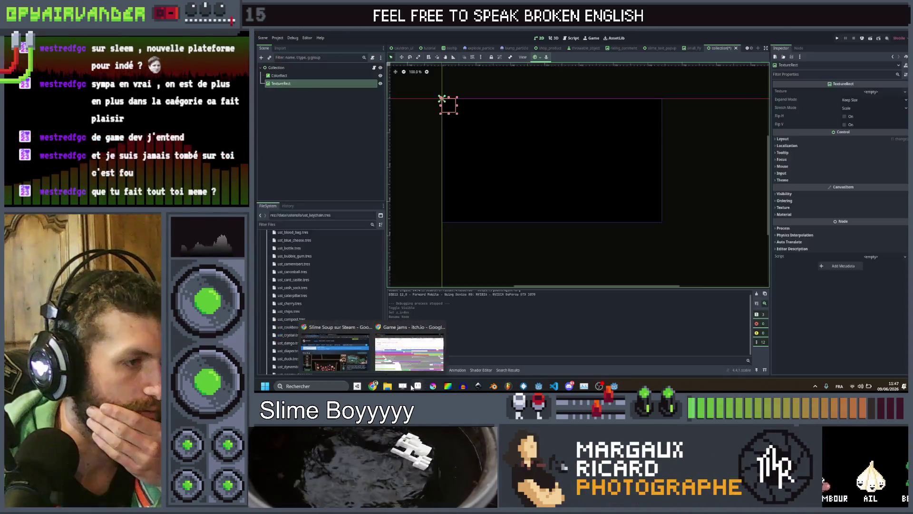
left_click(412, 387)
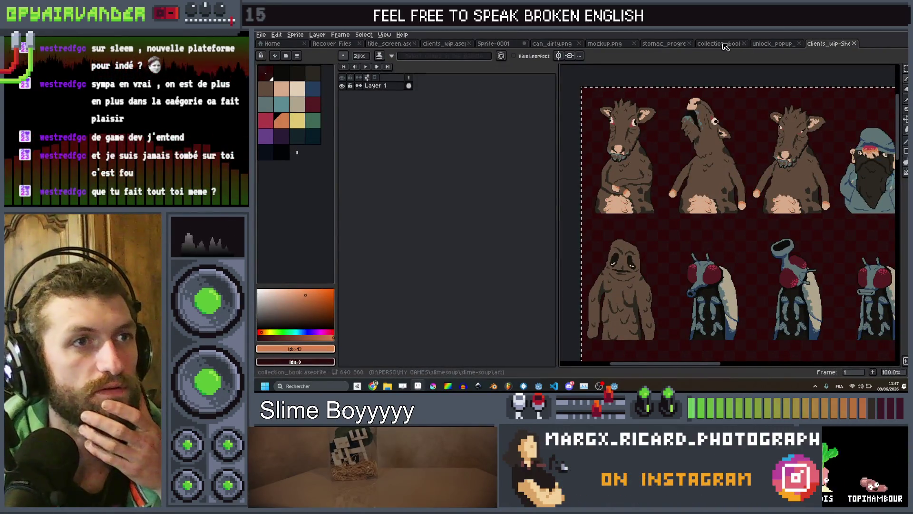
- In the collection_book sprite, hide the frame and tab layers so only the blank pages show
left_click(718, 43)
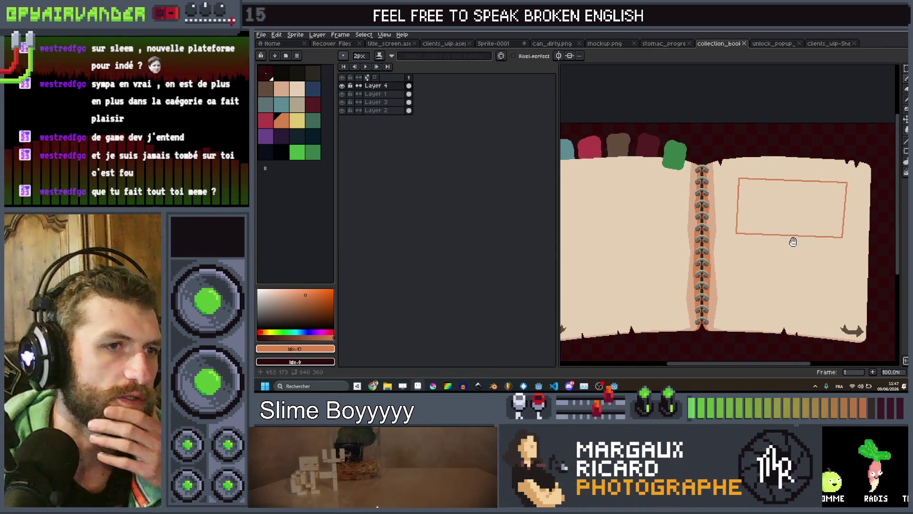
left_click_drag(793, 241, 807, 239)
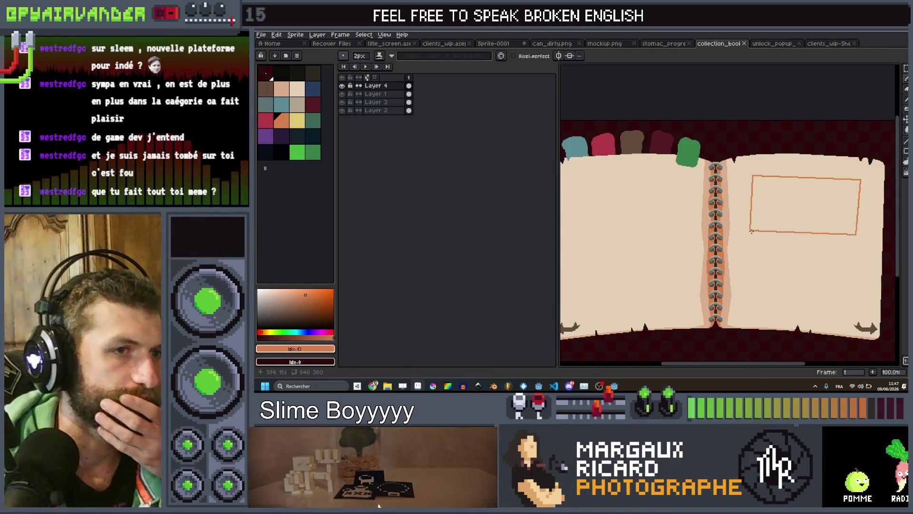
left_click(344, 85)
left_click(343, 86)
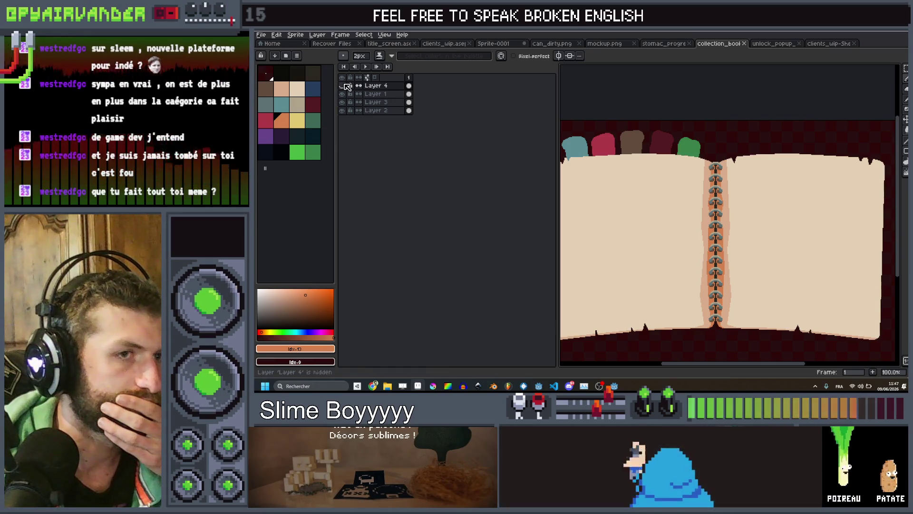
left_click(343, 94)
left_click(343, 110)
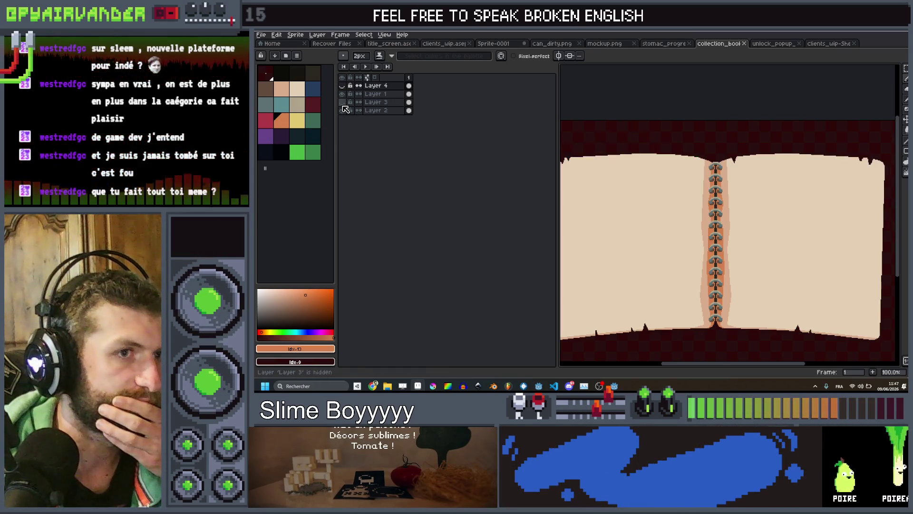
scroll(715, 193, "down", 2)
scroll(713, 199, "up", 2)
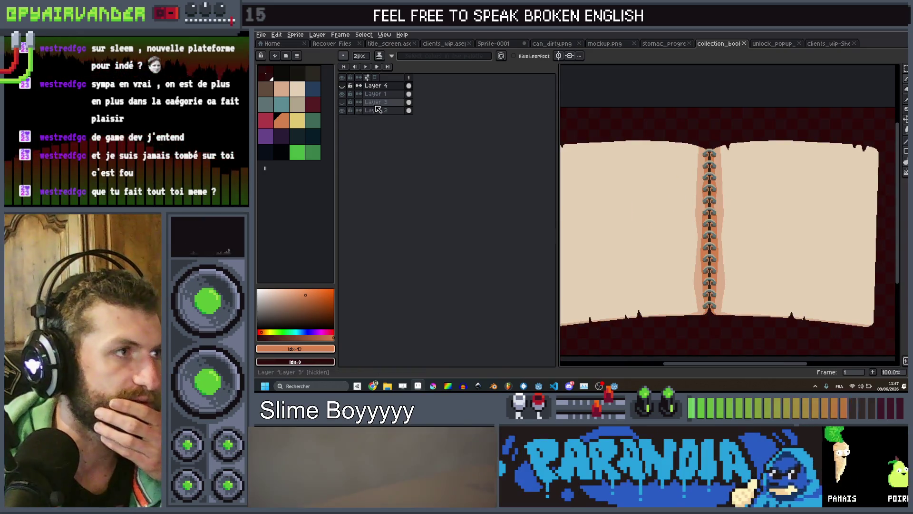
scroll(790, 145, "up", 1)
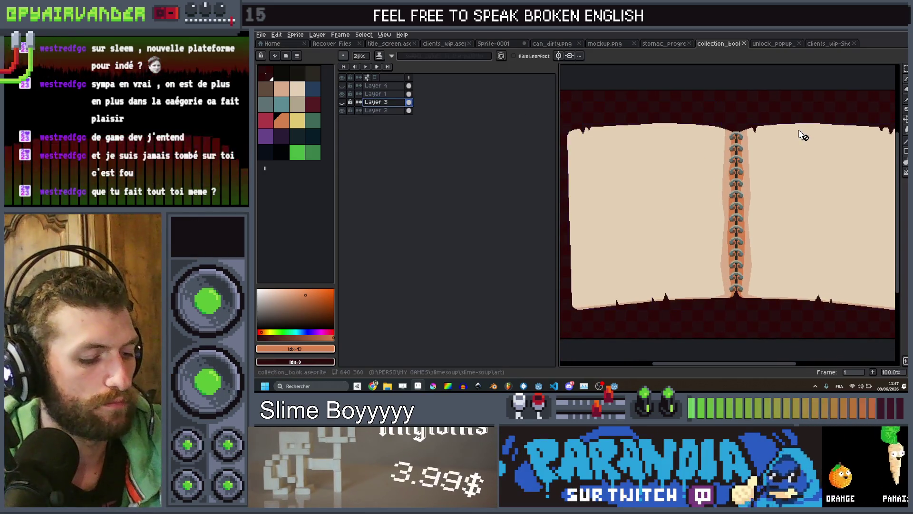
- Export the book as collection_book.png and return to Godot
key("ctrl+alt+shift+s")
left_click(836, 316)
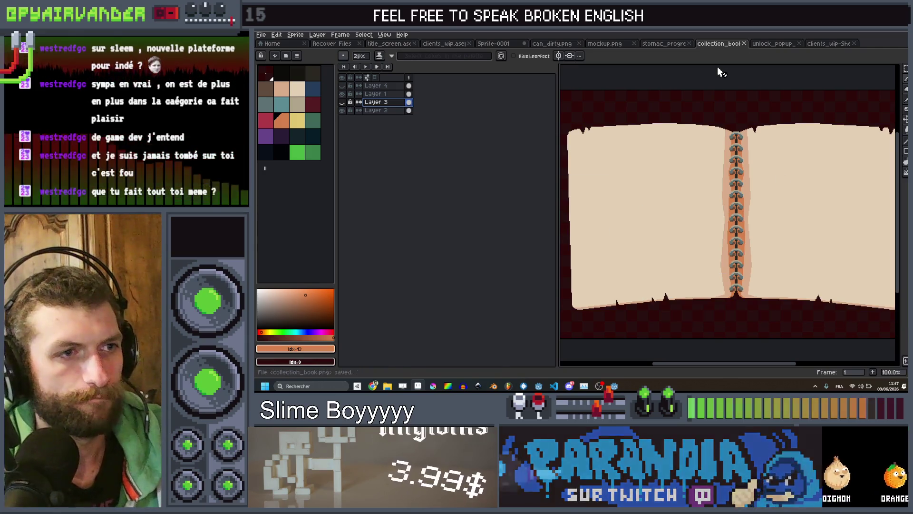
key("alt+Tab")
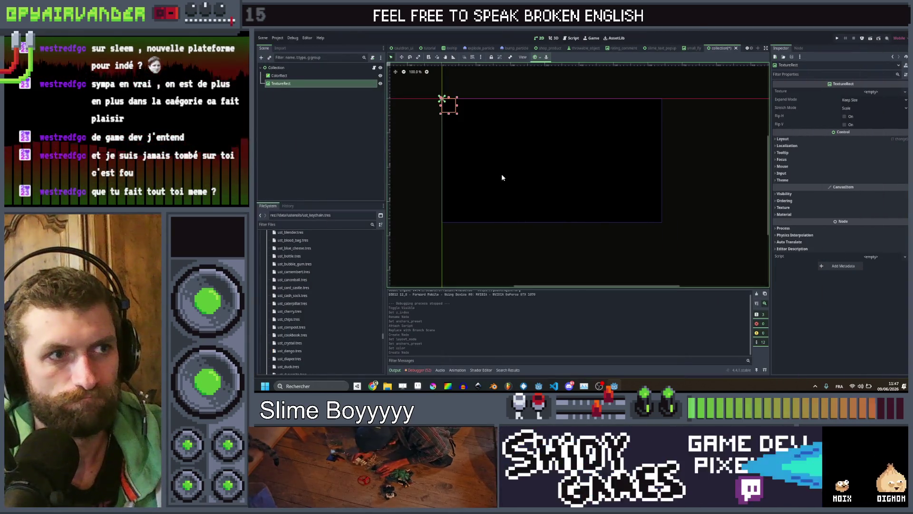
- Quick-load the collection_book texture into the TextureRect
left_click(890, 94)
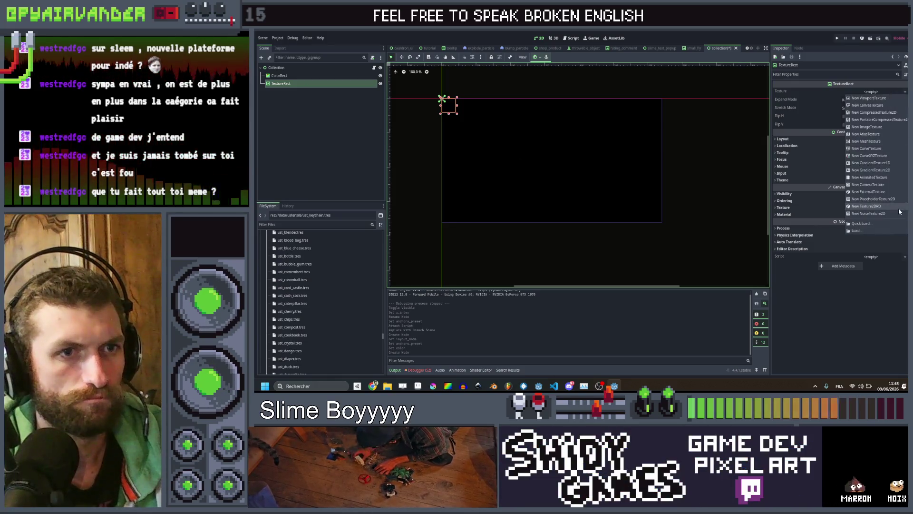
left_click(885, 227)
type("c")
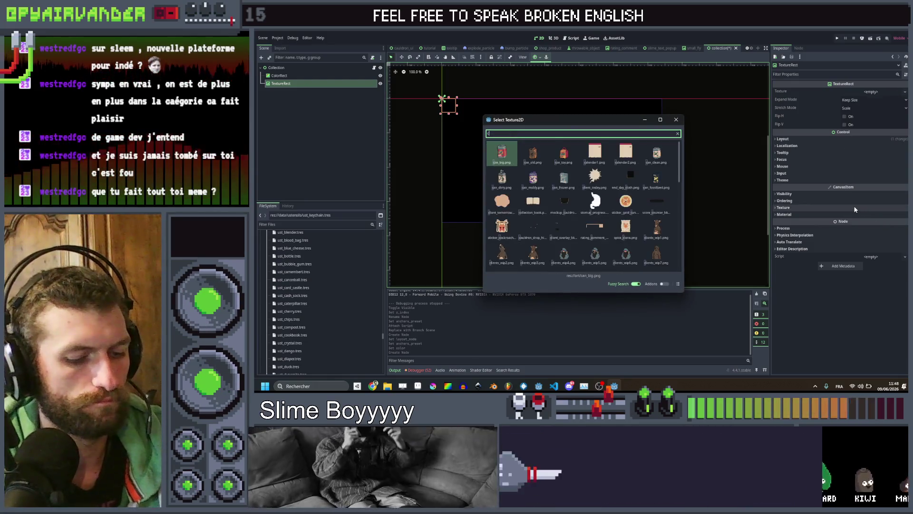
type("oll")
double_click(510, 150)
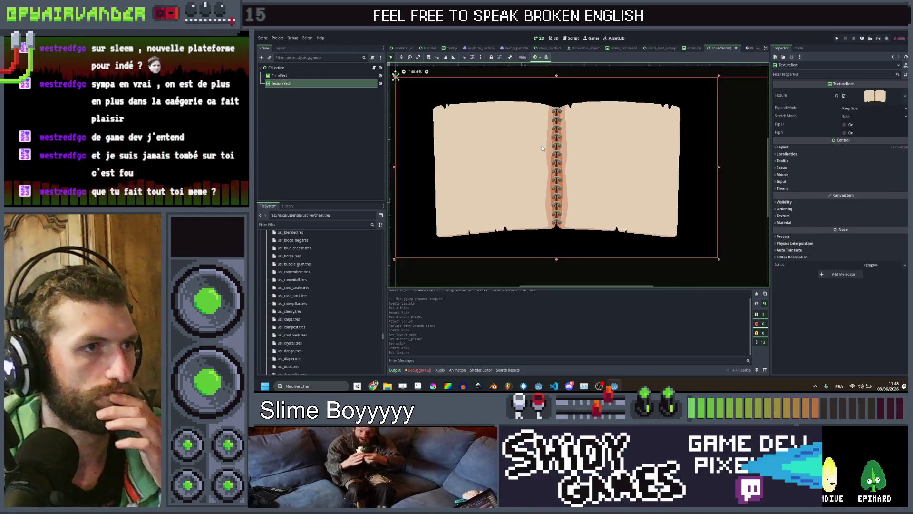
left_click(540, 276)
scroll(547, 152, "up", 5)
scroll(630, 149, "down", 3)
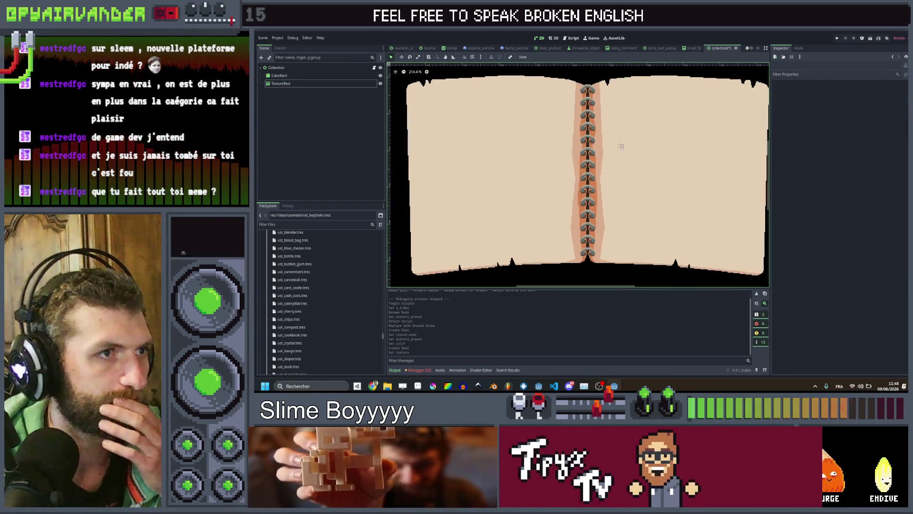
scroll(631, 149, "down", 1)
scroll(549, 134, "up", 2)
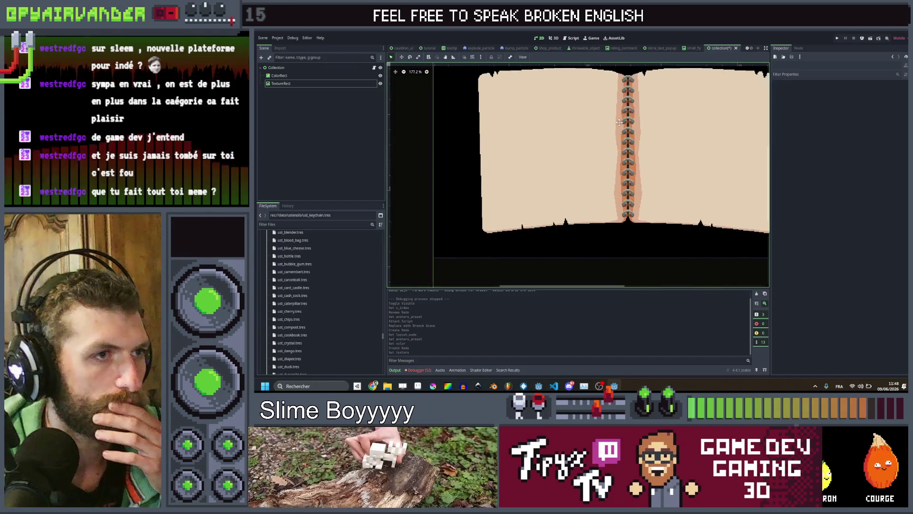
scroll(490, 142, "up", 1)
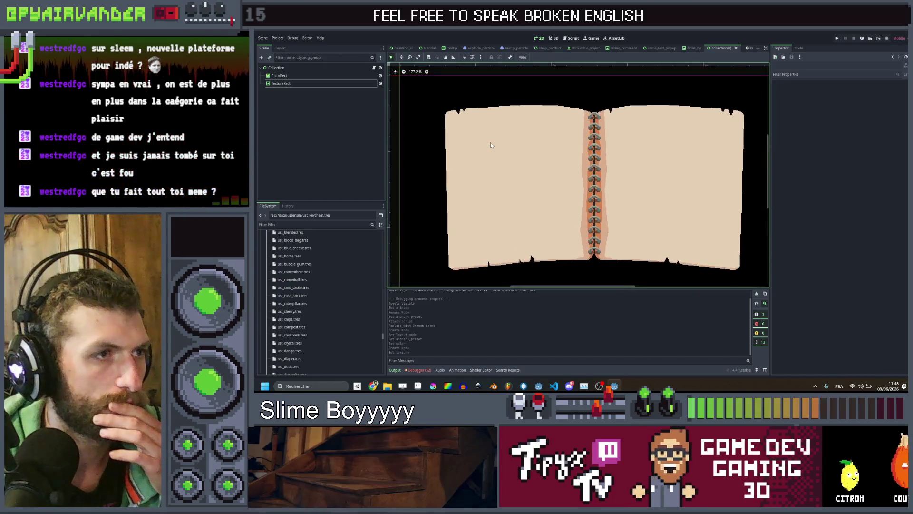
- Rename the TextureRect to Bkg, then switch to Aseprite
left_click(305, 84)
left_click(305, 84)
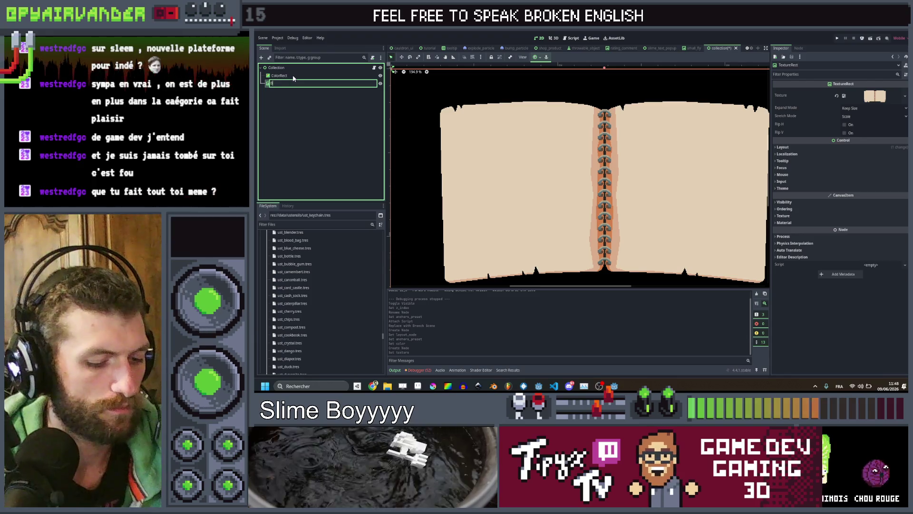
type("kg")
key("Return")
scroll(451, 172, "down", 3)
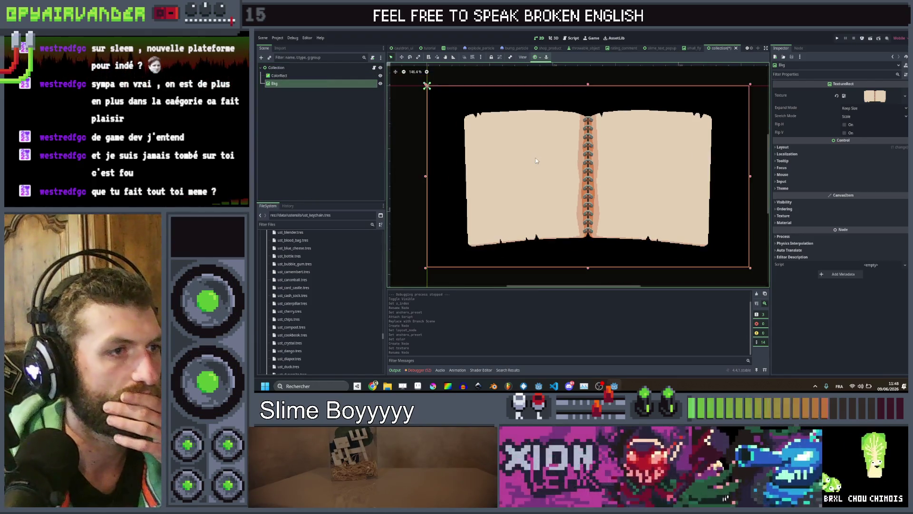
scroll(549, 162, "down", 1)
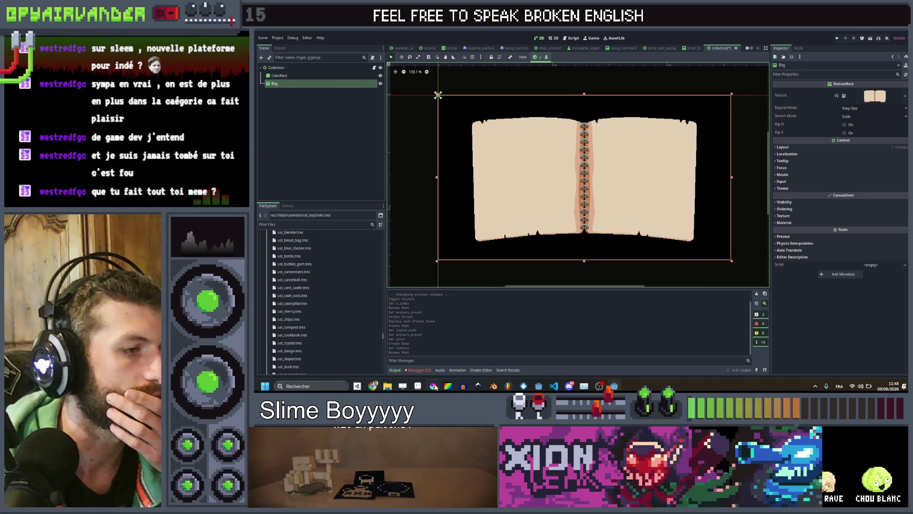
left_click(419, 386)
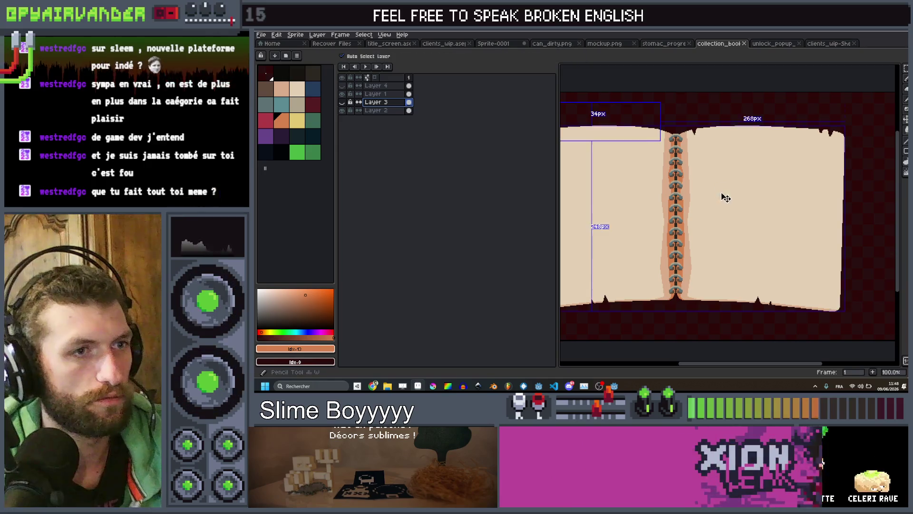
- Save the sprite, undo the last move, and shift the book upward across all layers
key("ctrl+s")
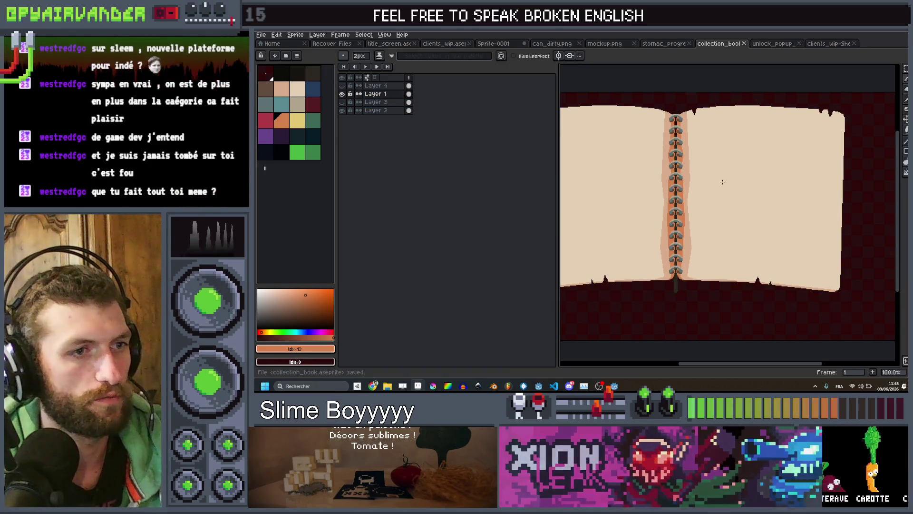
key("ctrl+z")
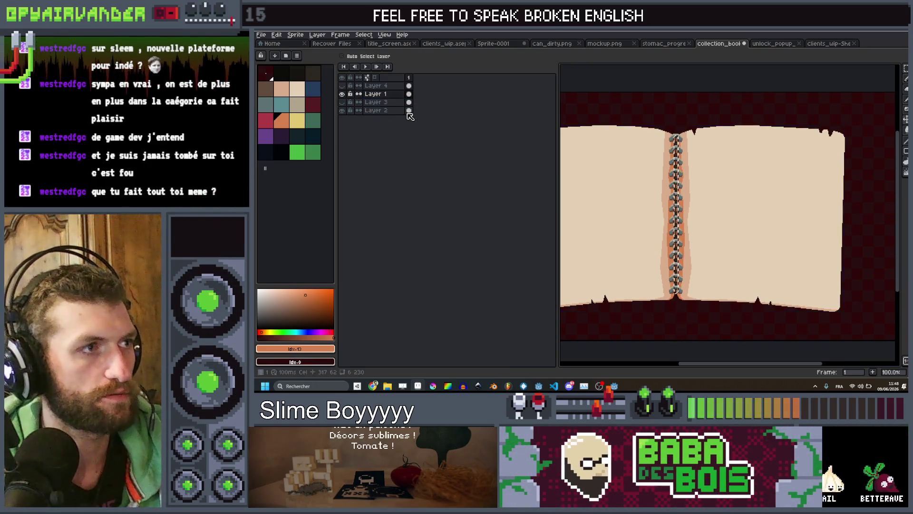
left_click(409, 110)
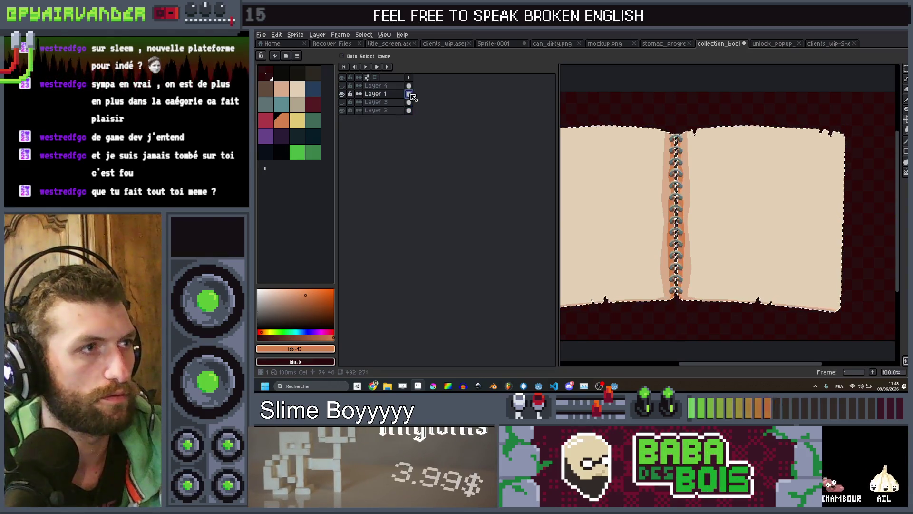
left_click(408, 94, "shift")
key("b")
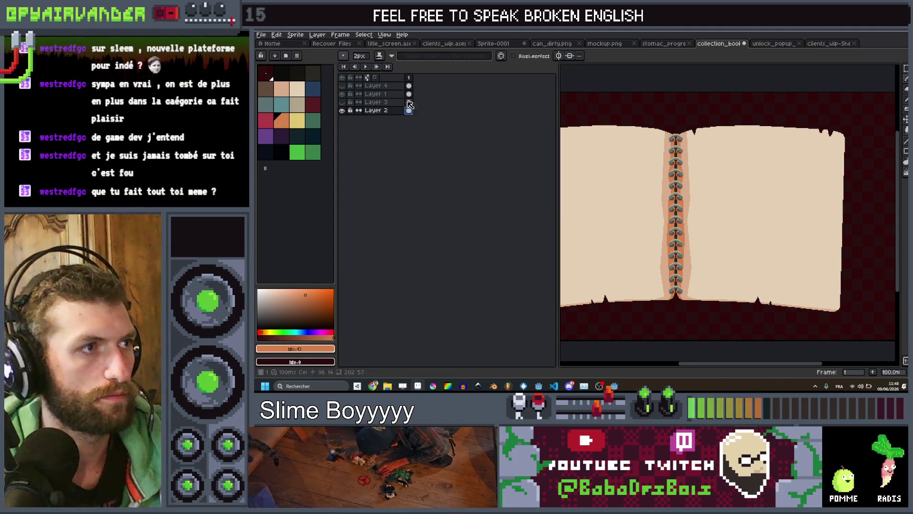
key("v")
mouse_move(729, 251)
left_mouse_down()
mouse_move(717, 240)
mouse_move(720, 225)
left_mouse_up()
scroll(720, 225, "down", 1)
scroll(720, 225, "down", 1)
scroll(720, 225, "up", 1)
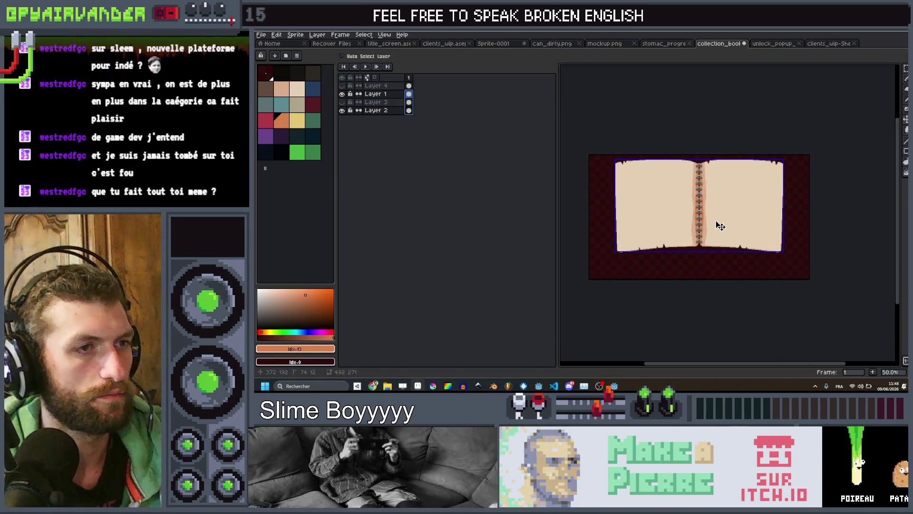
scroll(608, 129, "up", 1)
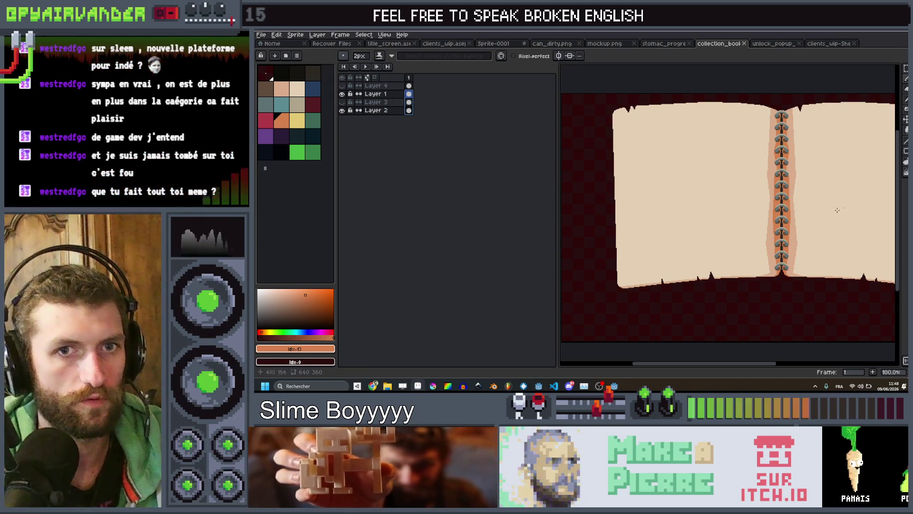
- Glance at Godot, then re-export the updated collection_book.png from Aseprite
left_click(615, 386)
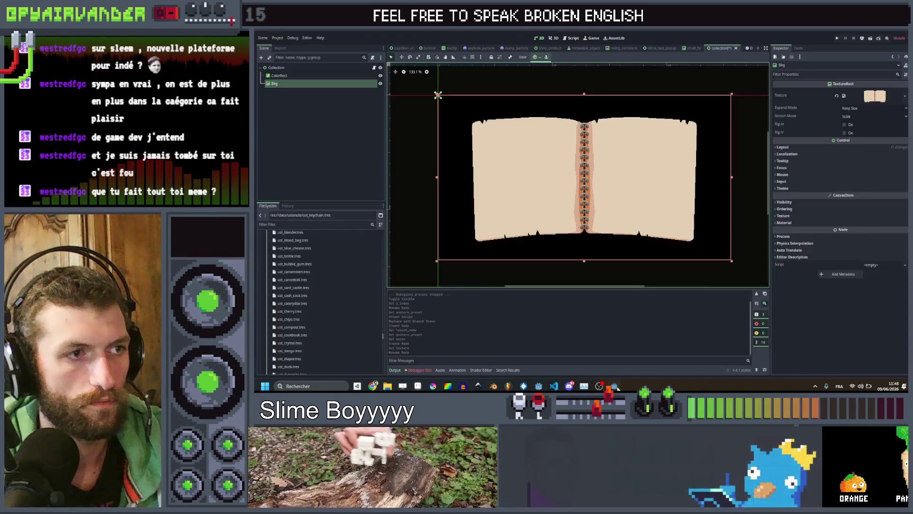
left_click(561, 385)
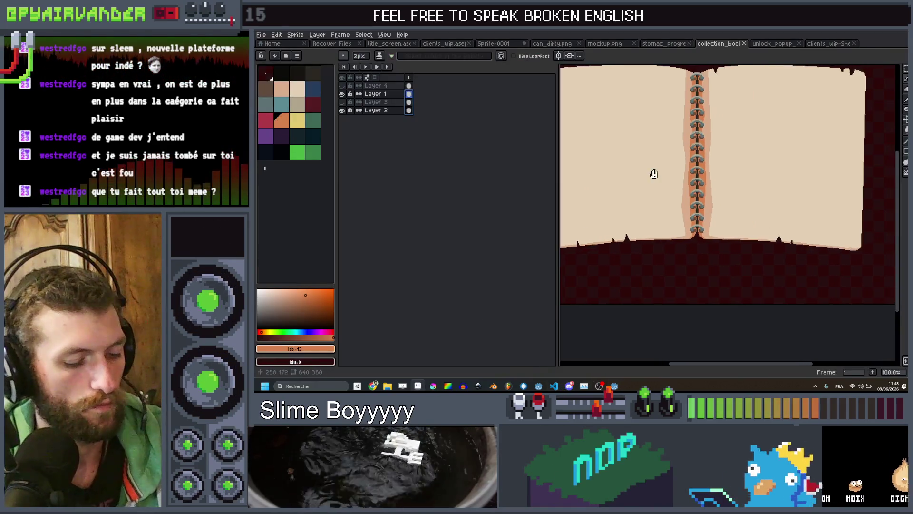
key("ctrl+alt+shift+s")
key("Return")
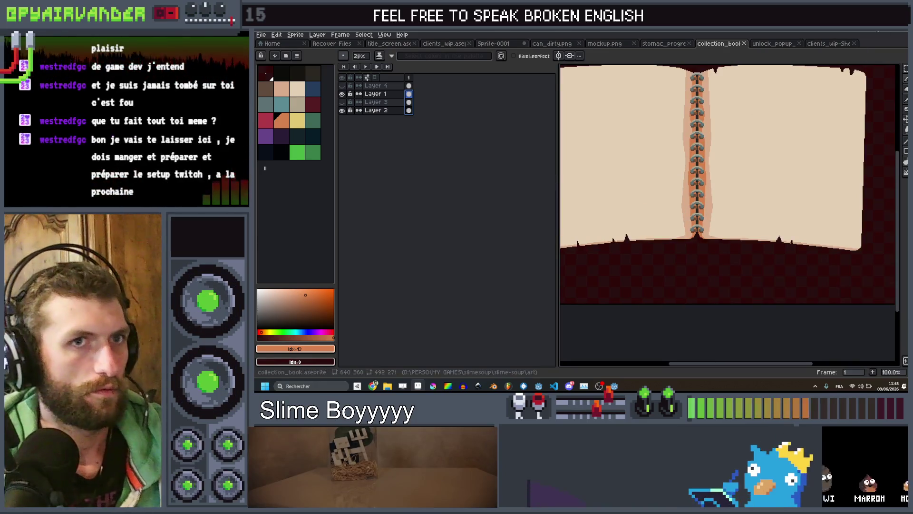
- Back in Godot, frame the book and select Bkg and Collection to inspect the raised book art
key("alt+Tab")
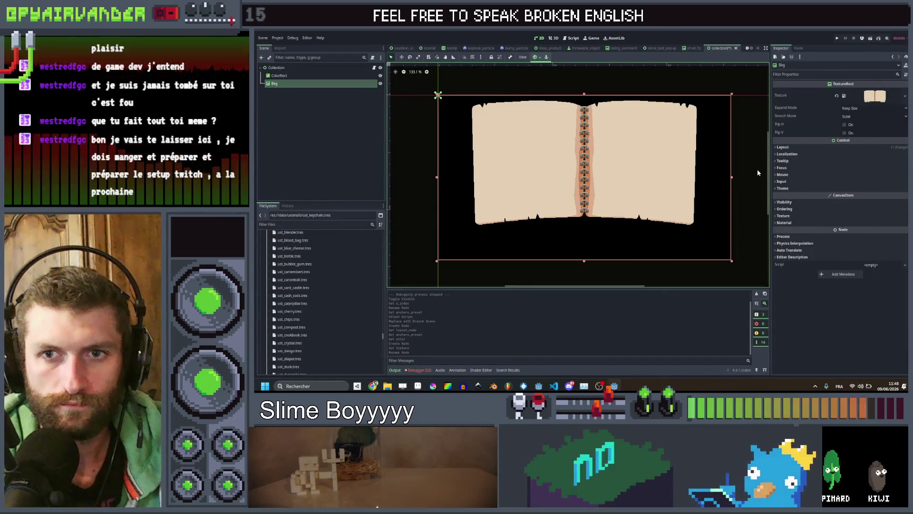
left_click_drag(668, 160, 685, 154)
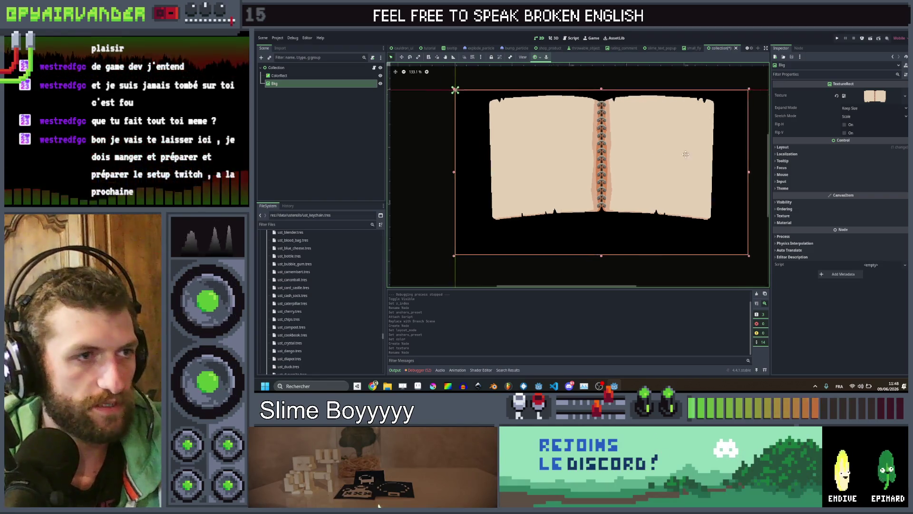
scroll(683, 162, "up", 2)
left_click(334, 124)
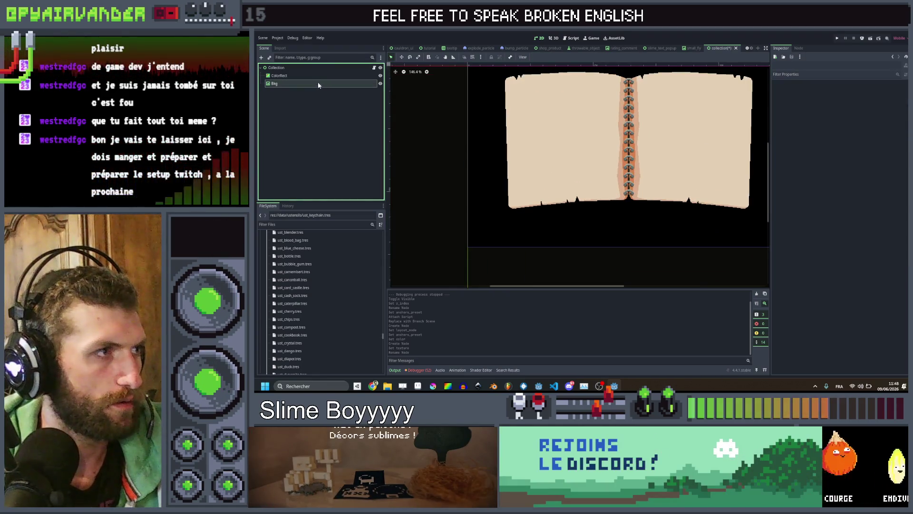
left_click(305, 67)
left_click_drag(639, 167, 607, 201)
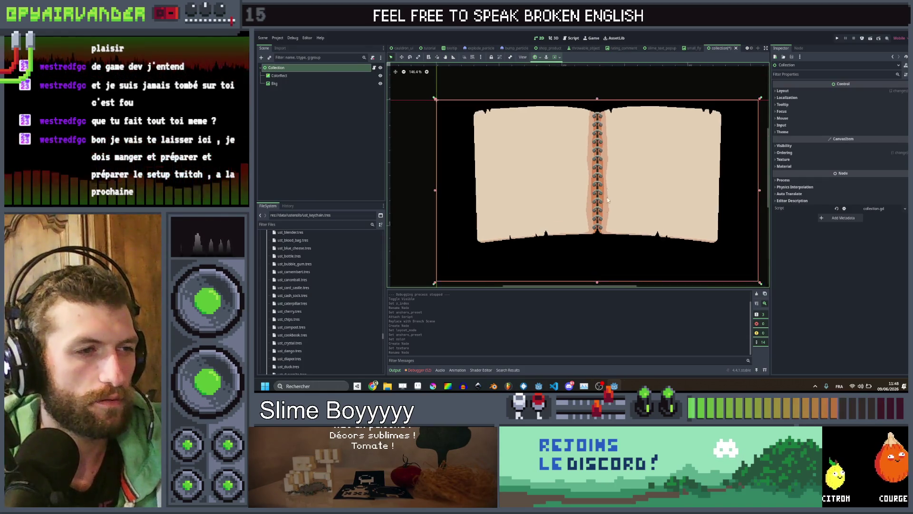
scroll(597, 254, "up", 2)
left_click_drag(627, 251, 622, 261)
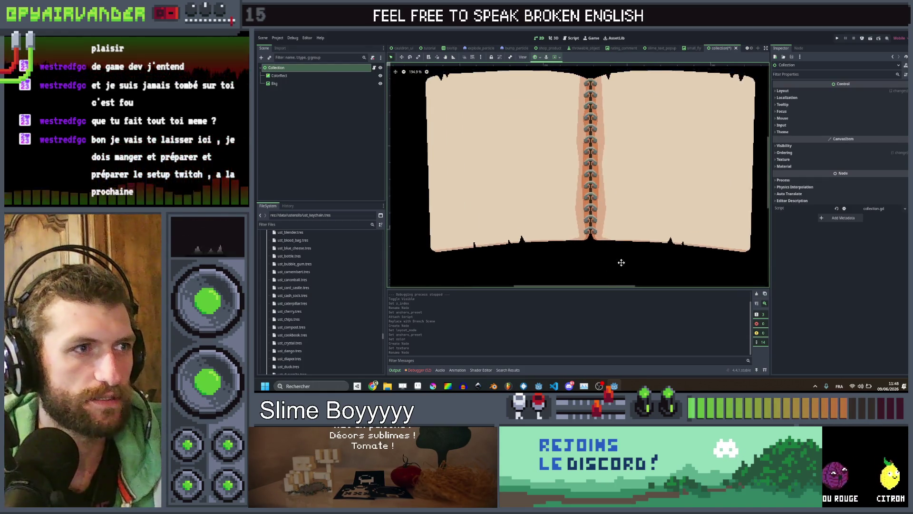
left_click(284, 84)
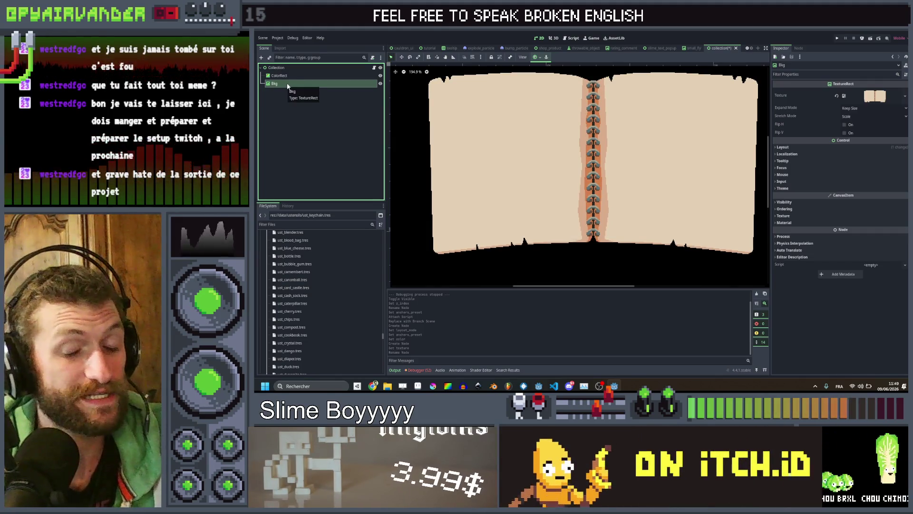
left_click(283, 105)
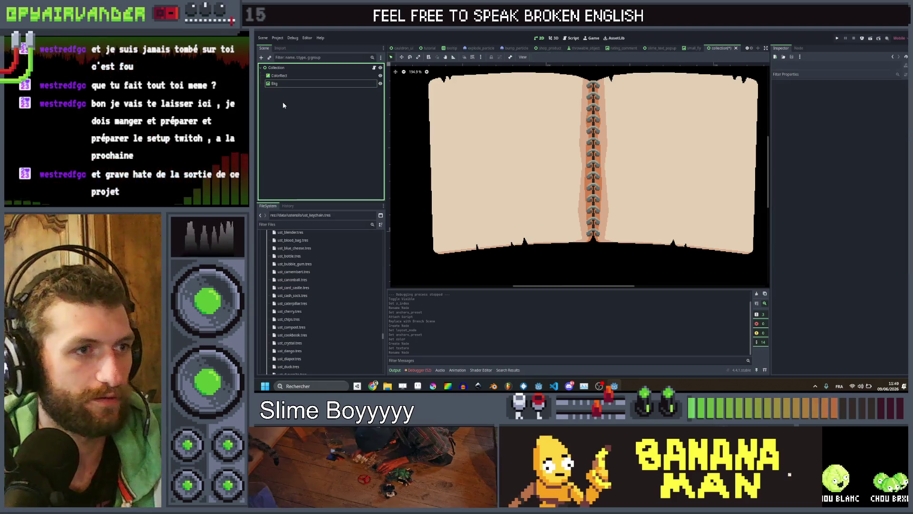
left_click(285, 84)
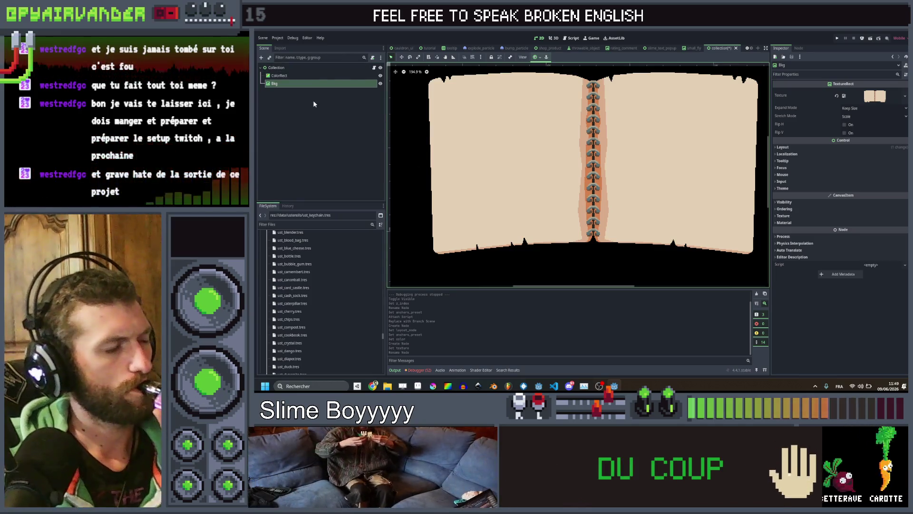
left_click(321, 69)
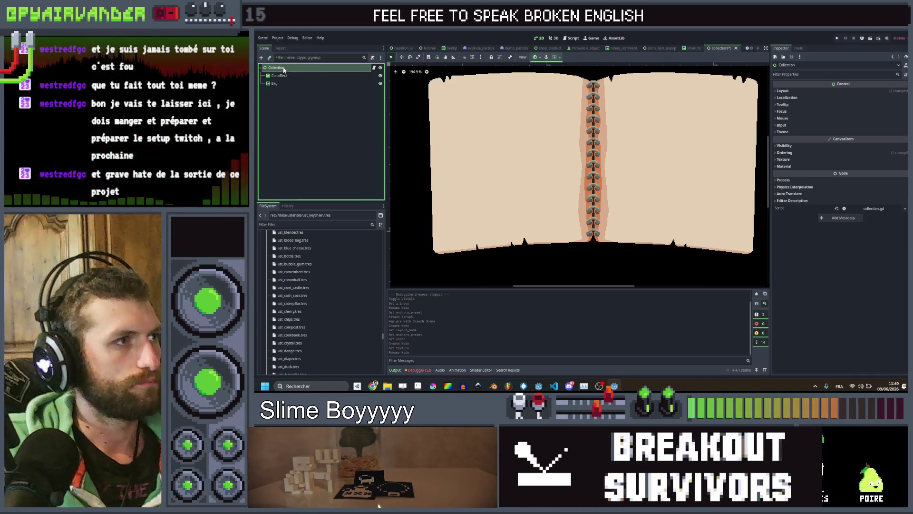
- Add a Control node under Collection and name it Objects
key("ctrl+a")
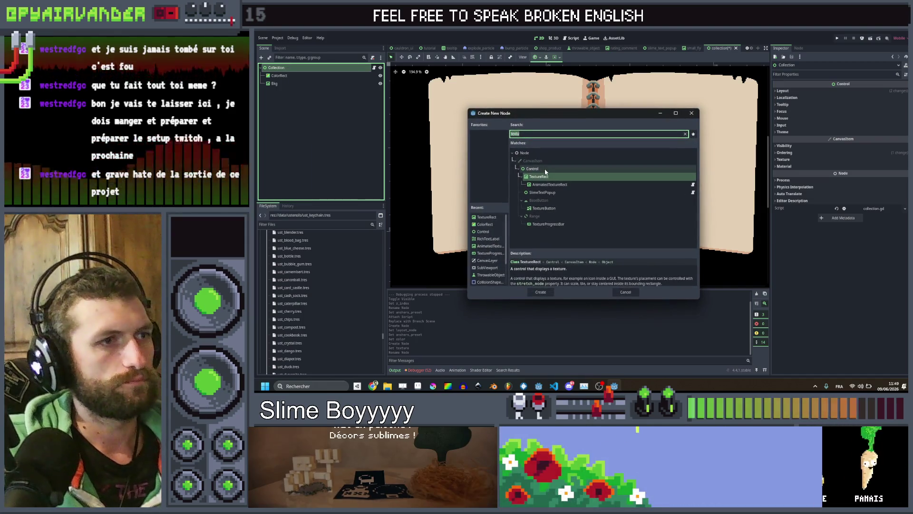
double_click(546, 170)
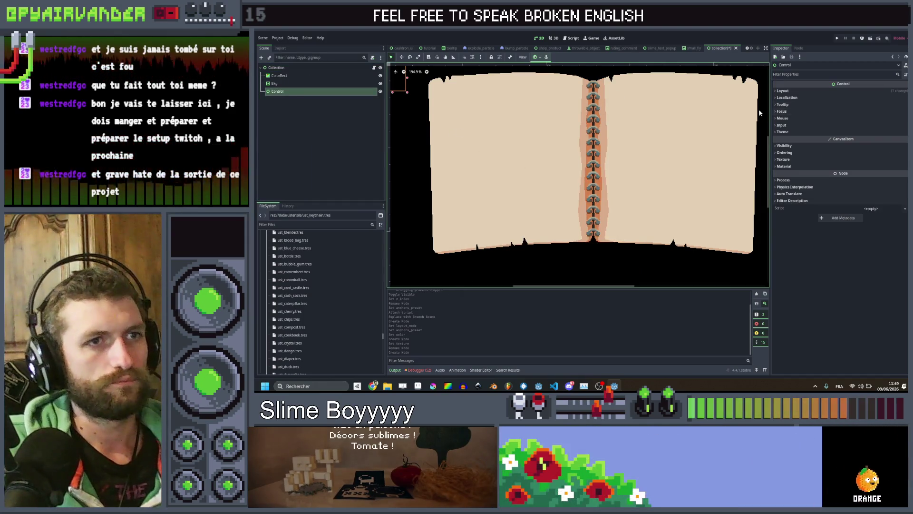
left_click(783, 90)
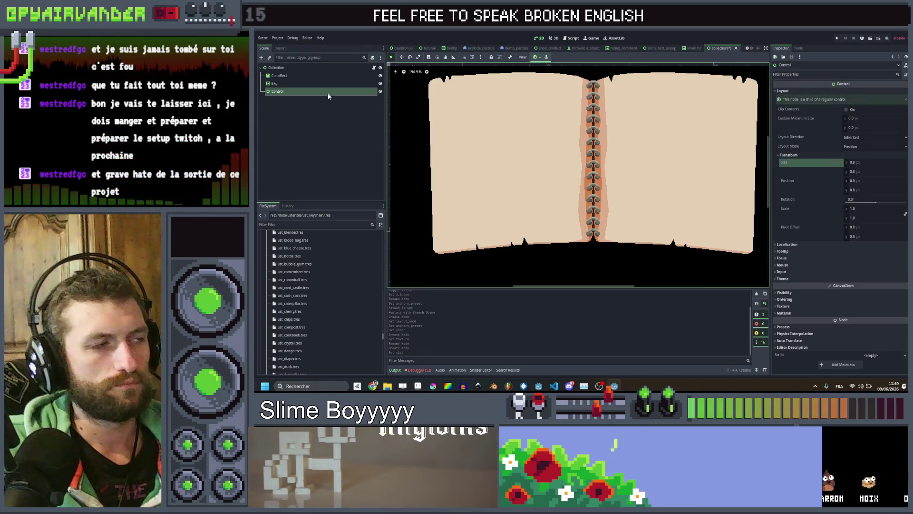
left_click(304, 92)
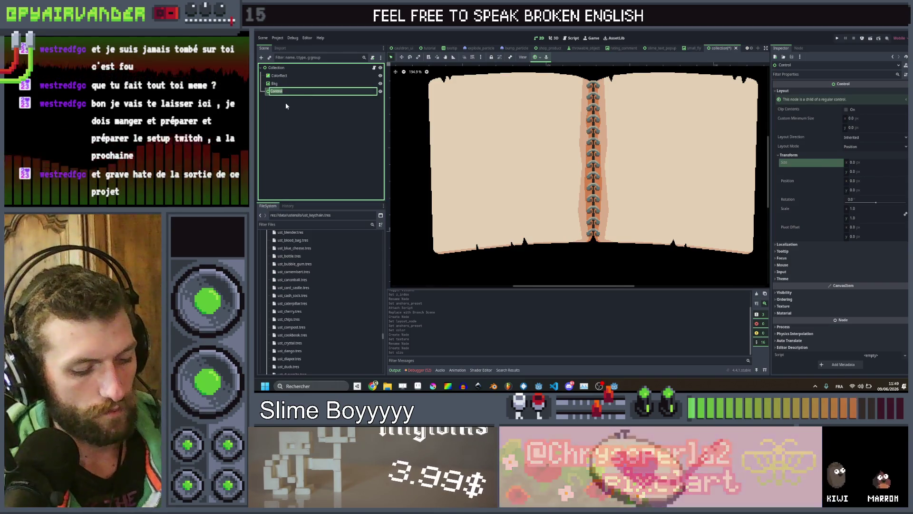
type("Objects")
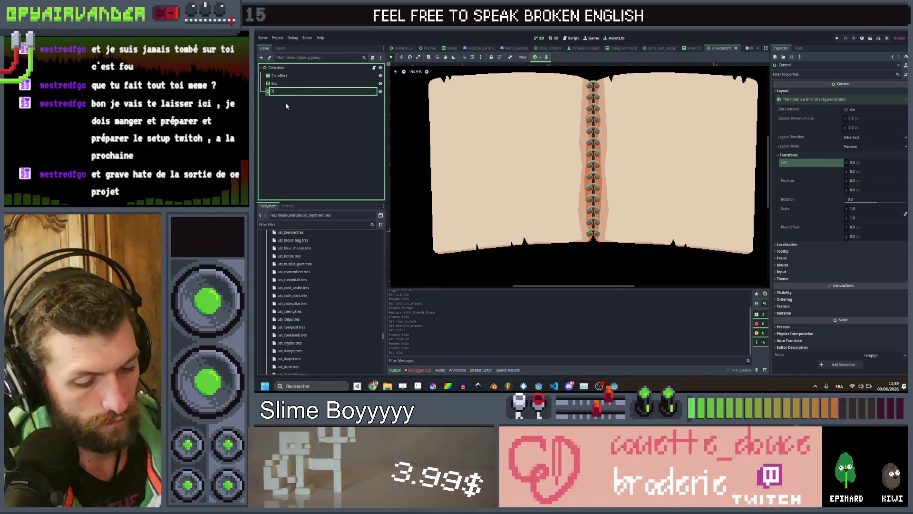
key("Return")
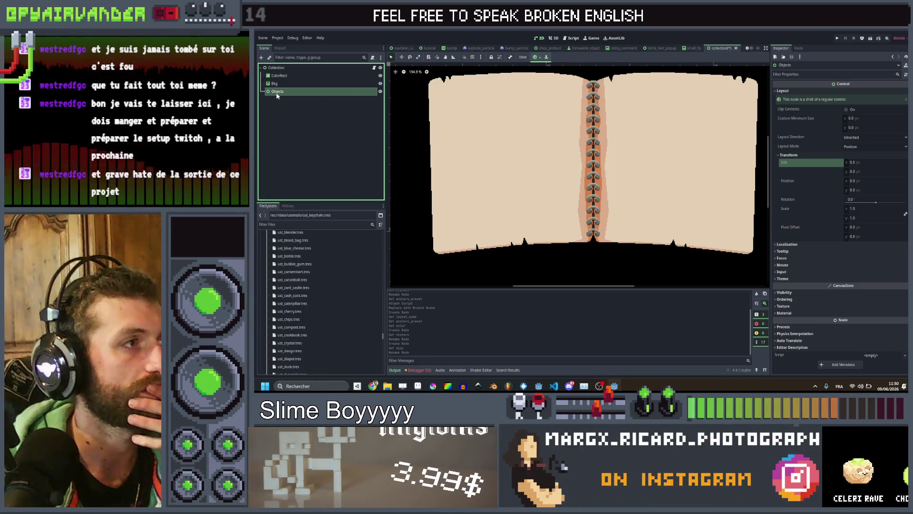
- Add a TextureRect under Objects and quick-load the bell image as its texture
right_click(276, 94)
left_click(302, 97)
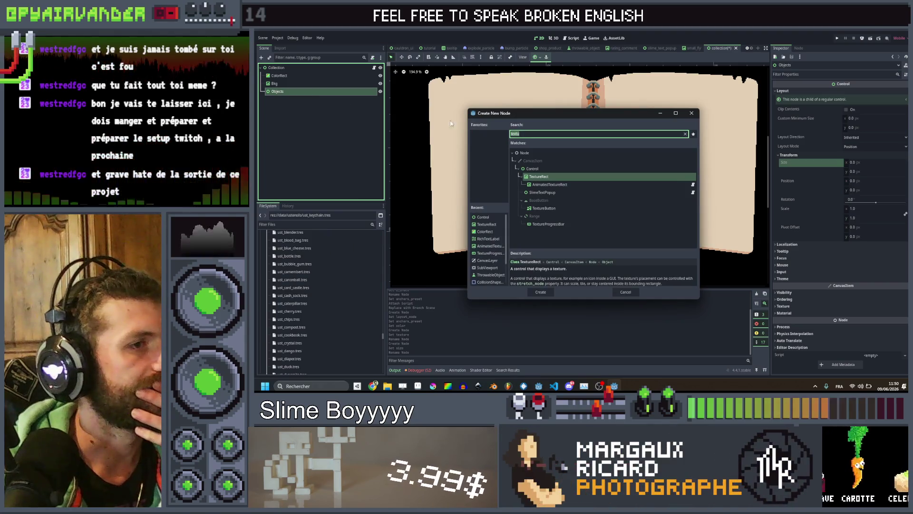
double_click(541, 180)
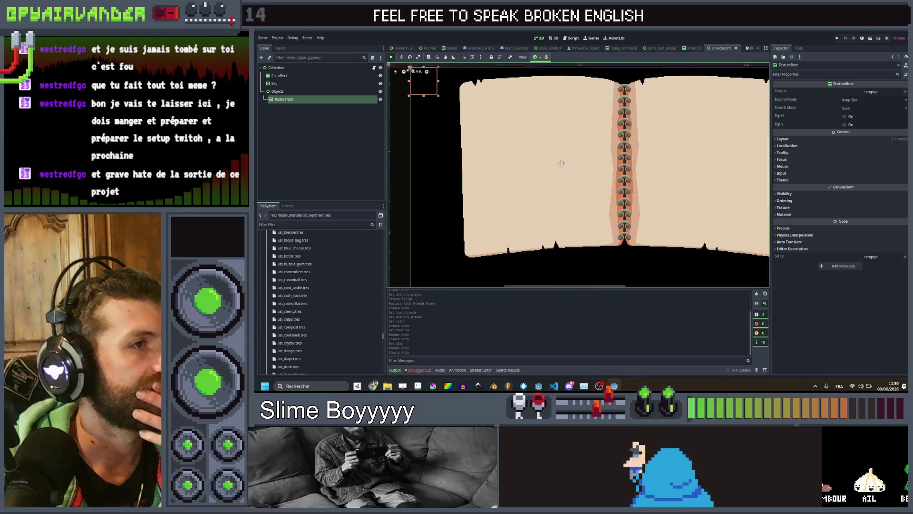
left_click(871, 91)
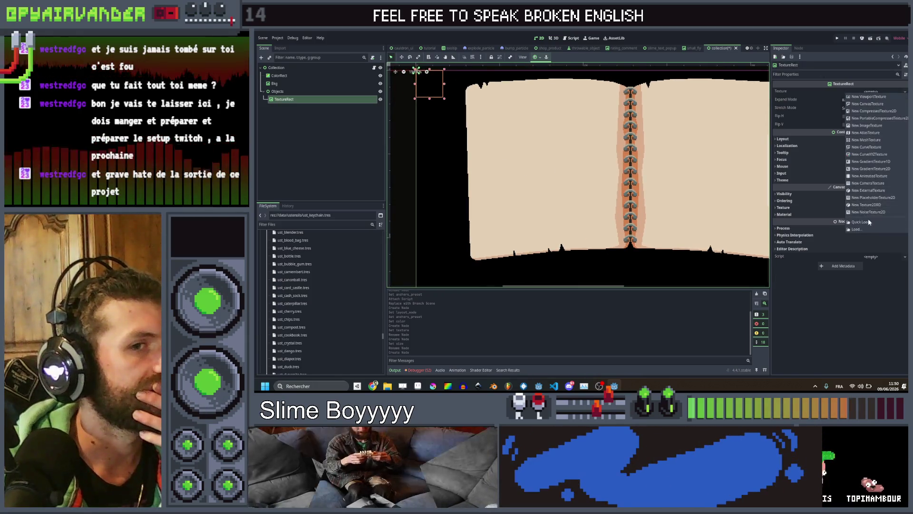
left_click(869, 223)
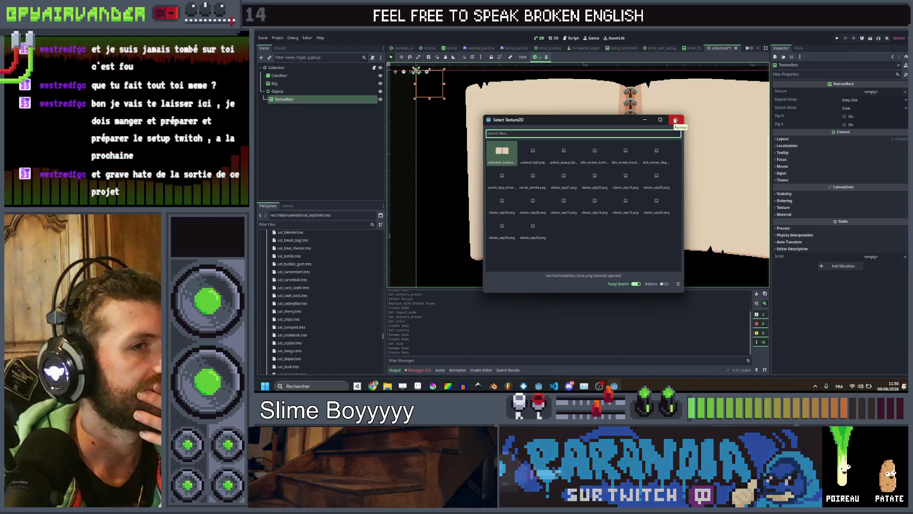
type("bell")
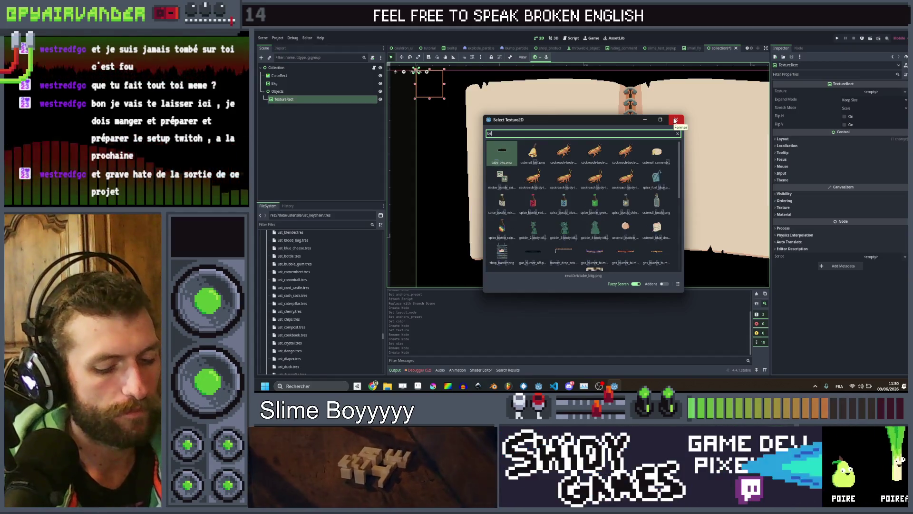
double_click(516, 155)
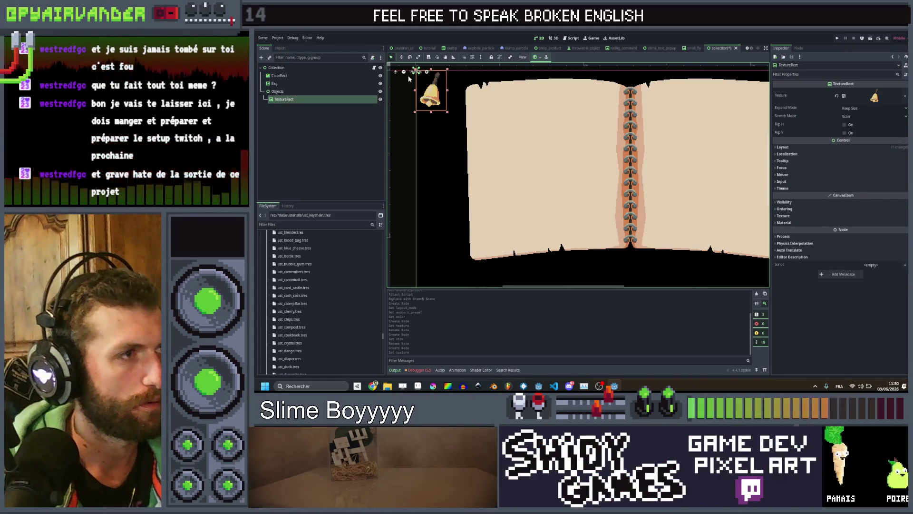
- Move the bell to the top-left corner of the book's left page
mouse_move(429, 98)
left_mouse_down()
mouse_move(474, 119)
mouse_move(493, 114)
left_mouse_up()
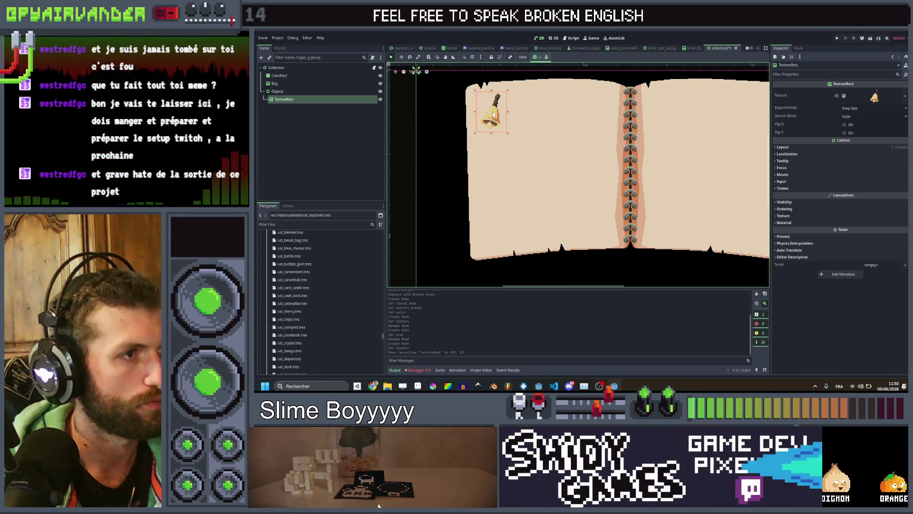
scroll(493, 114, "up", 5)
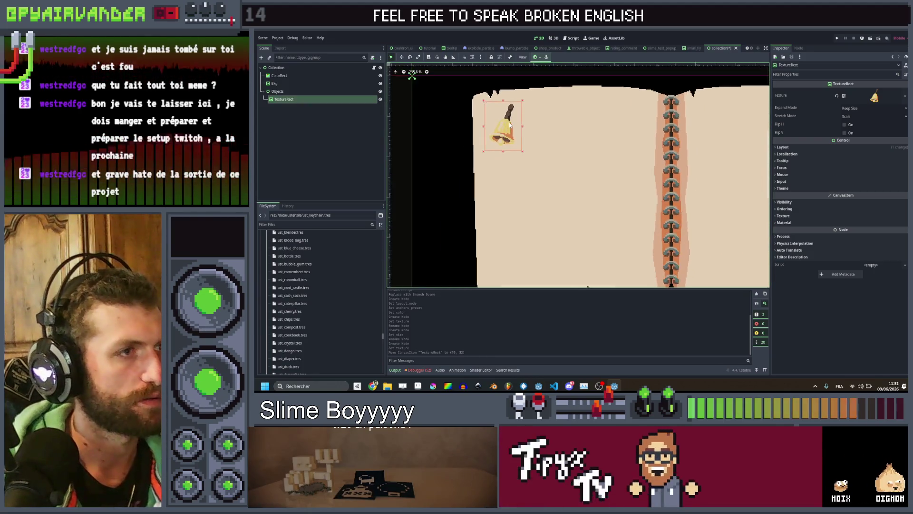
scroll(509, 121, "down", 5)
scroll(514, 119, "up", 7)
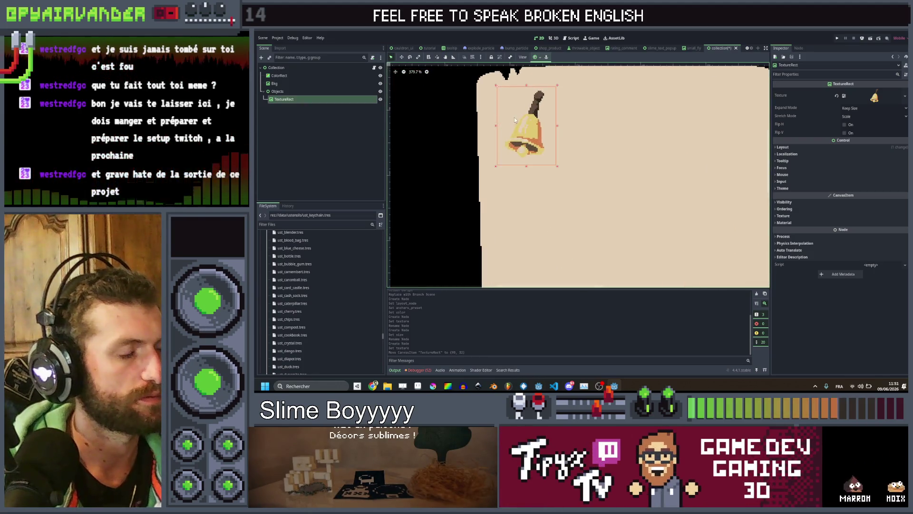
scroll(533, 140, "down", 10)
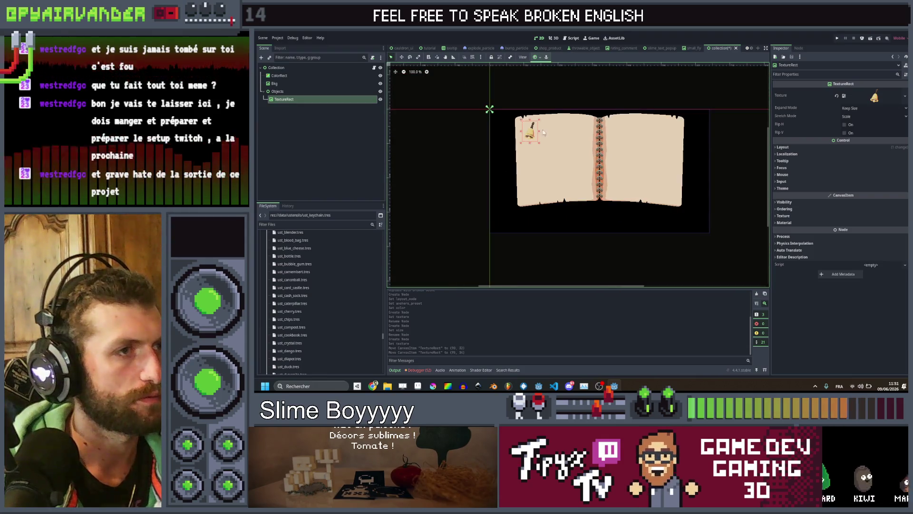
scroll(533, 128, "up", 9)
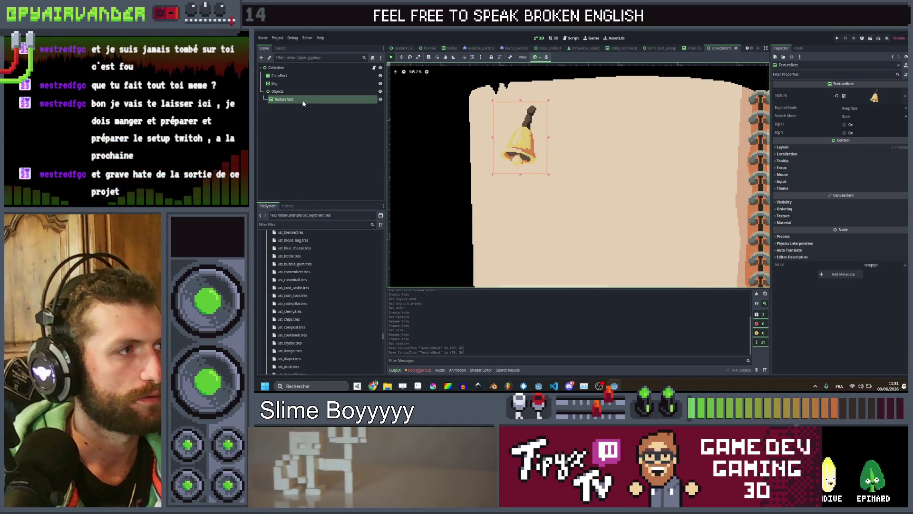
- Duplicate the bell as TextureRect2 nested under it, with Z Index -1 for the copy and 3 for the original
key("ctrl+d")
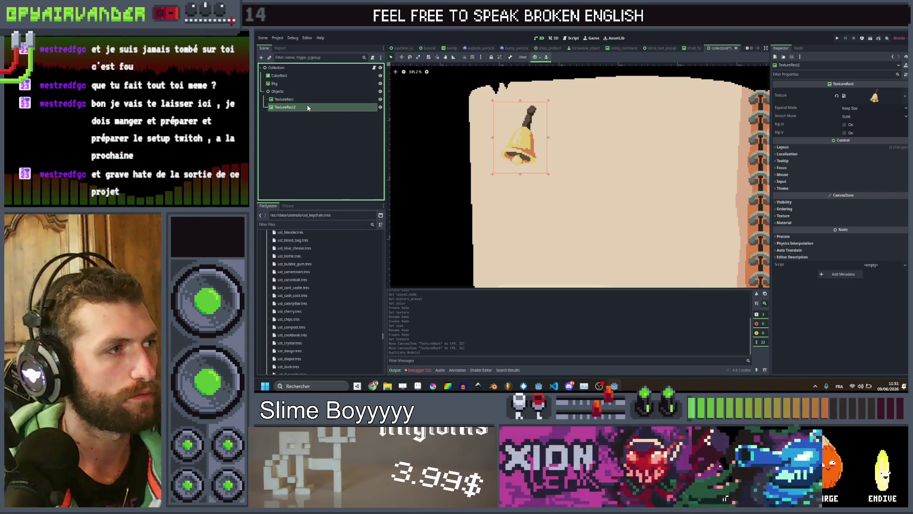
left_click_drag(308, 103, 309, 100)
left_click(784, 208)
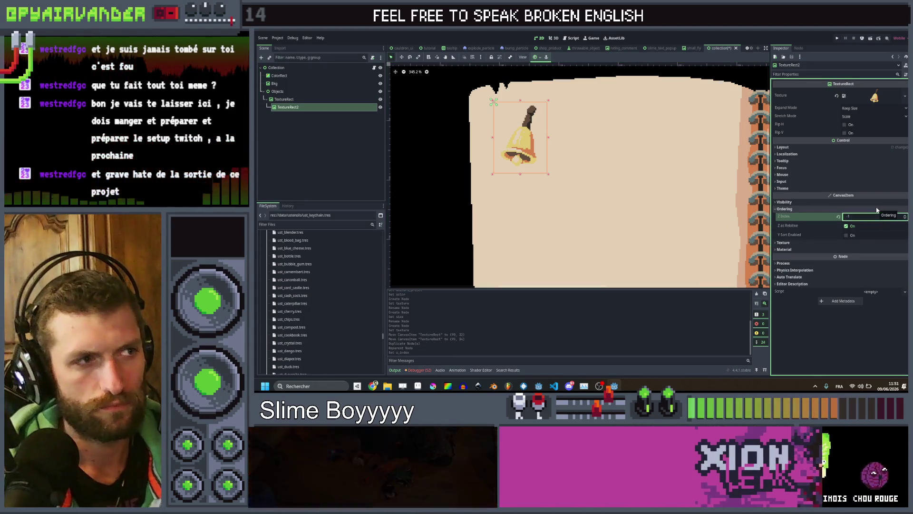
key("Return")
left_click(285, 99)
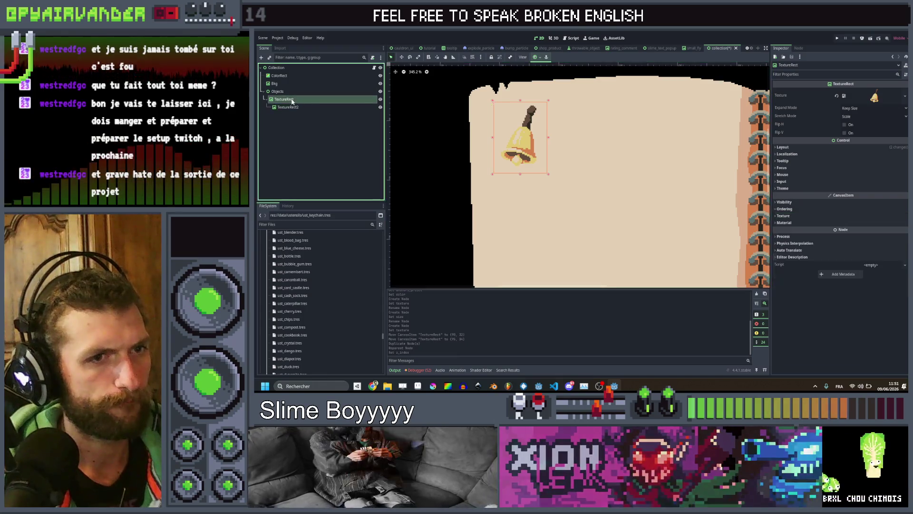
left_click(862, 218)
type("3")
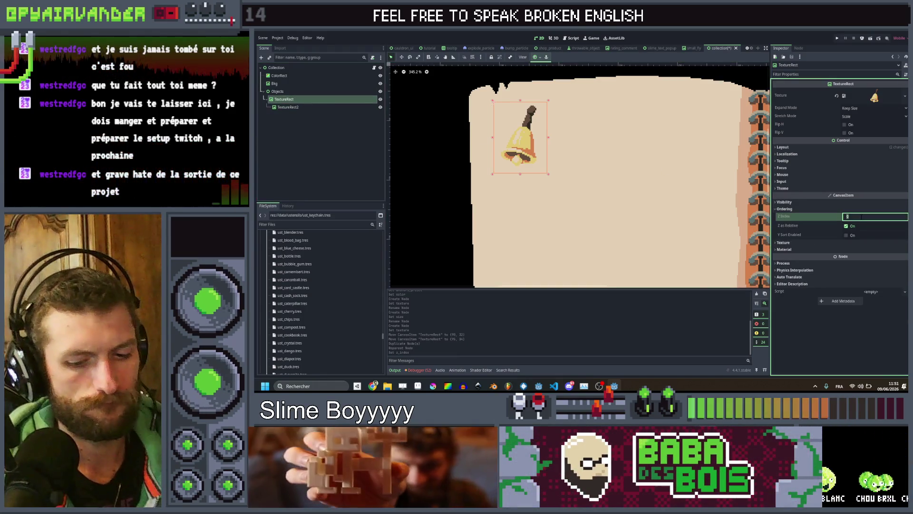
key("Return")
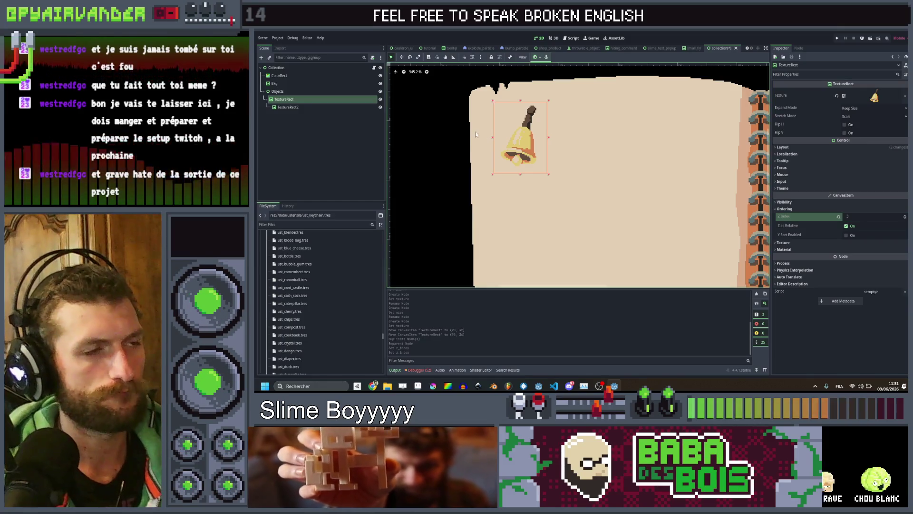
- Offset the TextureRect2 copy a few pixels from the original bell
left_click(304, 107)
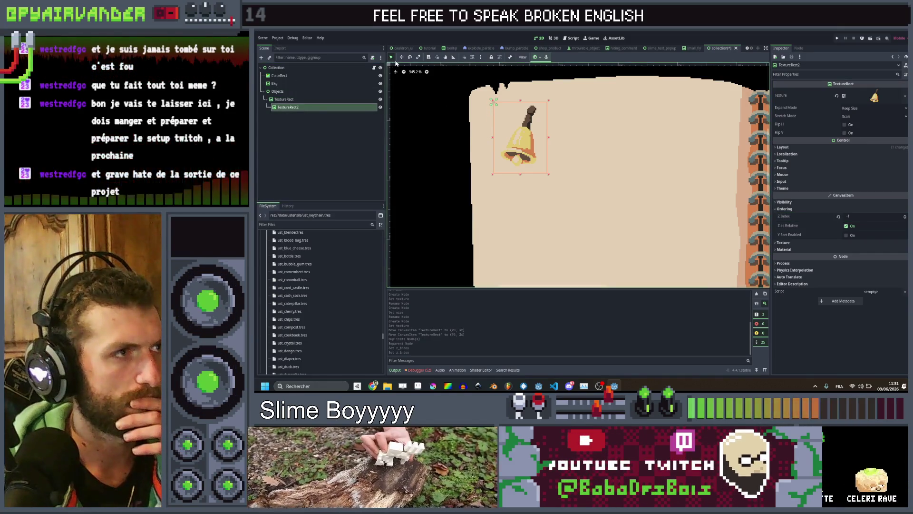
left_click(405, 58)
scroll(504, 115, "up", 4)
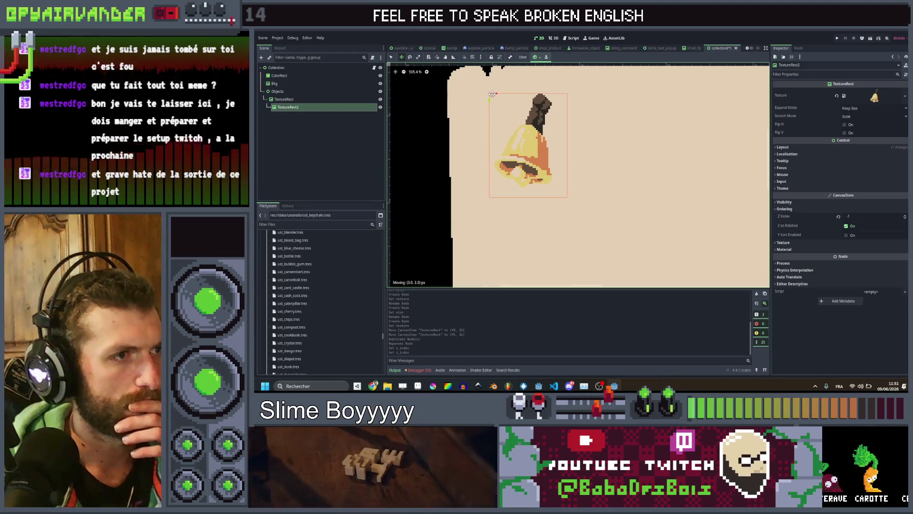
left_click(498, 94)
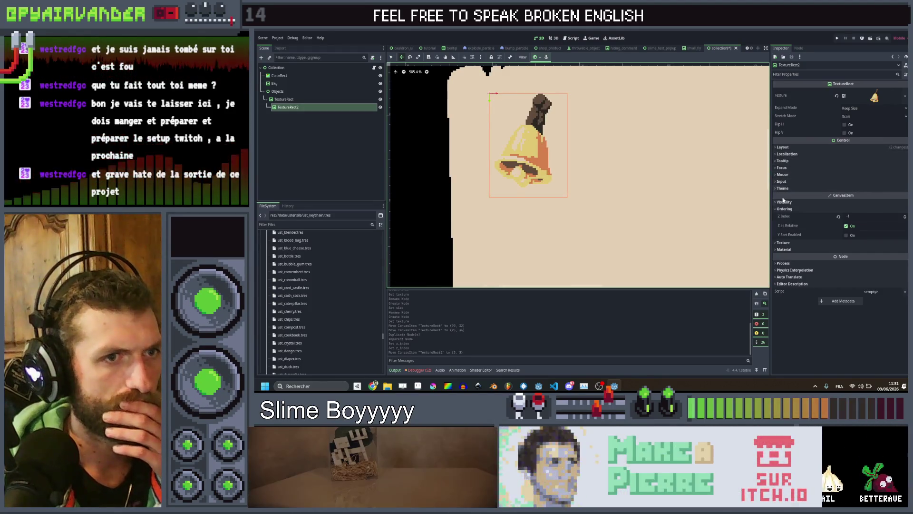
- Set the copy's Modulate to a semi-transparent black so it reads as a shadow
left_click(783, 202)
left_click(853, 219)
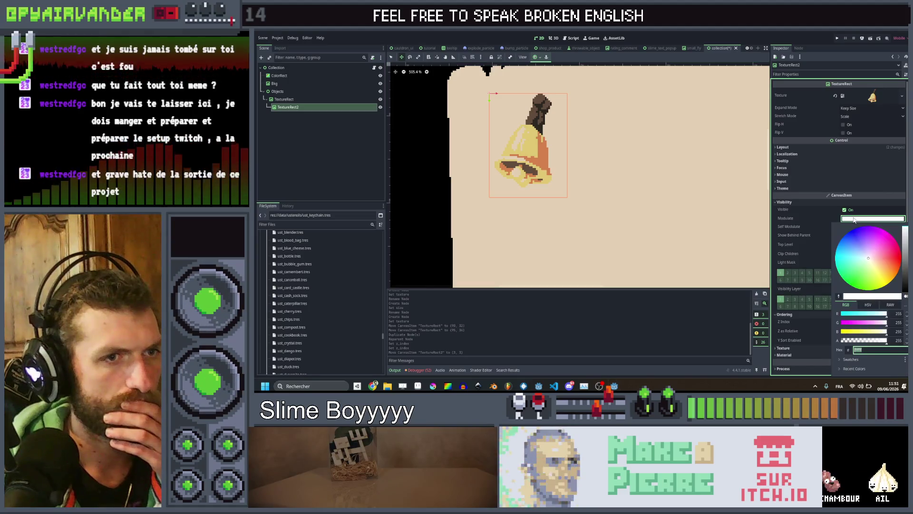
mouse_move(904, 267)
left_mouse_down()
mouse_move(882, 346)
mouse_move(858, 342)
left_mouse_up()
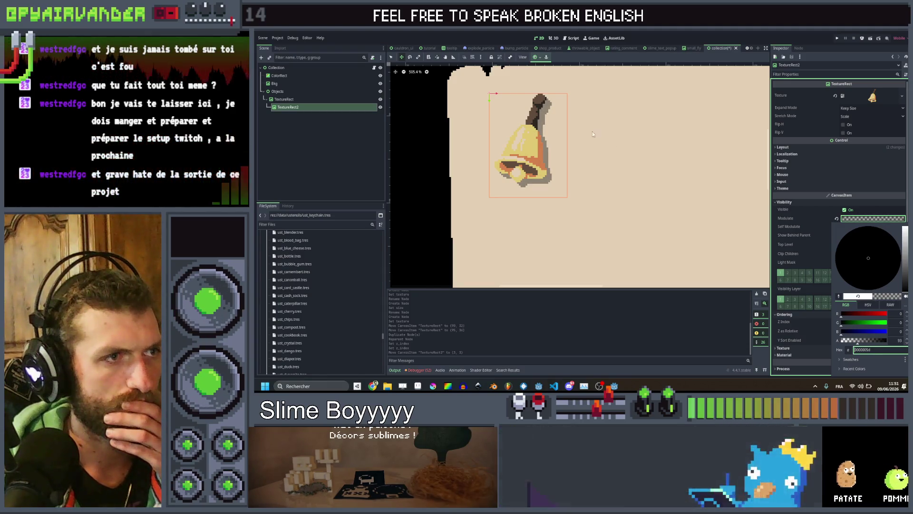
scroll(551, 112, "down", 2)
scroll(551, 112, "down", 2)
left_click(451, 145)
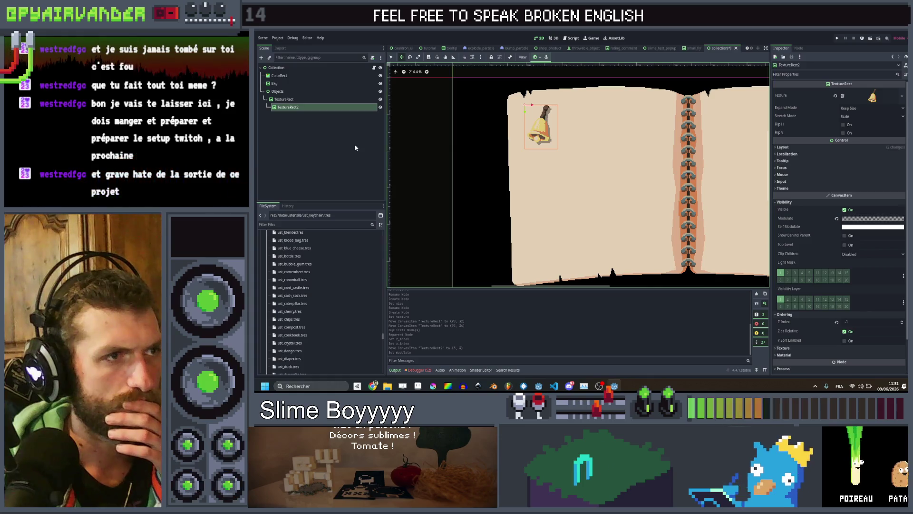
left_click(355, 147)
scroll(442, 145, "down", 1)
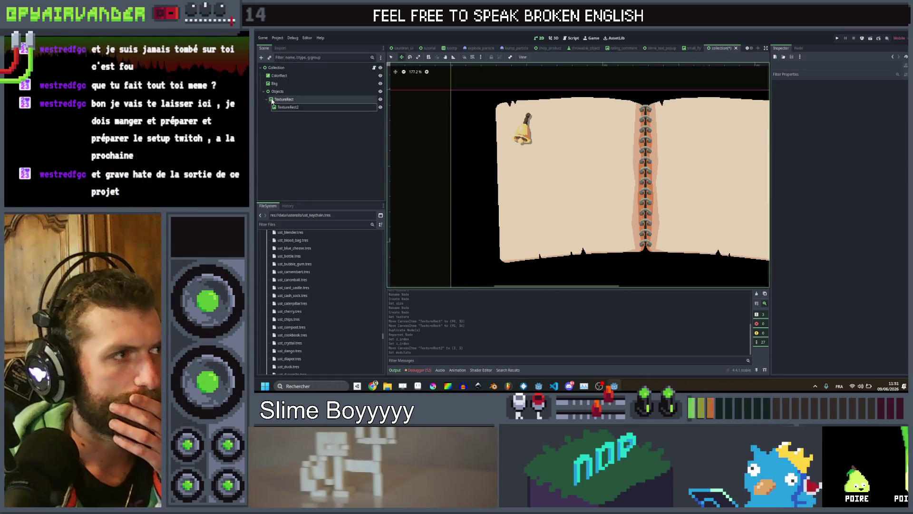
- Rename the bell node CollectionItem and its copy Shadow
left_click(273, 99)
key("F2")
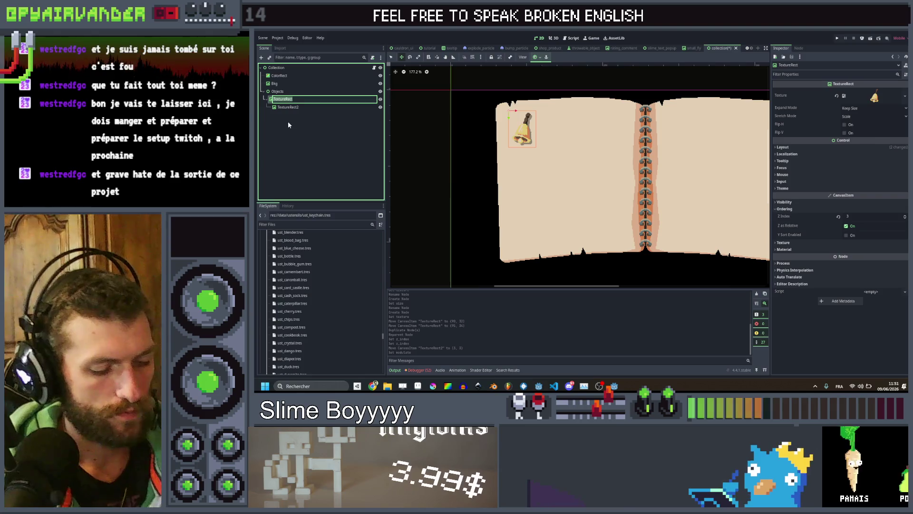
type("CollectionItem")
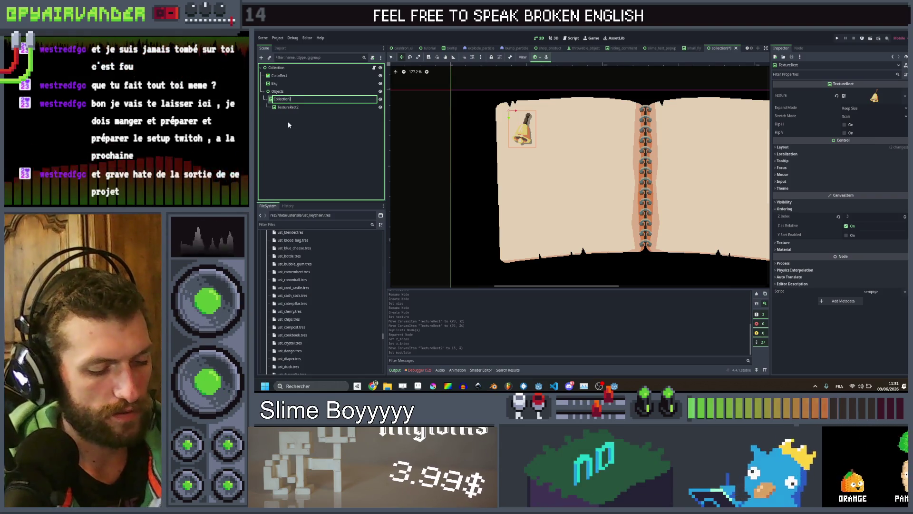
key("Return")
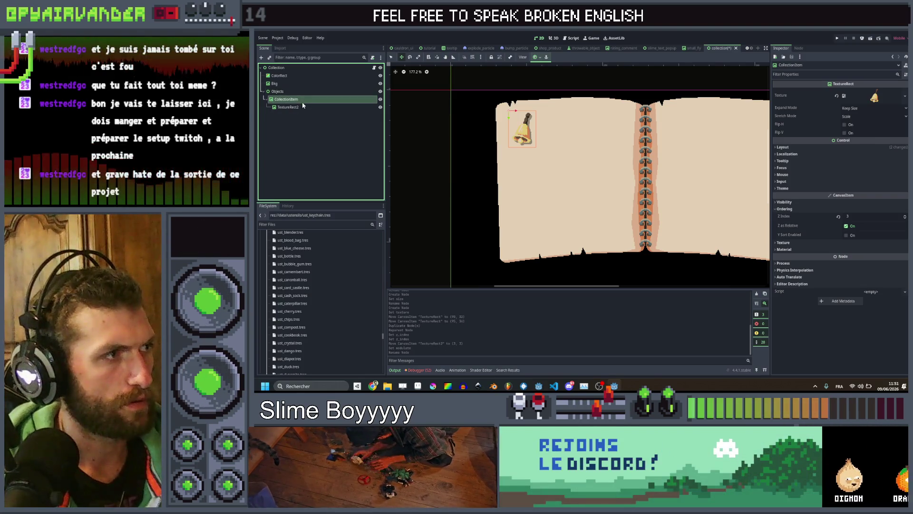
double_click(309, 107)
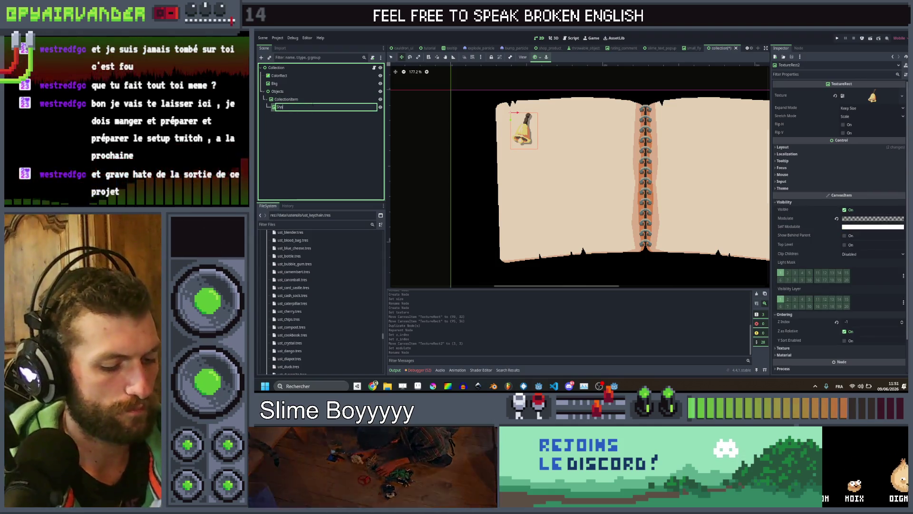
type("dow")
- Duplicate CollectionItem repeatedly, placing each copy to the right along the page's top
left_click(288, 99)
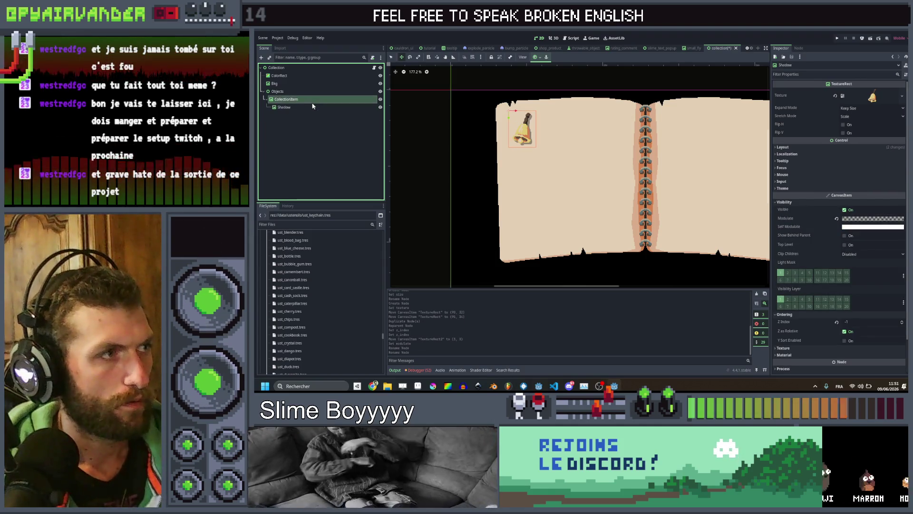
scroll(513, 138, "up", 2)
scroll(513, 138, "right", 2)
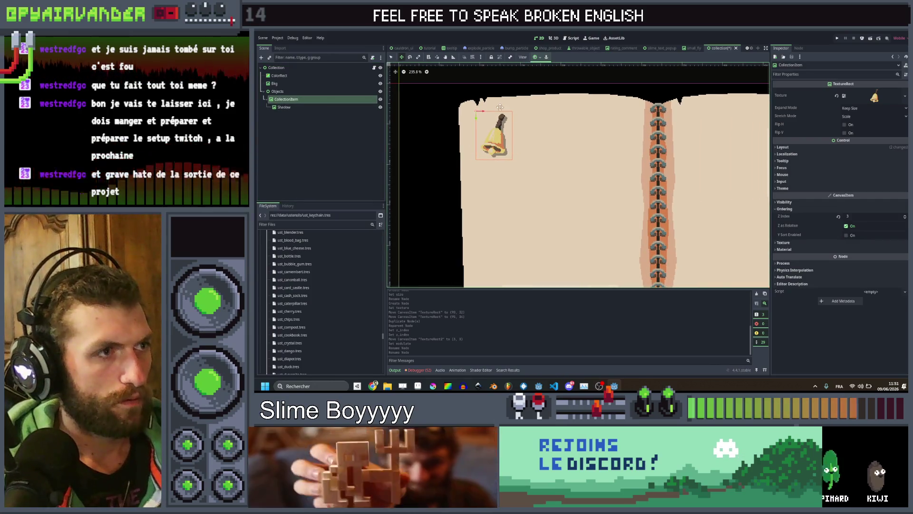
key("ctrl+d")
left_click_drag(484, 115, 520, 110)
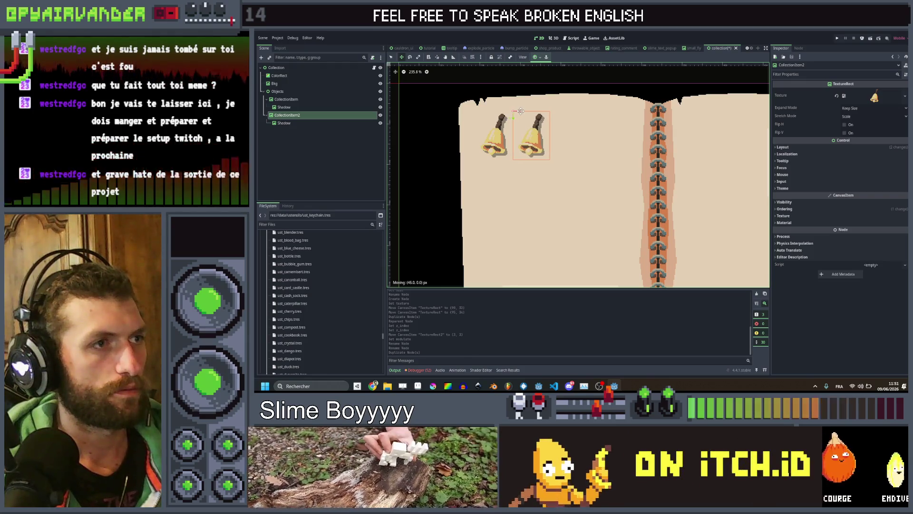
left_click(286, 99)
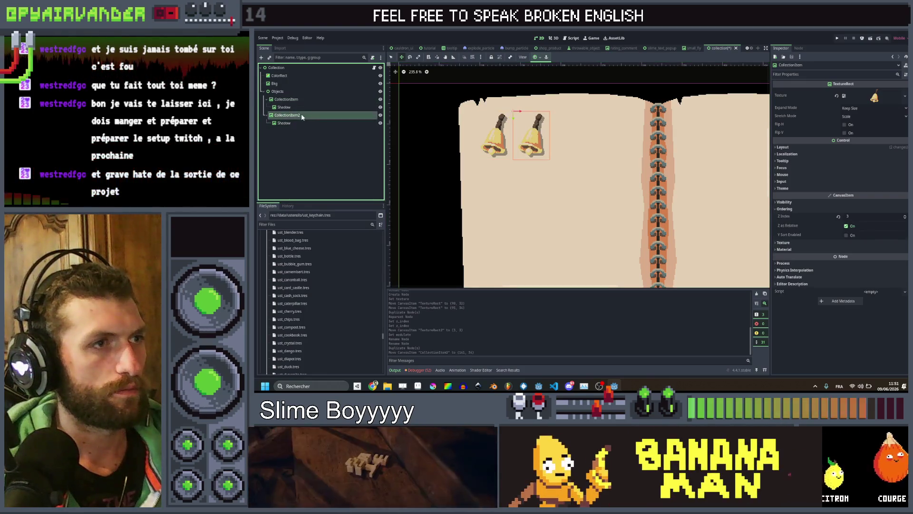
left_click(301, 115)
scroll(519, 109, "up", 2)
left_click_drag(519, 109, 623, 117)
key("ctrl+d")
key("ctrl+d")
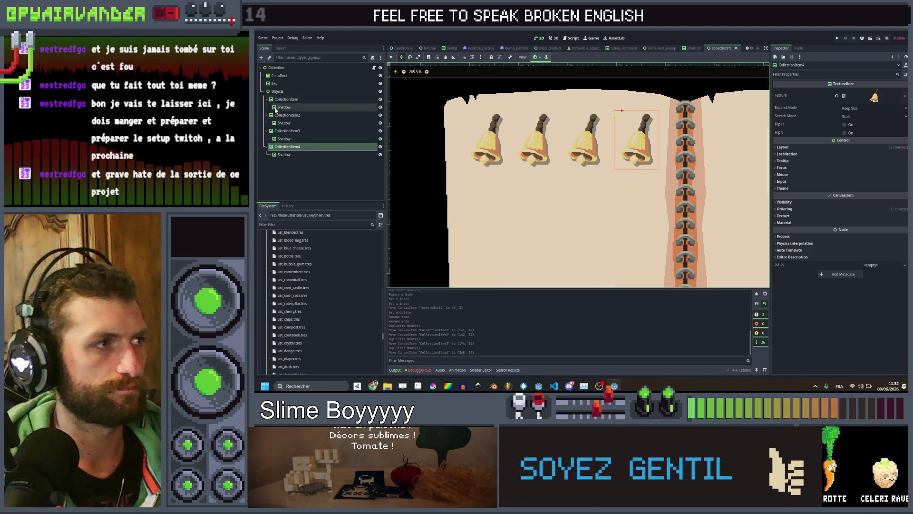
- Collapse the bell items' Shadow children in the Scene dock
left_click(267, 99)
left_click(267, 107)
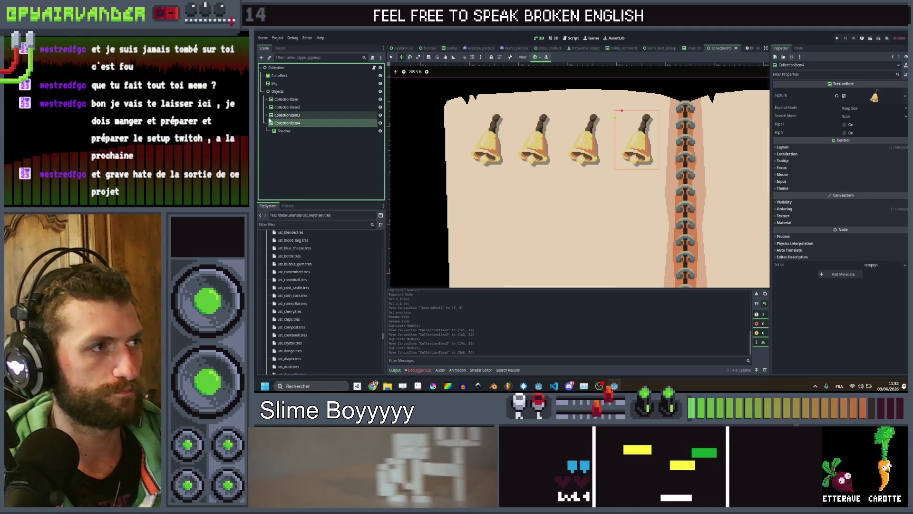
left_click(267, 123)
left_click(292, 99, "shift")
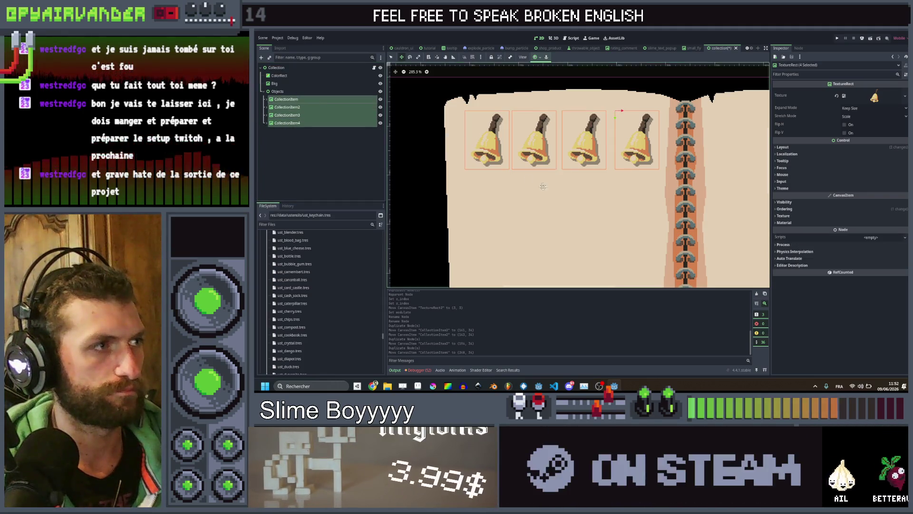
scroll(622, 171, "down", 2)
scroll(621, 170, "up", 1)
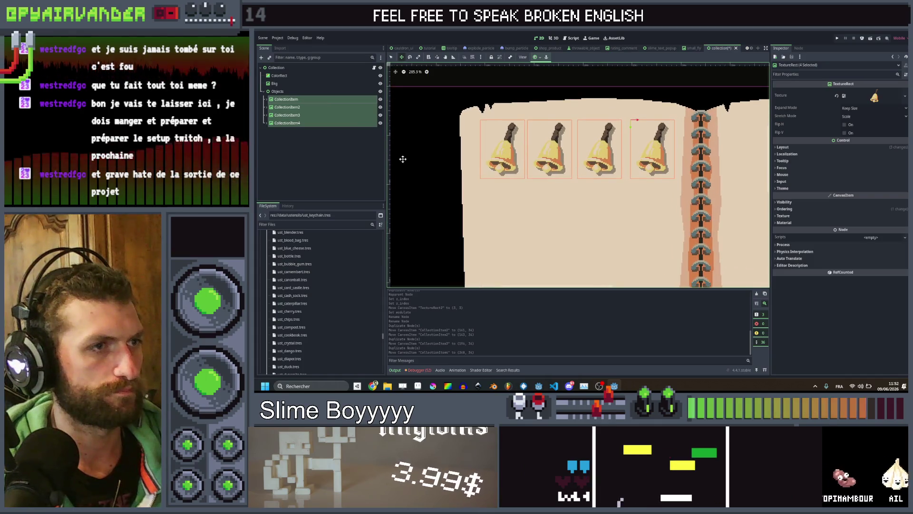
- Nudge CollectionItem3 a few pixels left
left_click(331, 109)
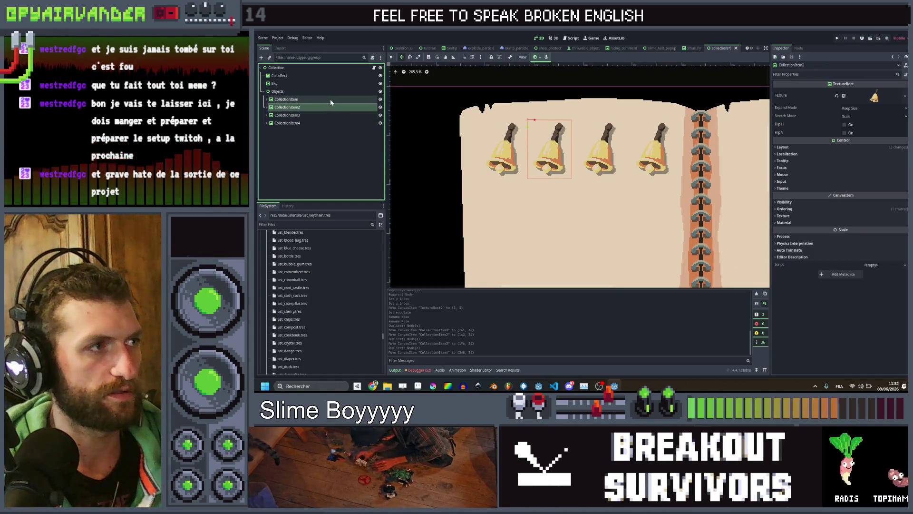
left_click(328, 115)
scroll(580, 123, "up", 1)
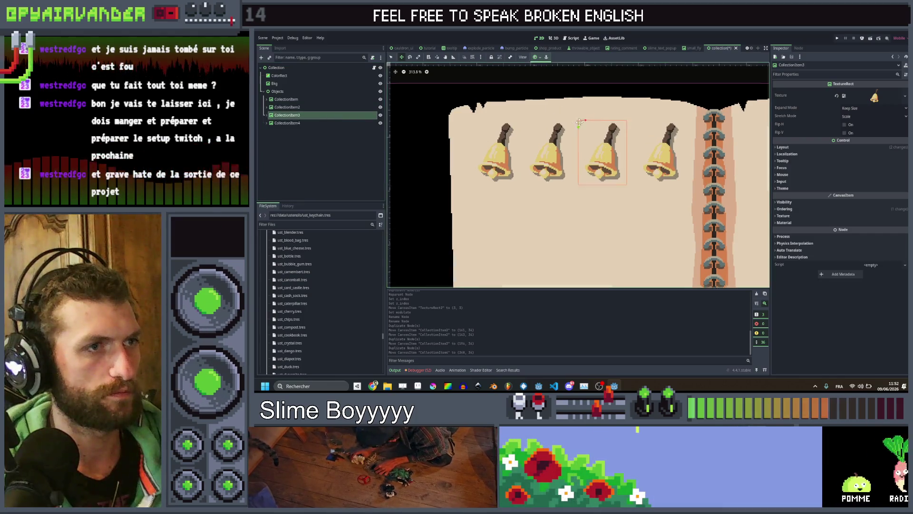
scroll(580, 122, "up", 4)
left_click(286, 99, "shift")
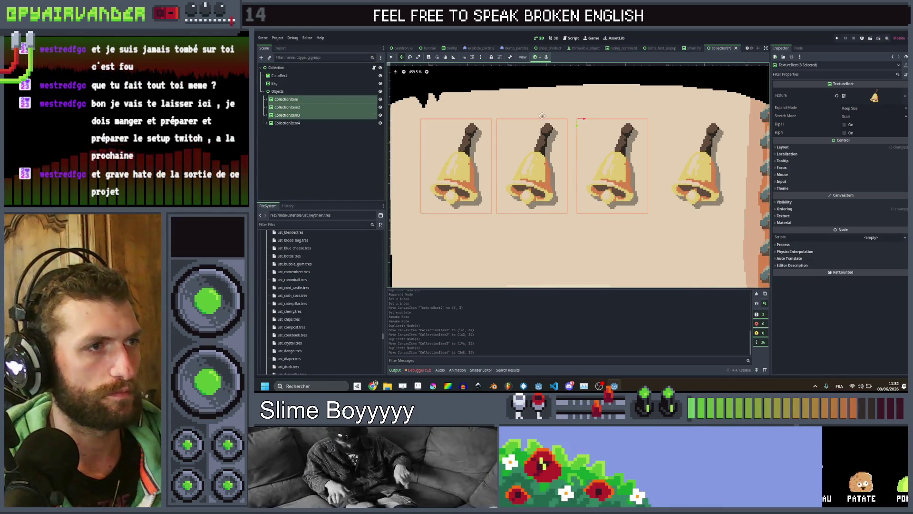
left_click(314, 115)
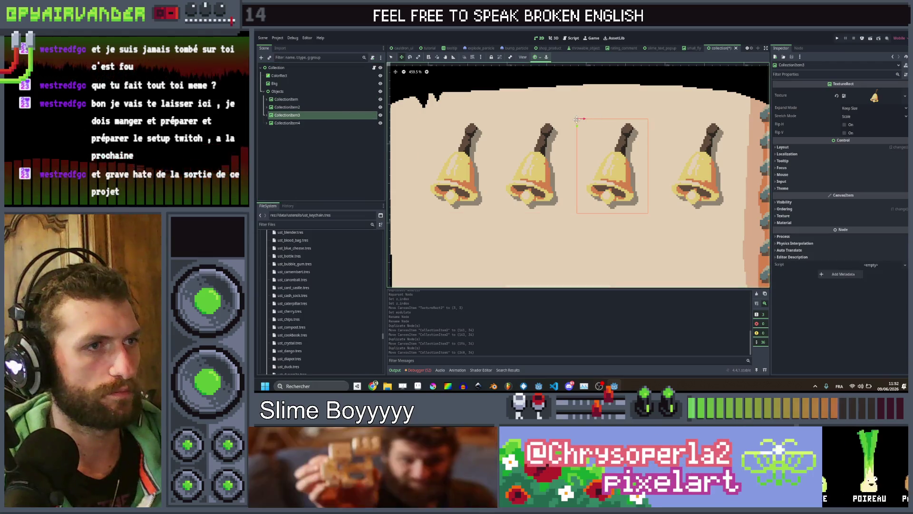
scroll(585, 119, "up", 3)
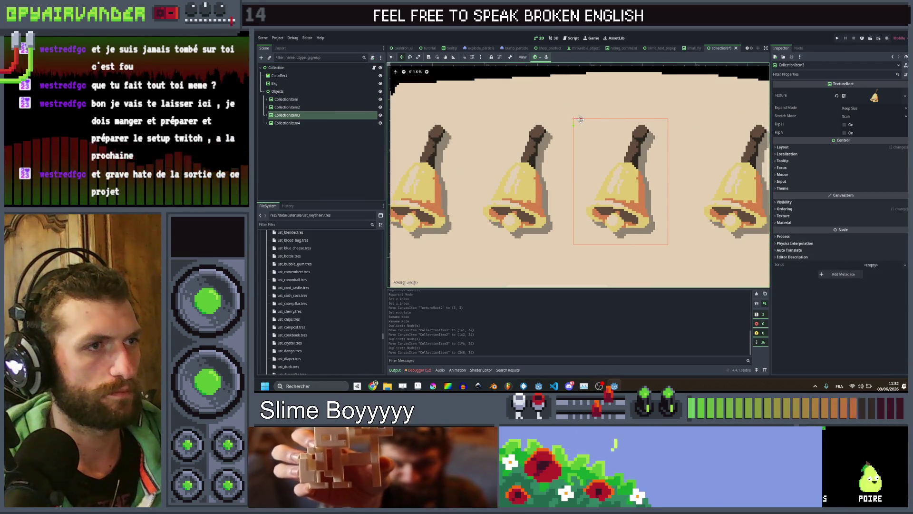
left_click(287, 99)
left_click(290, 116, "shift")
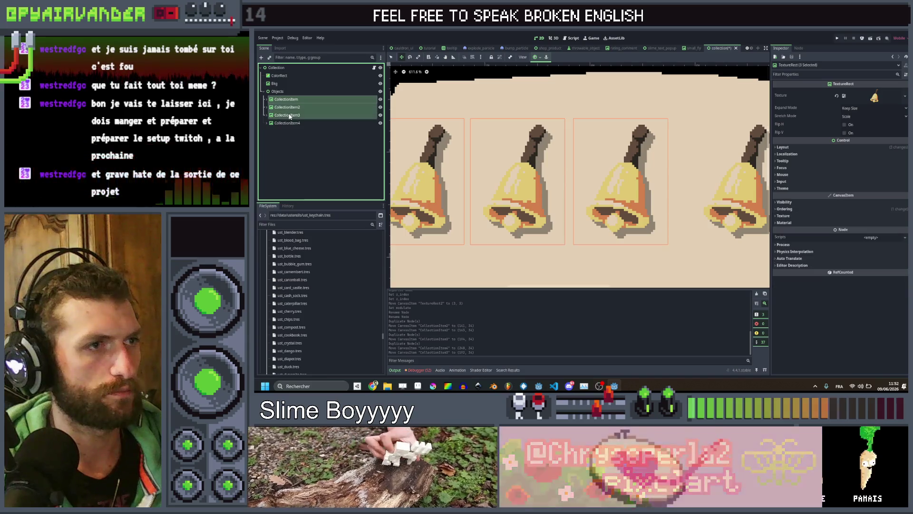
left_click(579, 119)
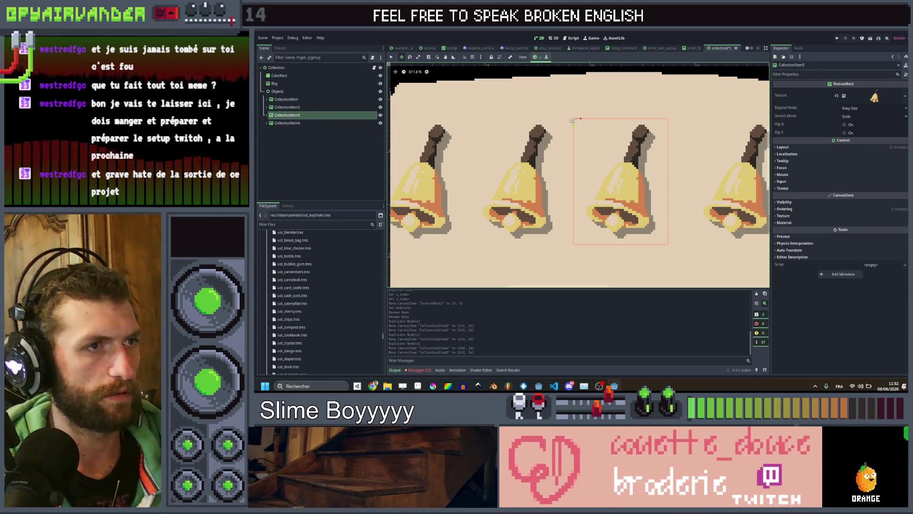
left_click_drag(579, 119, 576, 119)
- Move CollectionItem4 about 36 px left so the four bells are evenly spaced
left_click(287, 122, "shift")
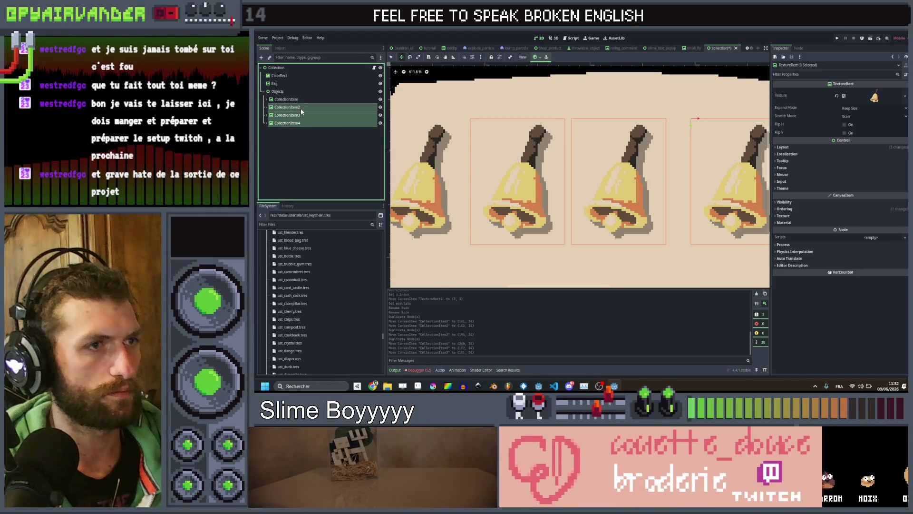
left_click(301, 122)
left_click_drag(695, 119, 678, 119)
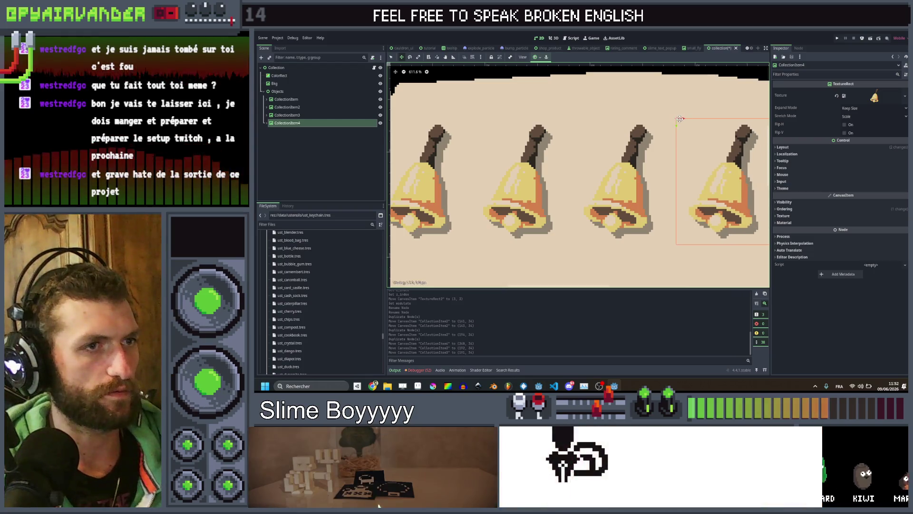
left_click(287, 114, "shift")
left_click(288, 108, "shift")
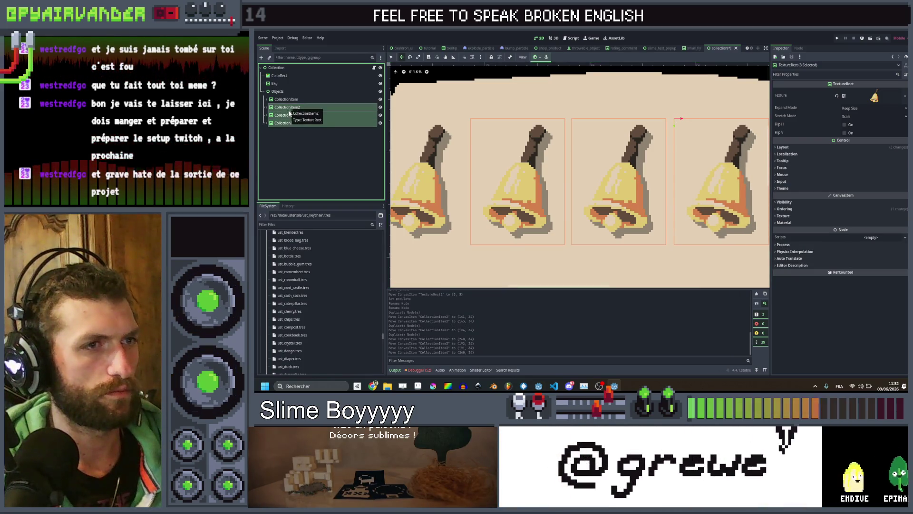
left_click(289, 123)
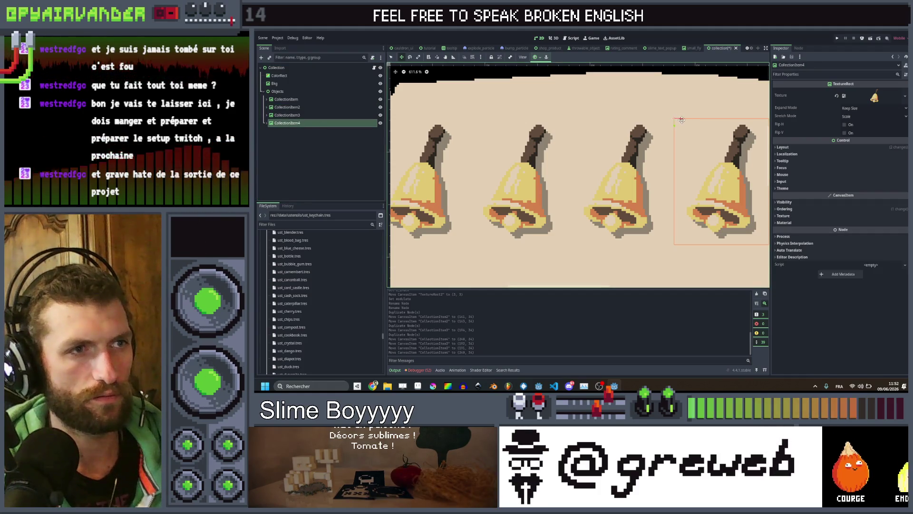
left_click_drag(681, 119, 679, 119)
scroll(670, 138, "down", 6)
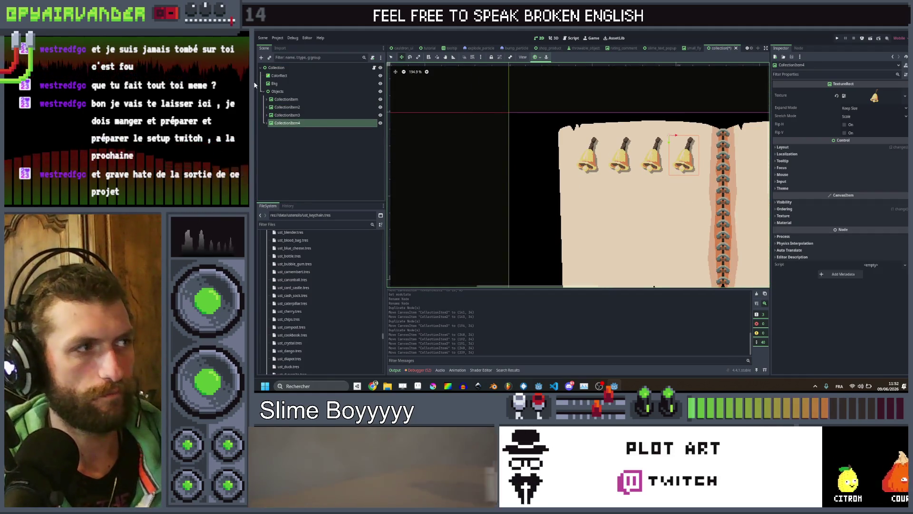
left_click(279, 98, "shift")
scroll(604, 103, "down", 3)
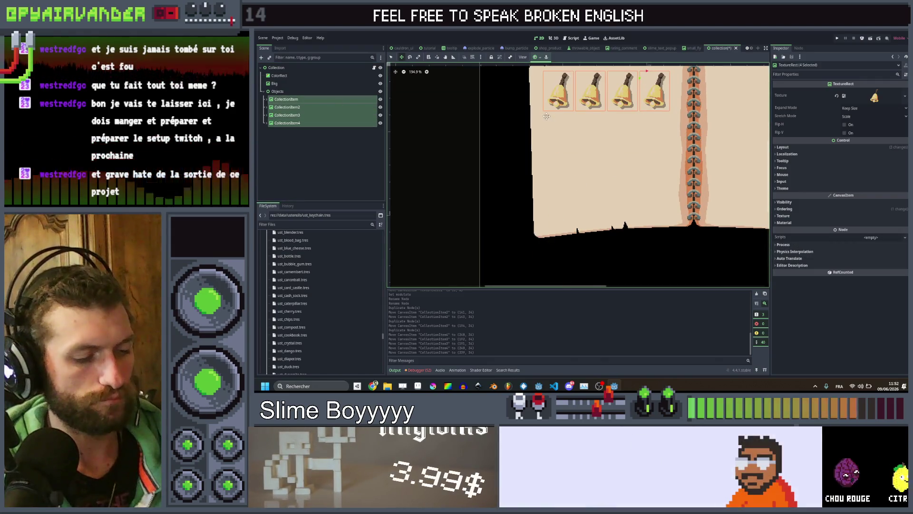
- Duplicate the four-bell row downward twice, forming a grid of twelve bells
key("ctrl+d")
scroll(603, 102, "up", 2)
left_click_drag(532, 119, 533, 209)
key("ctrl+d")
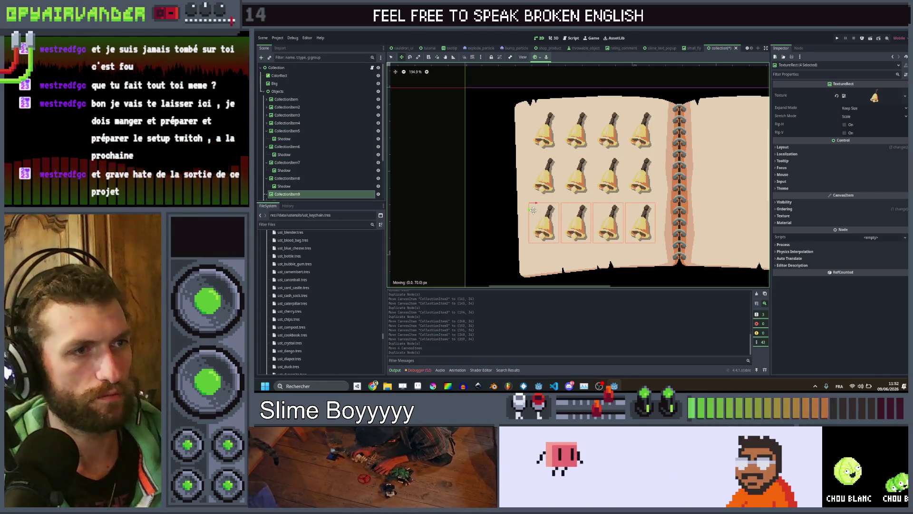
scroll(569, 145, "down", 4)
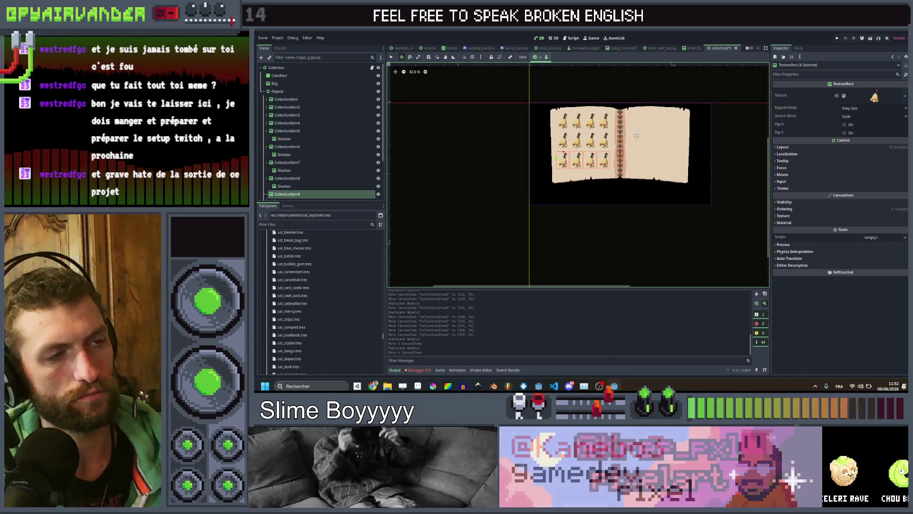
scroll(631, 138, "up", 3)
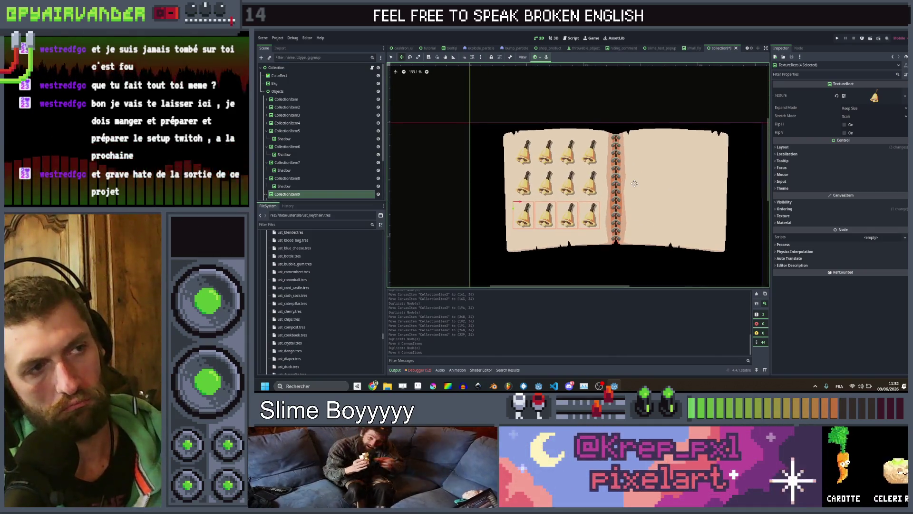
scroll(658, 155, "down", 3)
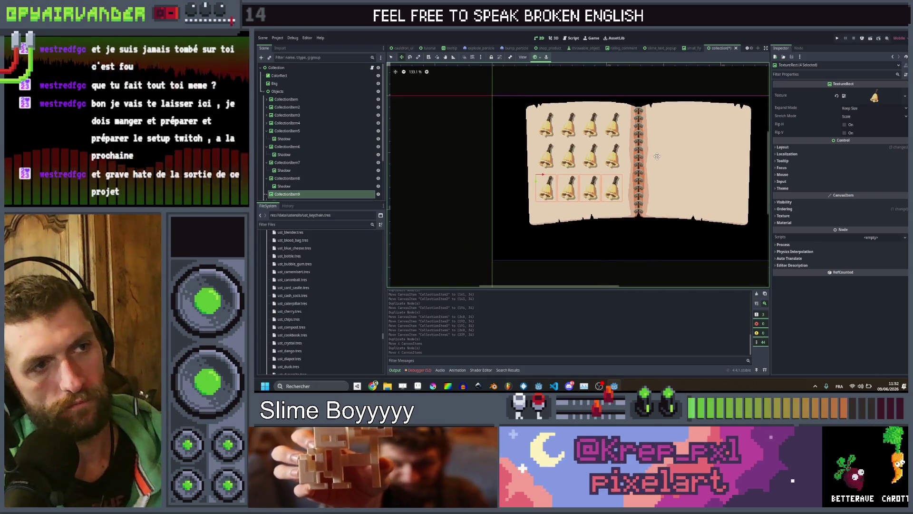
scroll(658, 156, "down", 3)
scroll(659, 155, "up", 3)
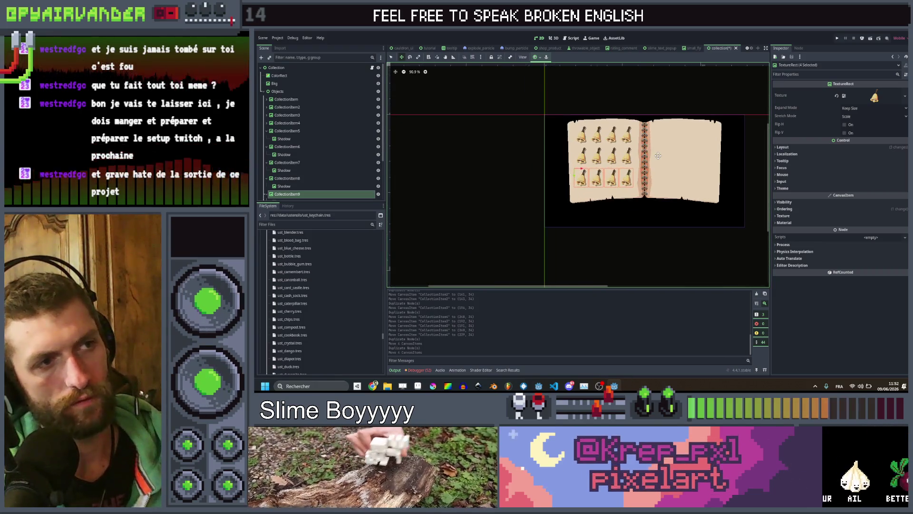
scroll(658, 156, "up", 3)
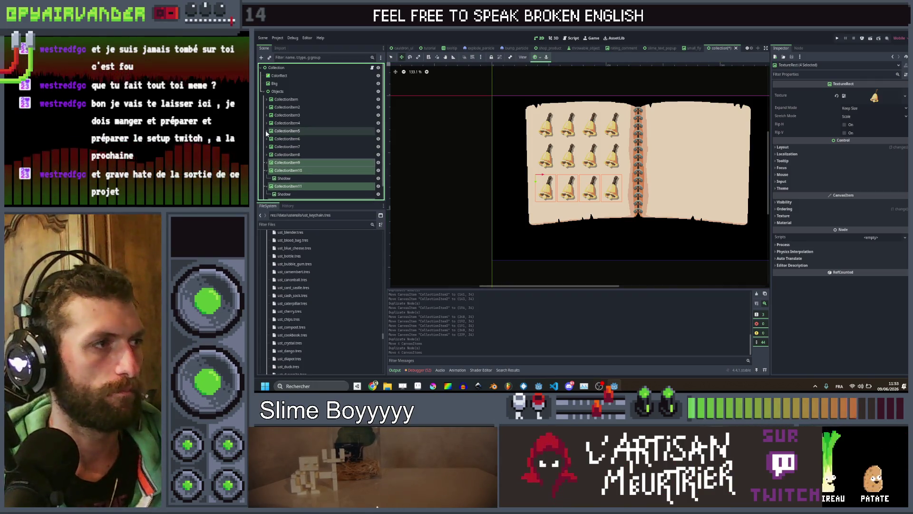
- Duplicate all twelve bell items and move the copies onto the right page
left_click_drag(265, 174, 265, 182)
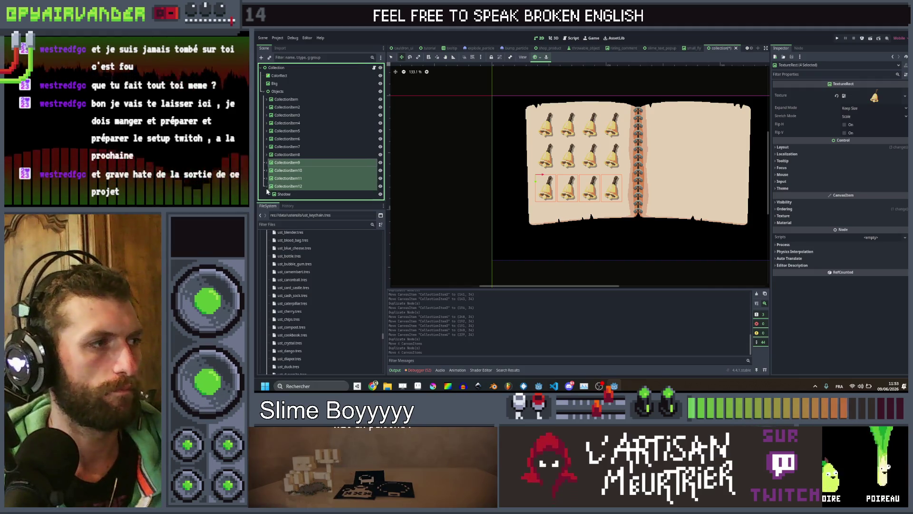
left_click(283, 99, "shift")
key("ctrl+d")
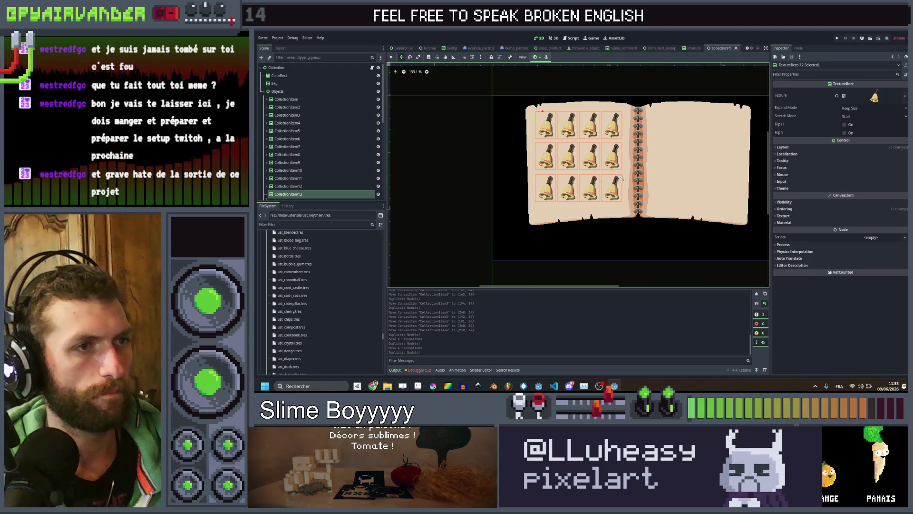
left_click_drag(544, 112, 663, 121)
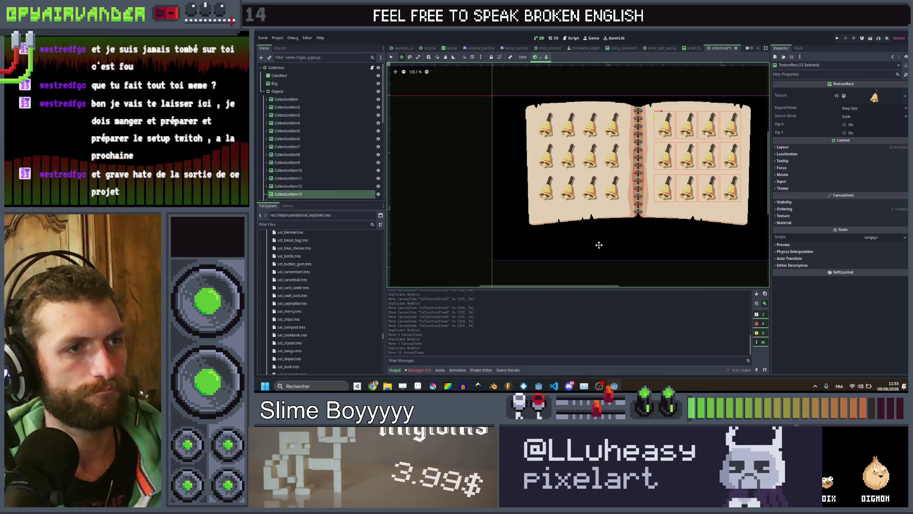
- Collapse CollectionItem13 through CollectionItem22 to hide their Shadow children
scroll(599, 258, "down", 4)
left_click(351, 148)
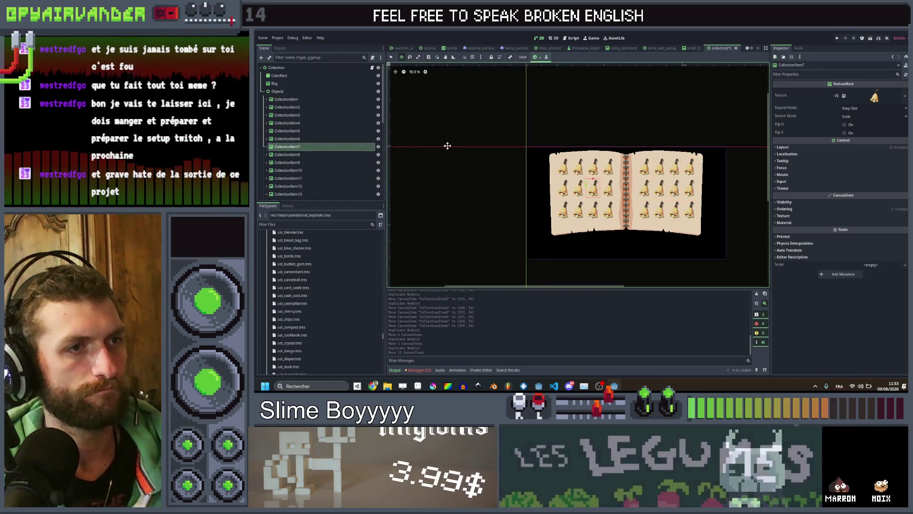
left_click(287, 99)
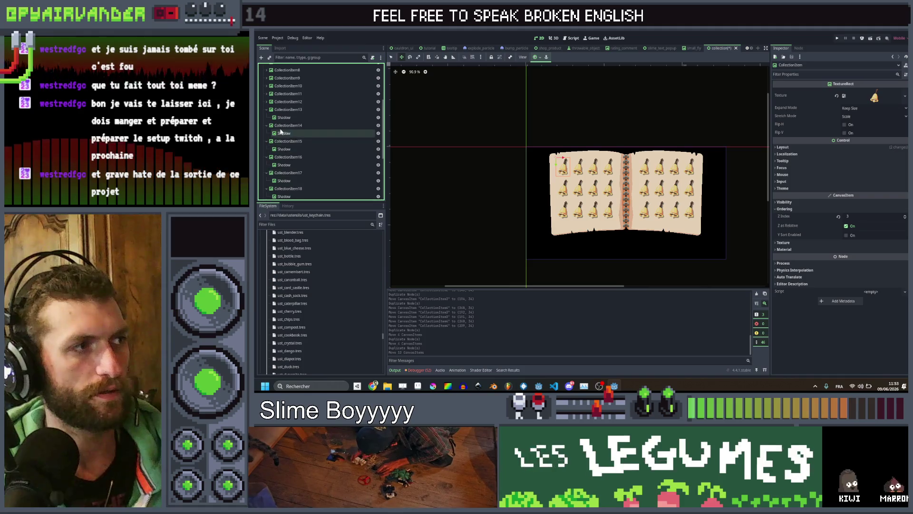
scroll(260, 101, "down", 1)
left_click(266, 177)
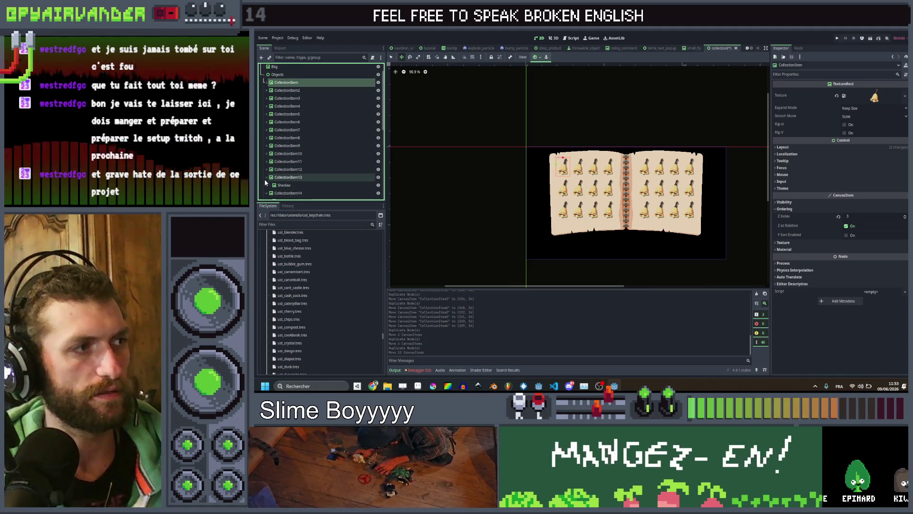
left_click(266, 185)
scroll(265, 155, "down", 3)
left_click(265, 142)
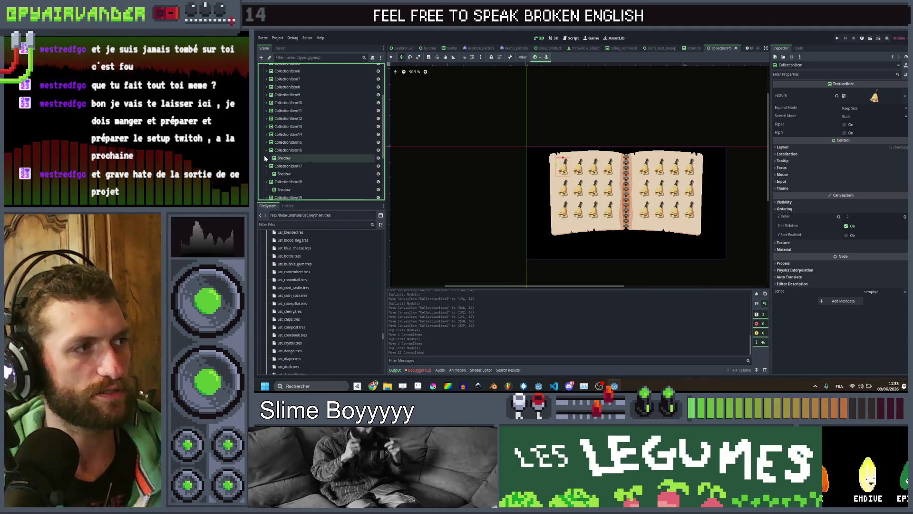
left_click(266, 150)
left_click(267, 159)
left_click(266, 166)
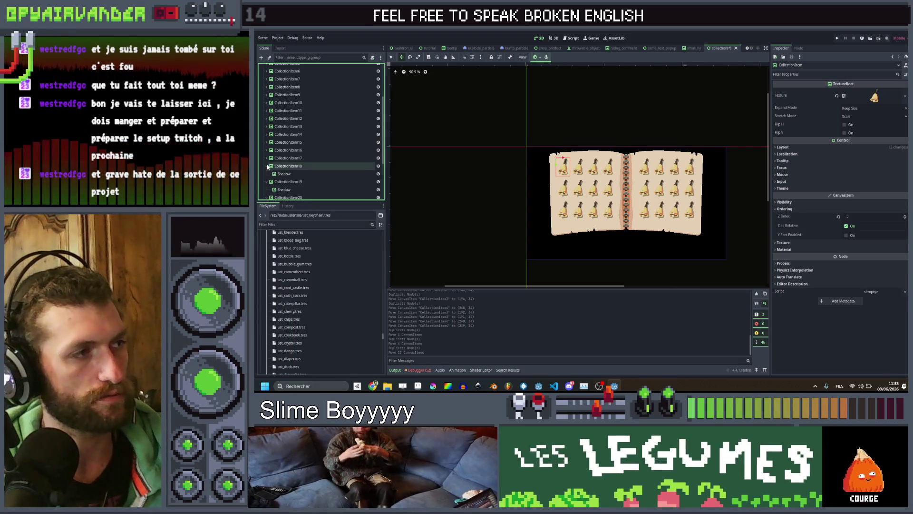
left_click(266, 173)
scroll(265, 162, "down", 1)
left_click(266, 166)
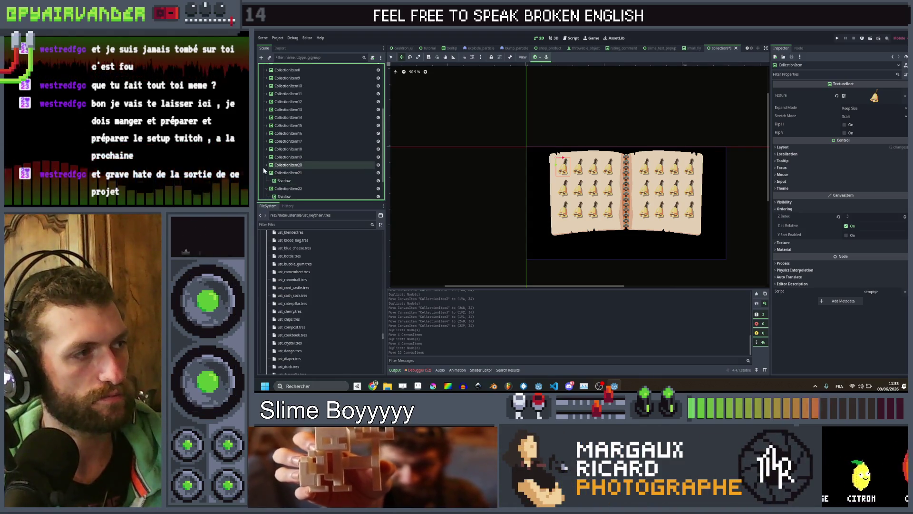
left_click(266, 173)
left_click(266, 181)
scroll(283, 193, "down", 1)
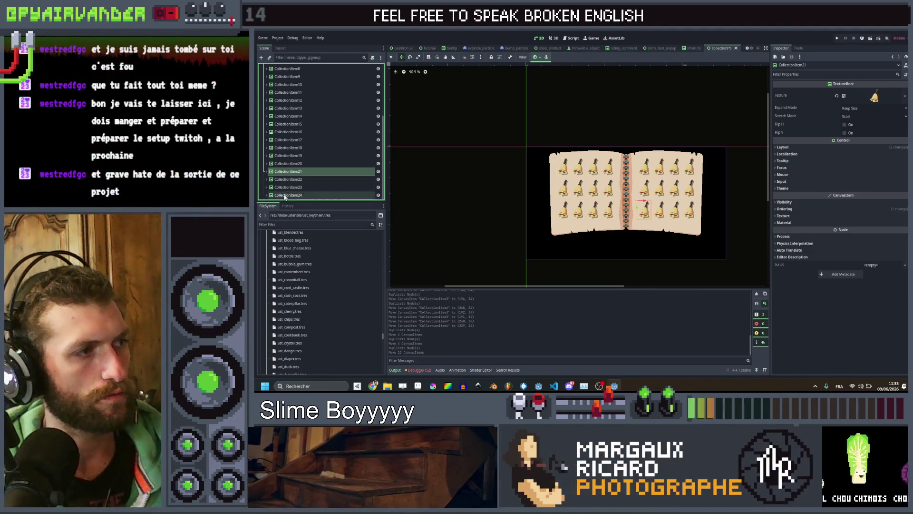
scroll(286, 197, "up", 4)
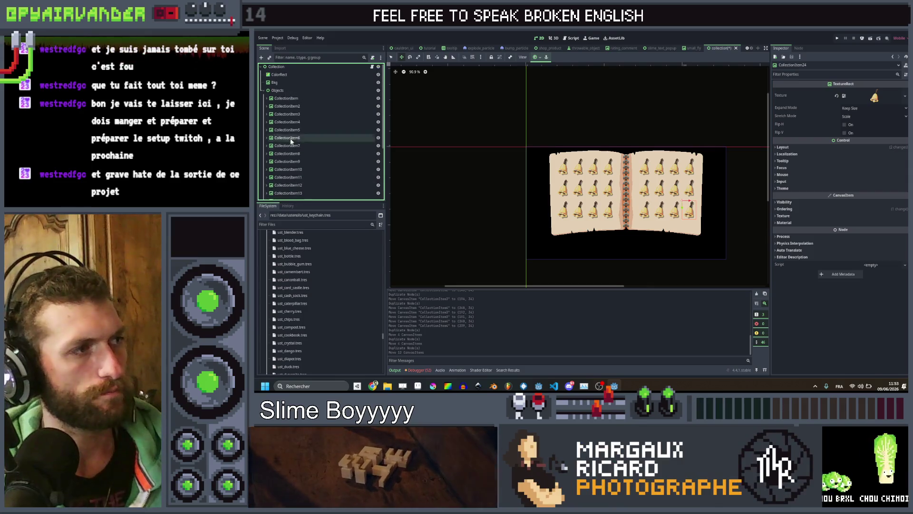
- Nudge all 24 bell items slightly into place on the pages
left_click(293, 99, "shift")
scroll(675, 205, "up", 4)
left_click_drag(688, 207, 690, 211)
left_click(361, 169)
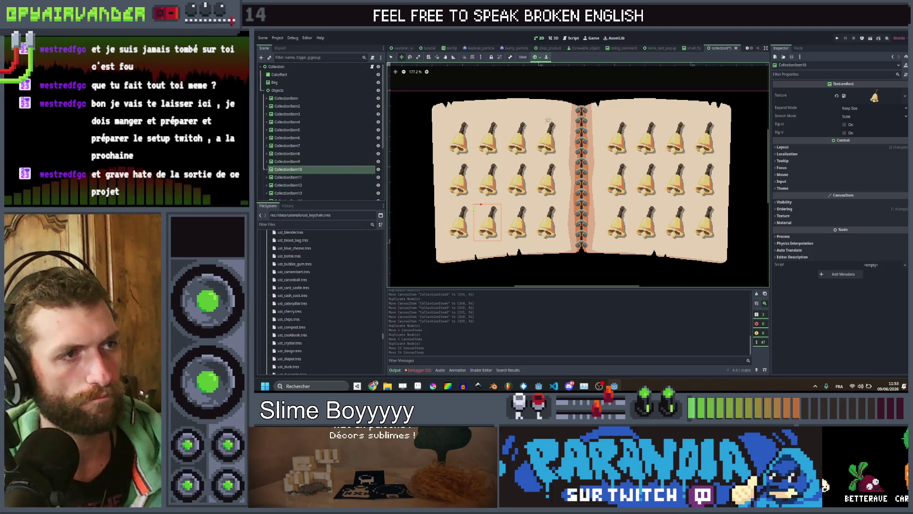
scroll(595, 103, "down", 5)
scroll(595, 102, "down", 3)
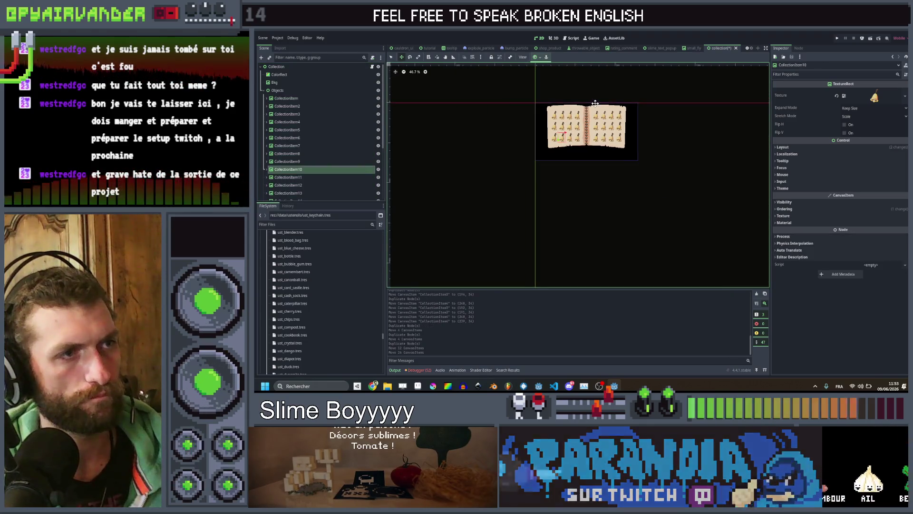
scroll(554, 110, "up", 10)
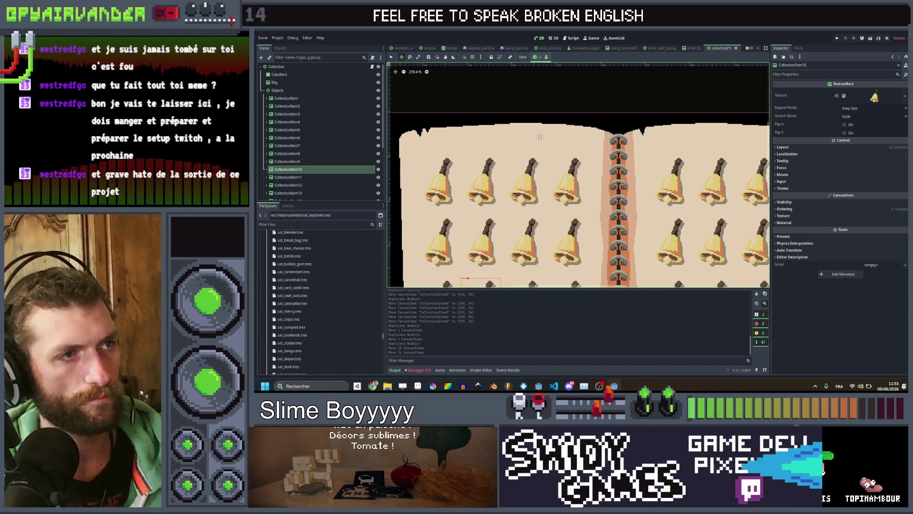
left_click(277, 90)
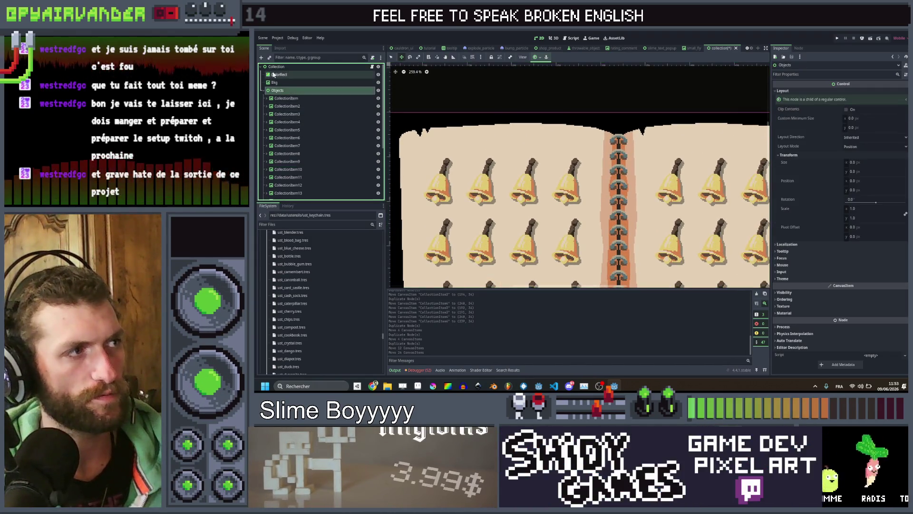
- Add a RichTextLabel under Collection with the text USTENSILS
right_click(279, 67)
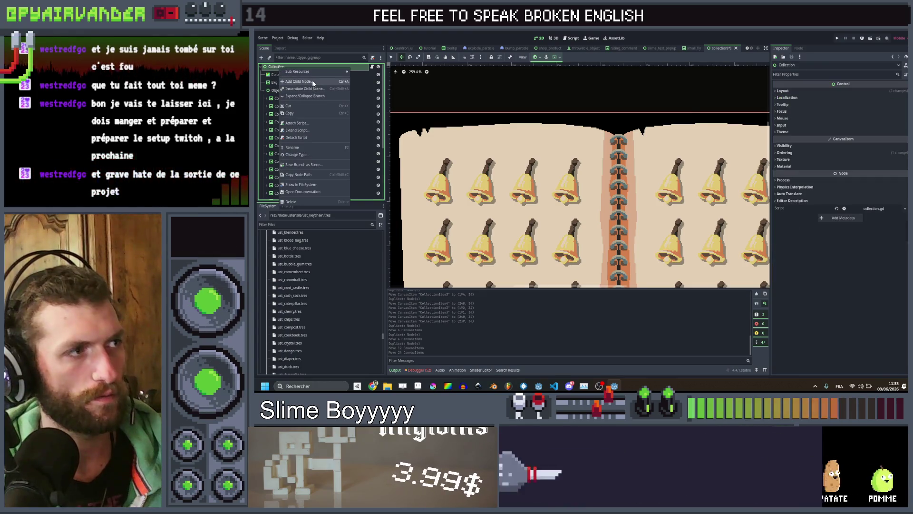
left_click(312, 83)
type("rich")
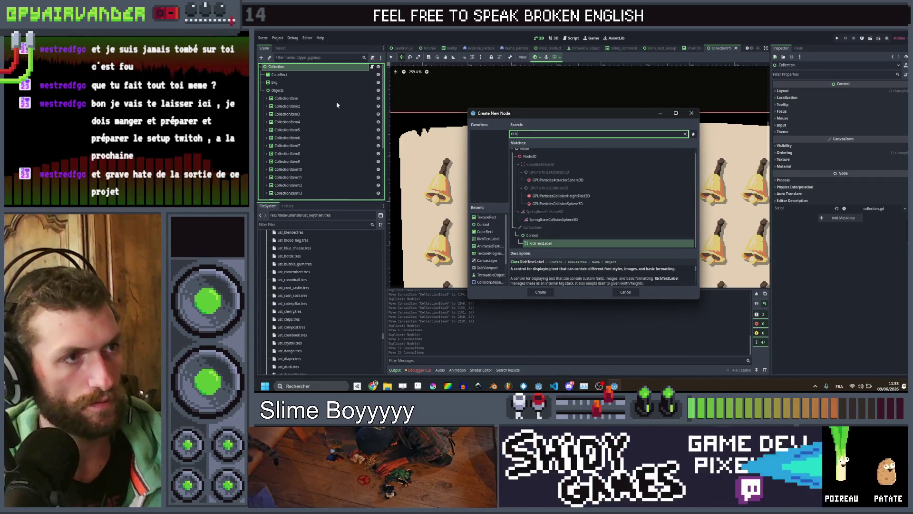
key("Return")
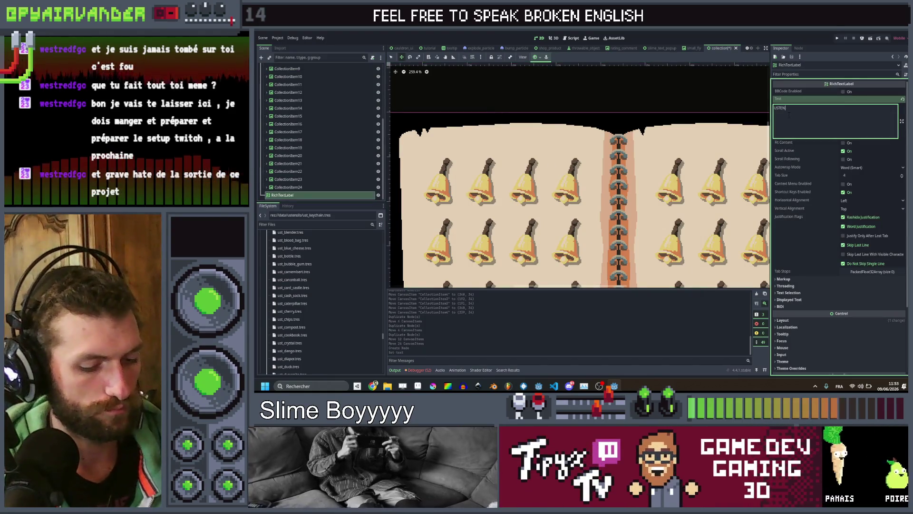
scroll(644, 148, "down", 3)
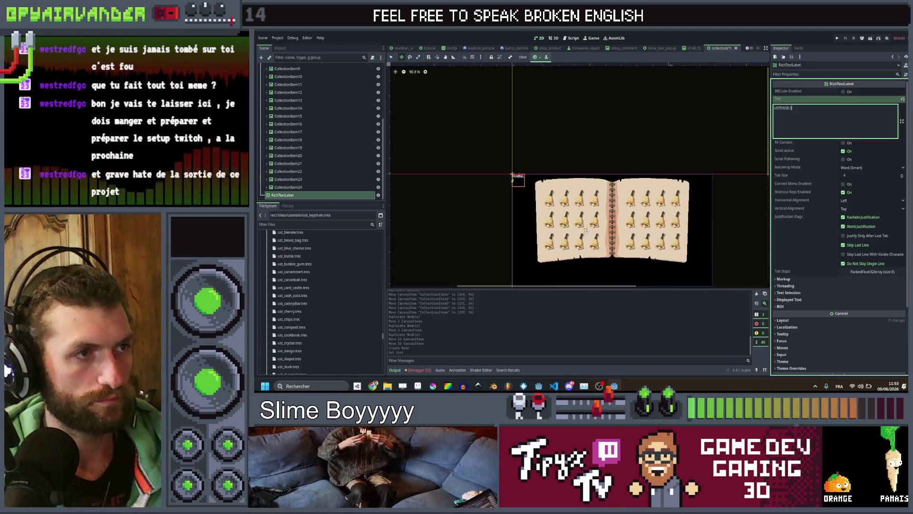
scroll(504, 157, "up", 3)
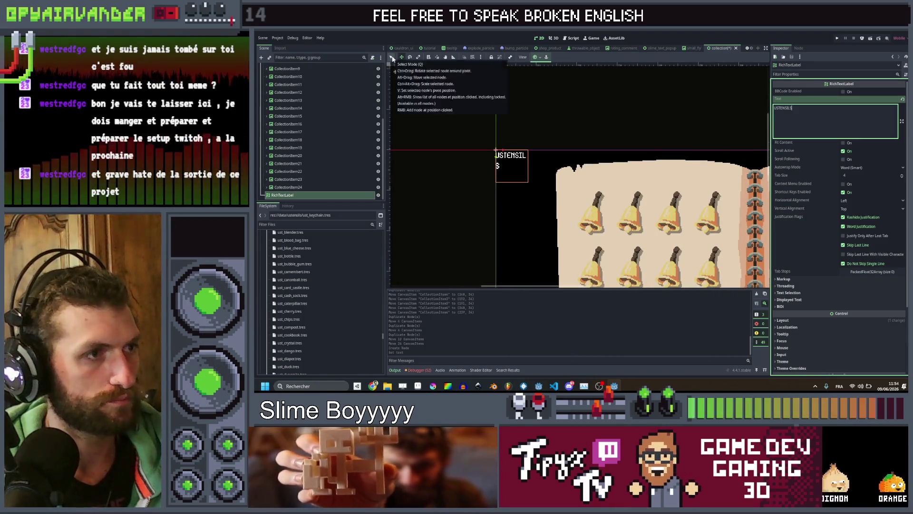
left_click(502, 149)
- Widen the title box so USTENSILS fits one line, enlarge its font, and duplicate it
left_click_drag(530, 167, 598, 166)
left_click_drag(543, 183, 548, 173)
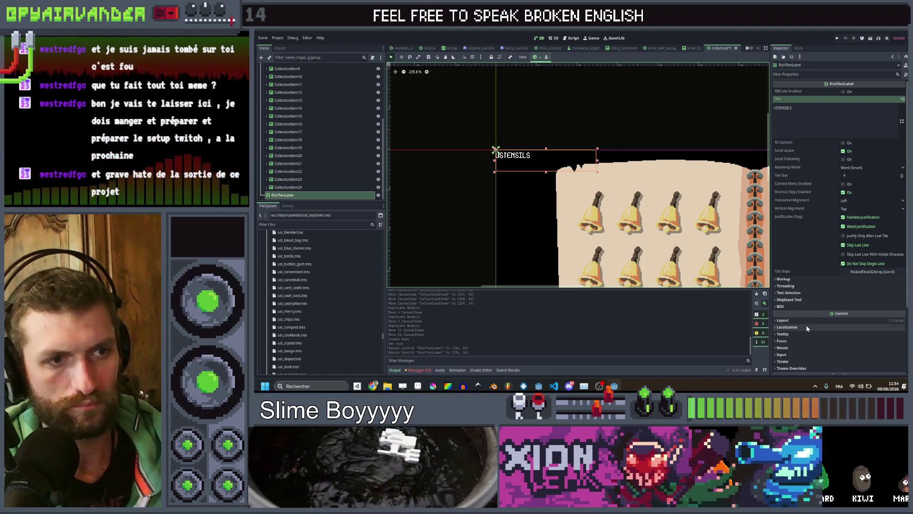
left_click(791, 368)
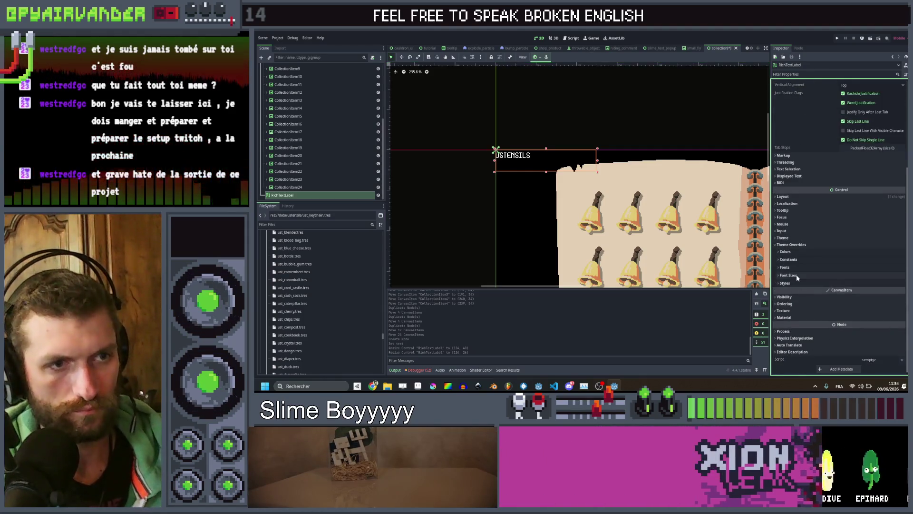
left_click(789, 275)
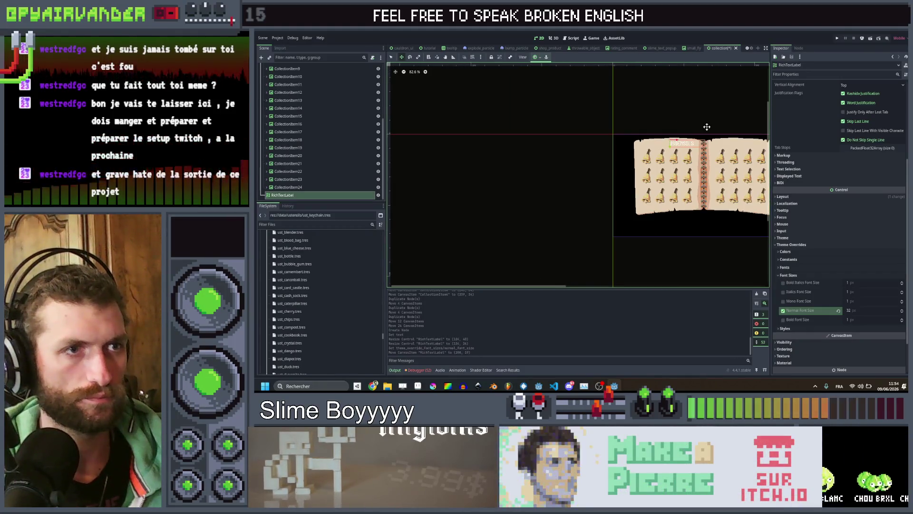
scroll(666, 131, "down", 5)
scroll(624, 145, "up", 8)
key("ctrl+d")
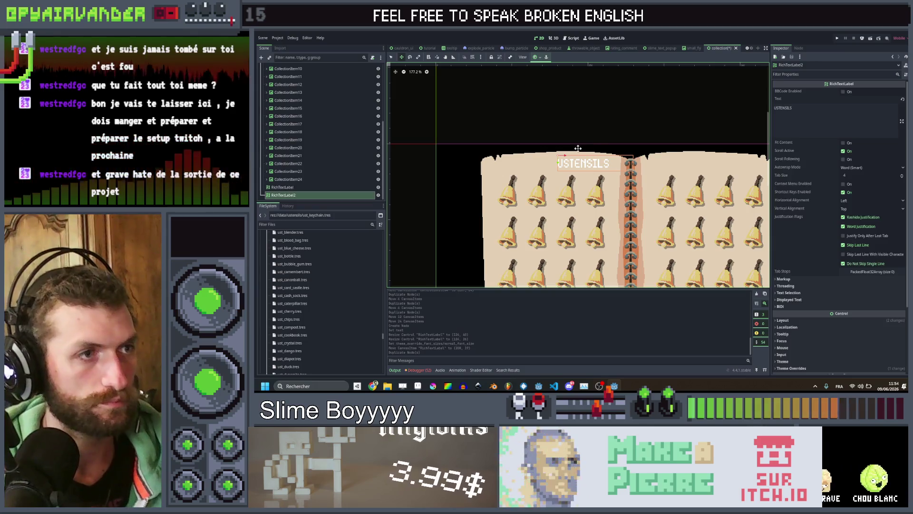
- Move the copied label to the right page and change its text to 'Page 1/5'
left_click_drag(564, 158, 660, 158)
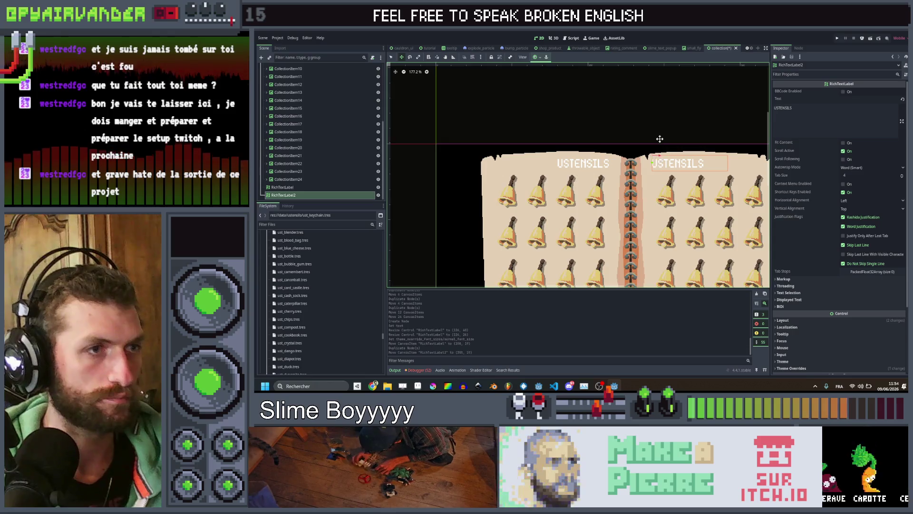
scroll(660, 139, "down", 8)
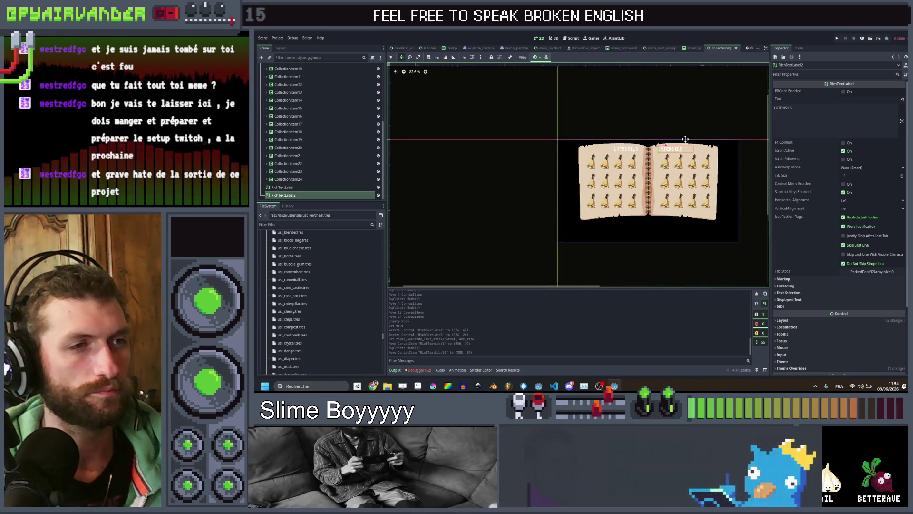
scroll(685, 139, "up", 1)
left_click(799, 110)
scroll(676, 164, "up", 2)
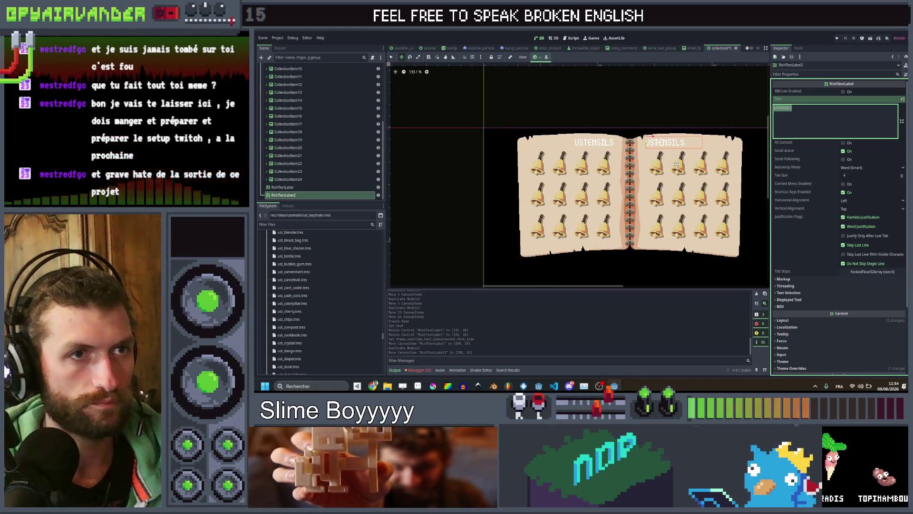
type("B")
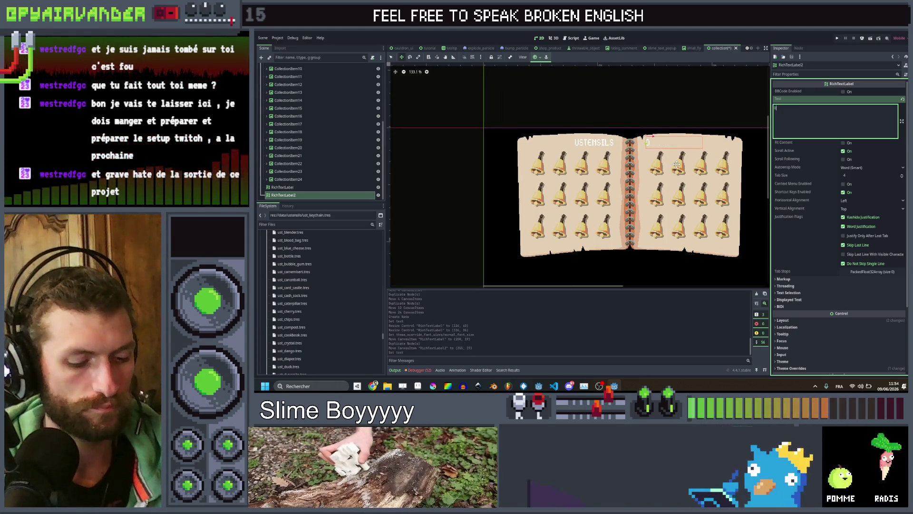
key("BackSpace")
type("Pag")
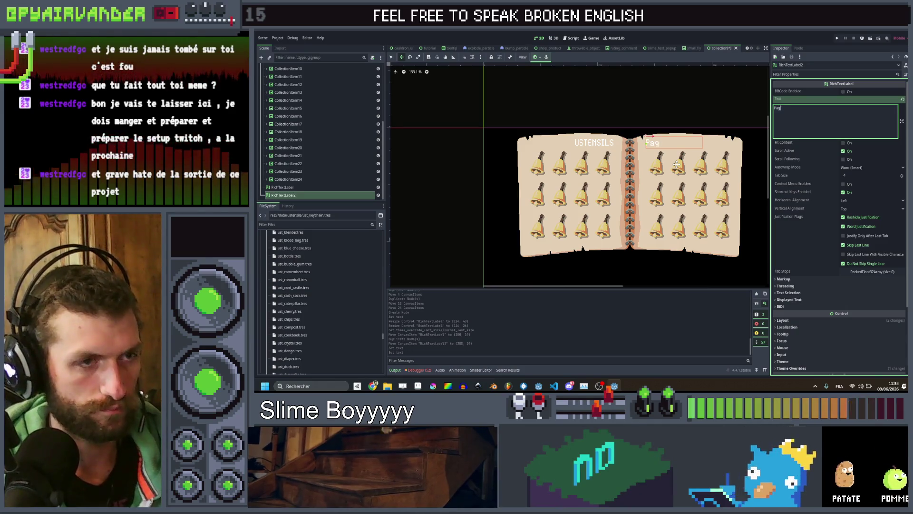
type("e 1/5")
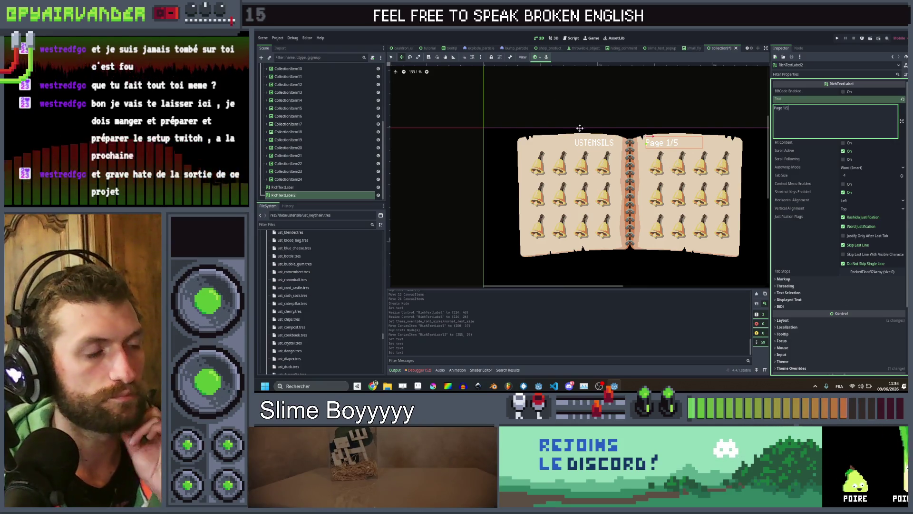
left_click(282, 188)
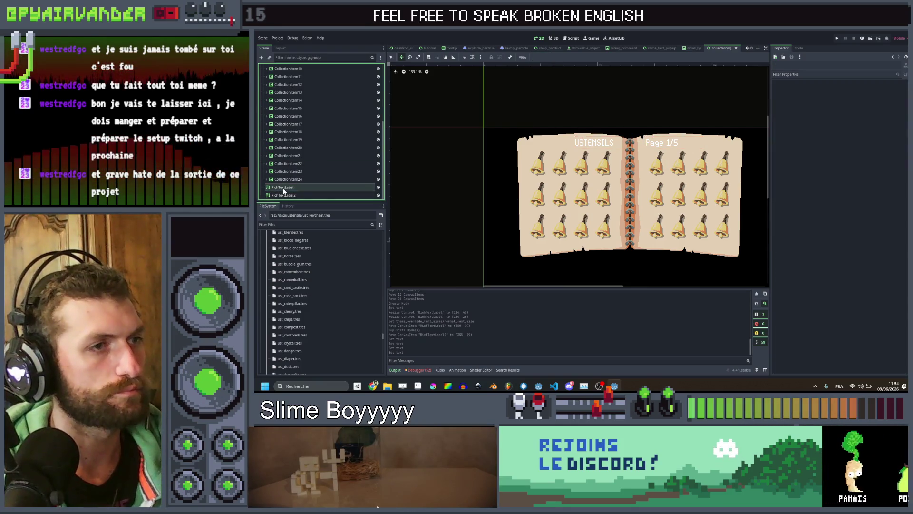
left_click(284, 195, "shift")
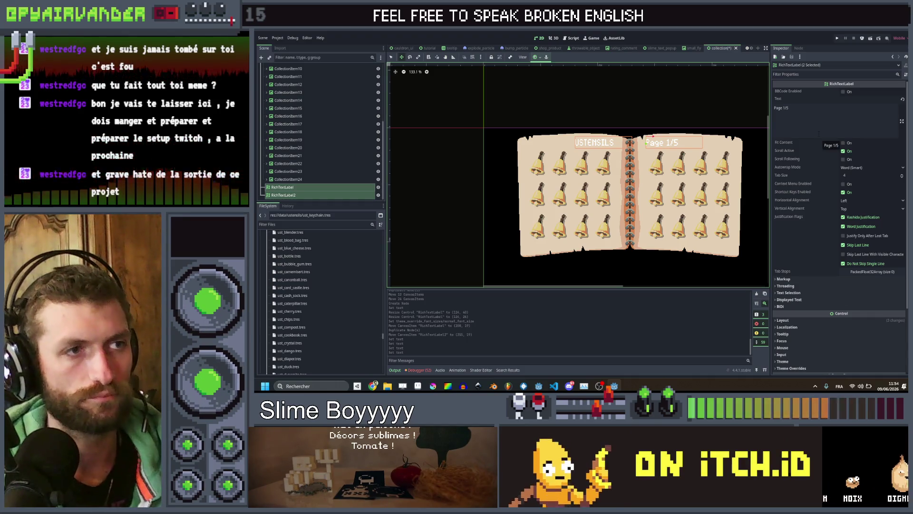
- Tint the USTENSILS and Page 1/5 labels with a brown Modulate sampled from the book artwork
scroll(803, 305, "down", 4)
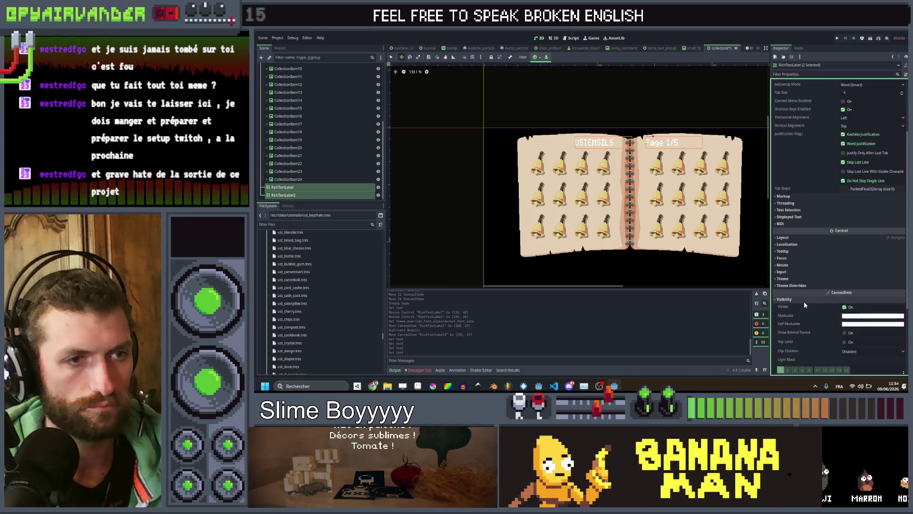
left_click(873, 316)
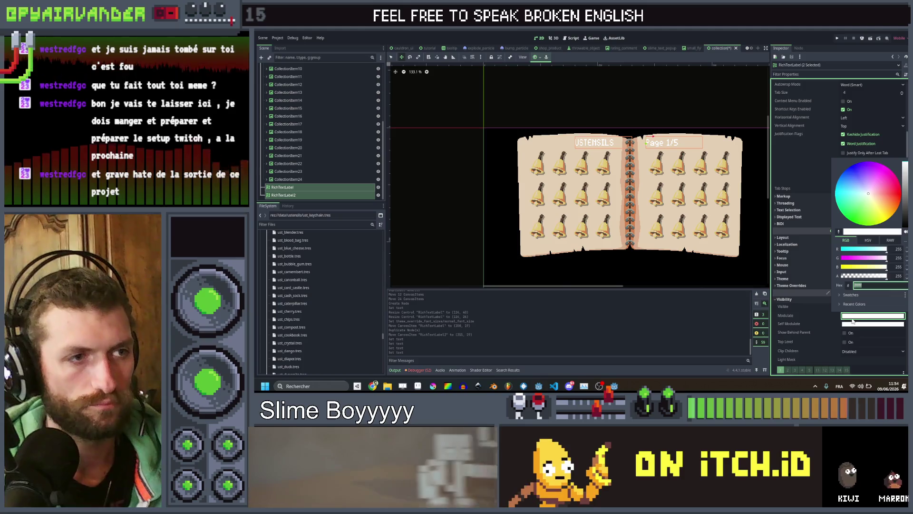
left_click(839, 232)
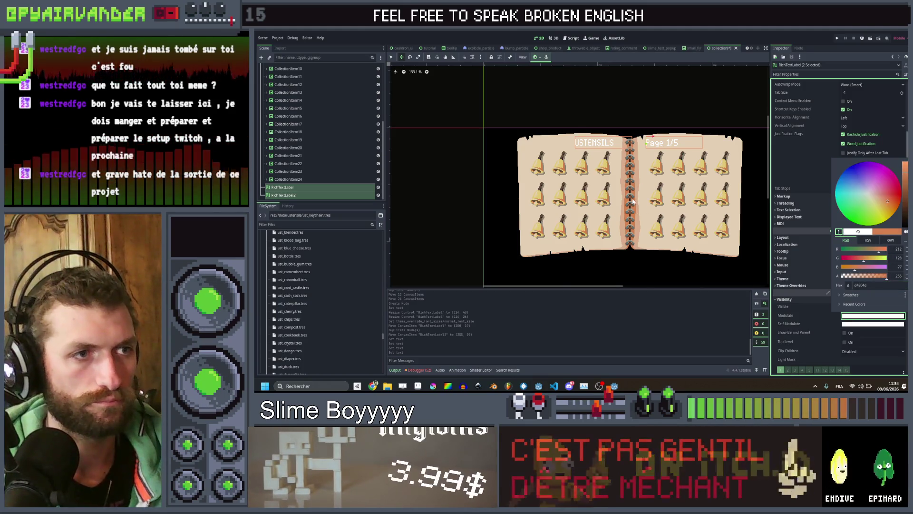
left_click(632, 200)
left_click(474, 160)
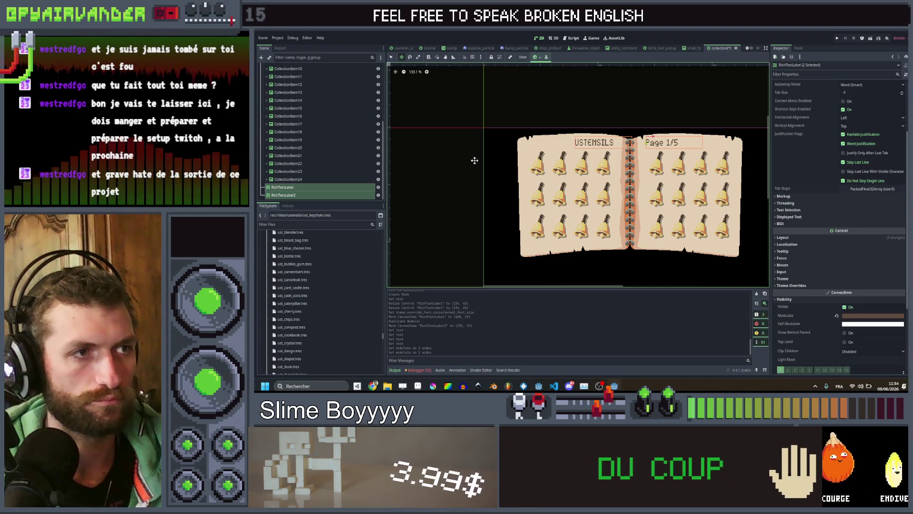
scroll(454, 177, "down", 1)
left_click(288, 180)
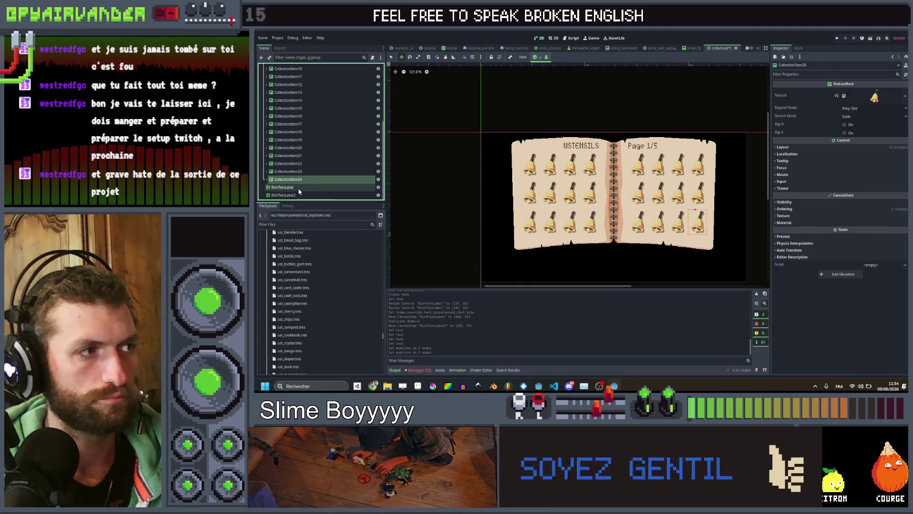
- Move RichTextLabel3 up under the book and centre its text horizontally
left_click(299, 194)
scroll(583, 134, "down", 2)
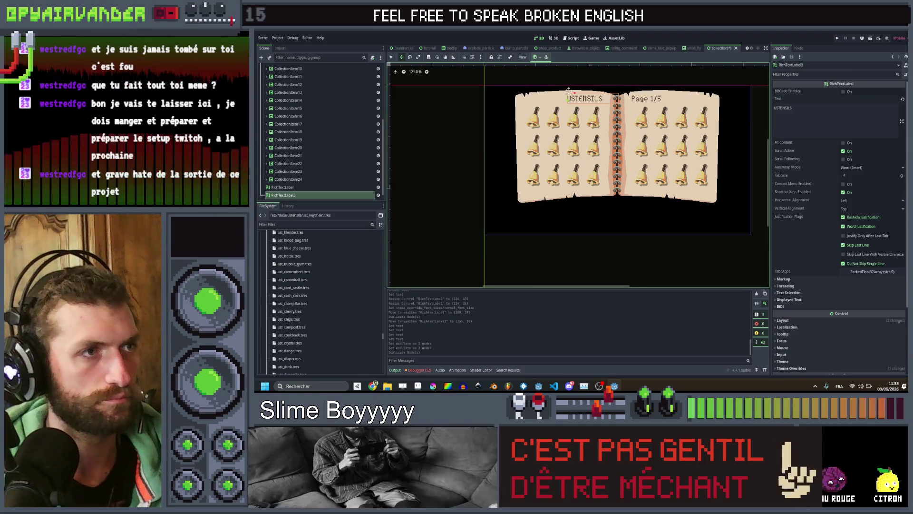
left_click_drag(600, 213, 596, 195)
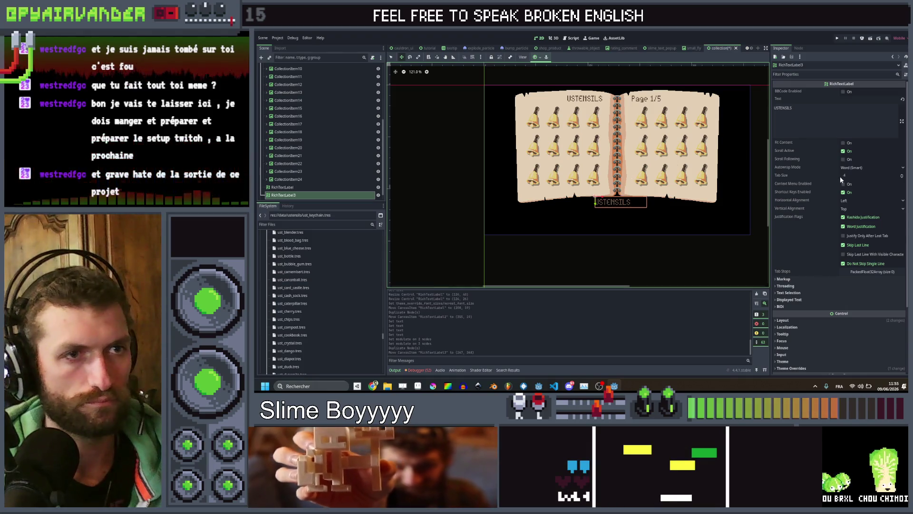
left_click(849, 200)
left_click(850, 210)
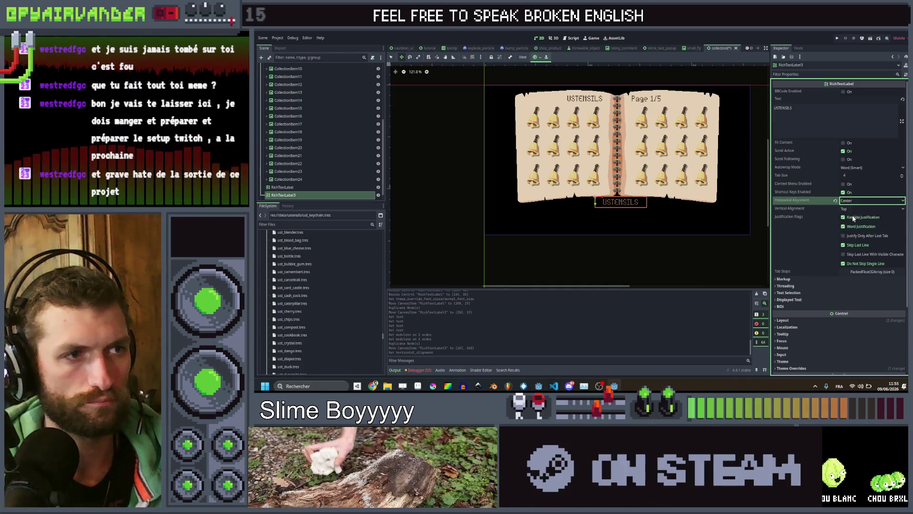
scroll(616, 207, "up", 4)
left_click_drag(580, 189, 572, 189)
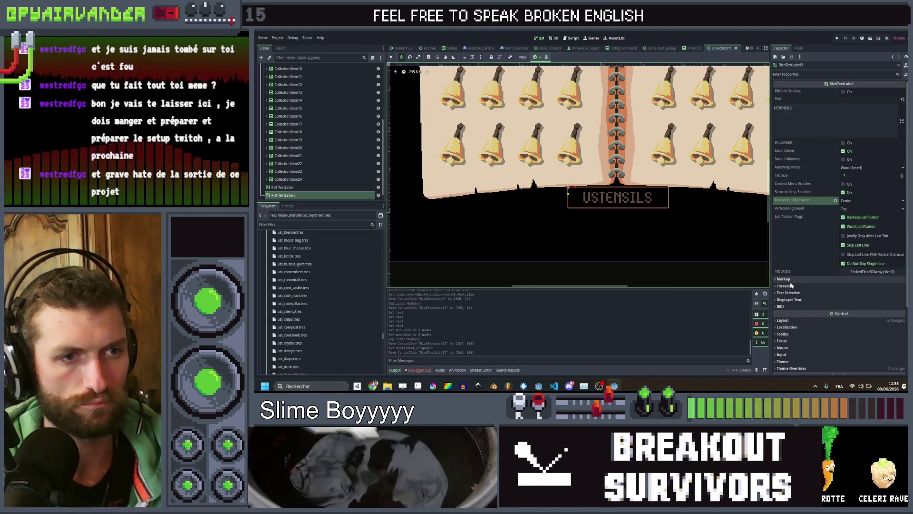
- Adjust the label's font size, enable BBCode, and reset its Modulate back to white
left_click(791, 320)
scroll(808, 279, "down", 5)
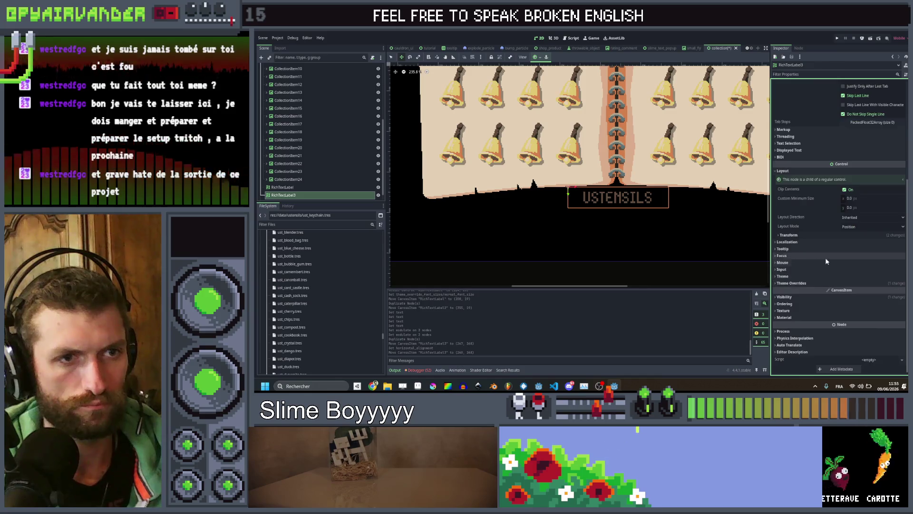
left_click(793, 283)
left_click(794, 315)
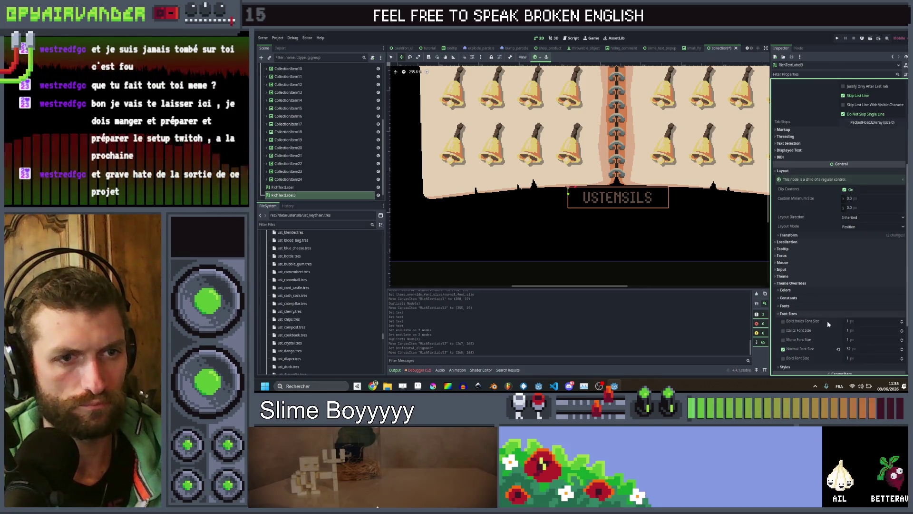
scroll(794, 140, "up", 5)
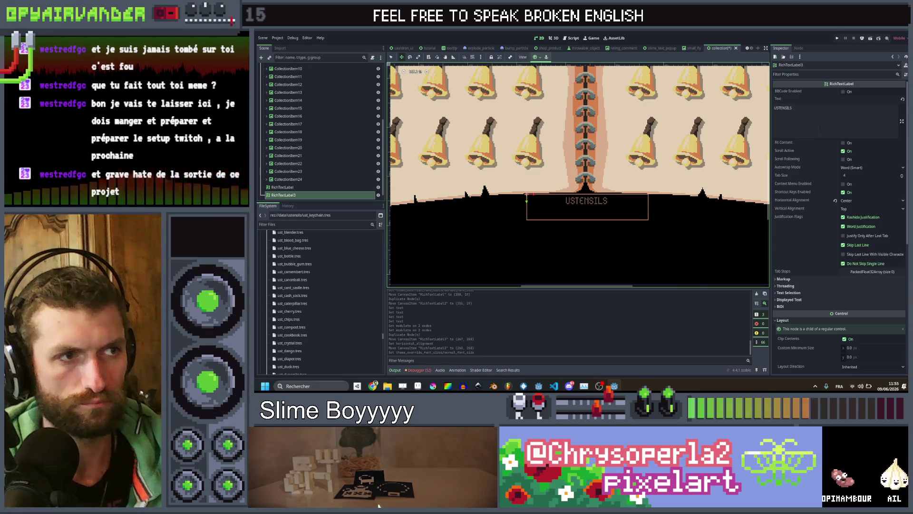
left_click(844, 92)
left_click(843, 91)
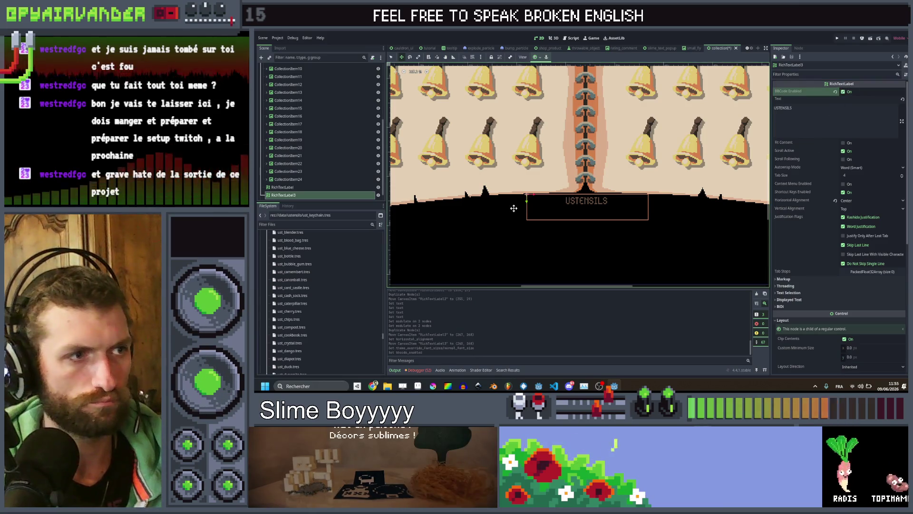
left_click_drag(524, 199, 524, 211)
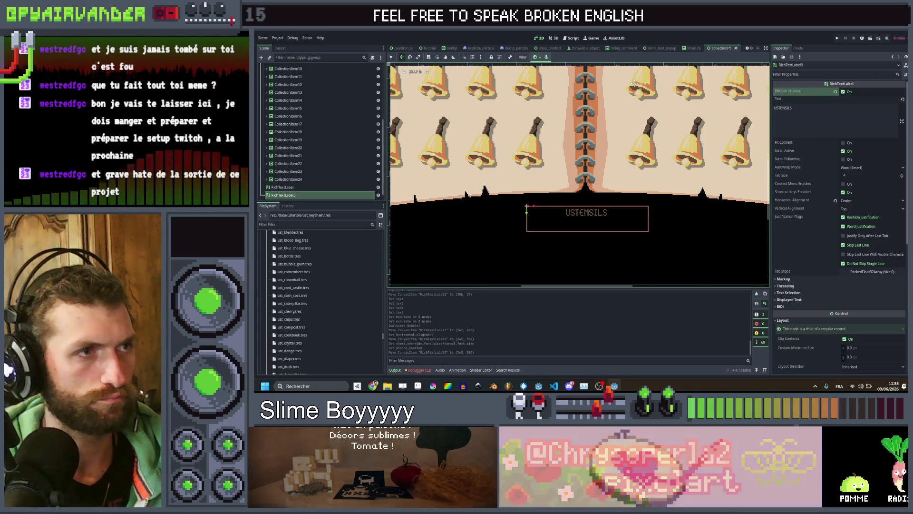
scroll(828, 255, "down", 5)
scroll(818, 253, "down", 2)
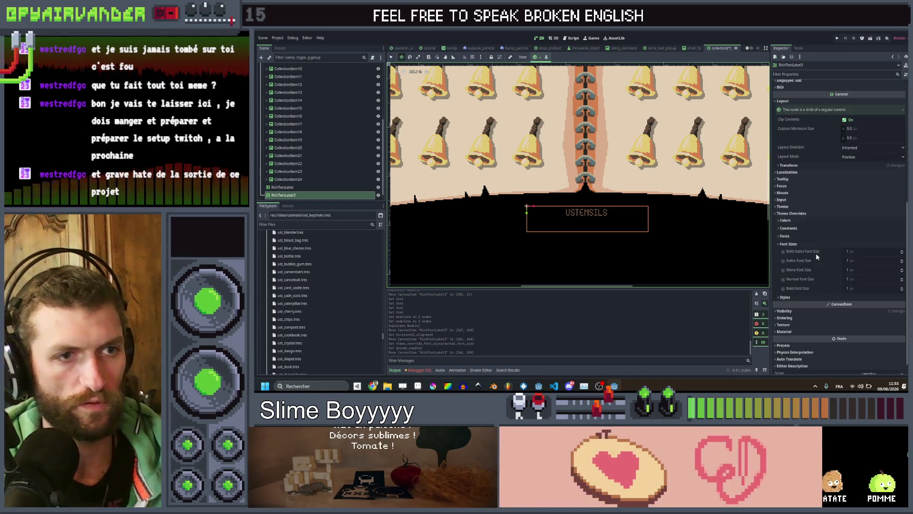
left_click(797, 311)
left_click(837, 327)
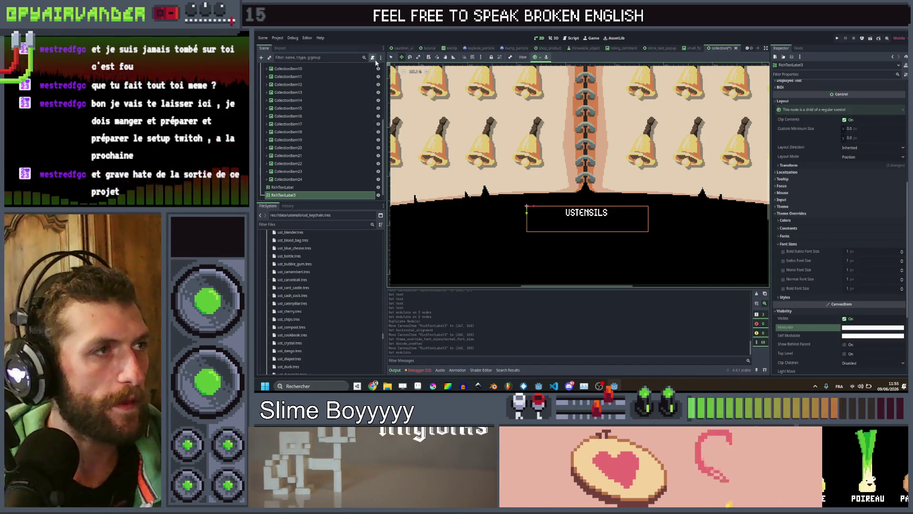
- Widen the USTENSILS label box, tweak its height, and duplicate it with Ctrl+D
left_click(392, 58)
left_click_drag(587, 234, 588, 223)
key("ctrl+z")
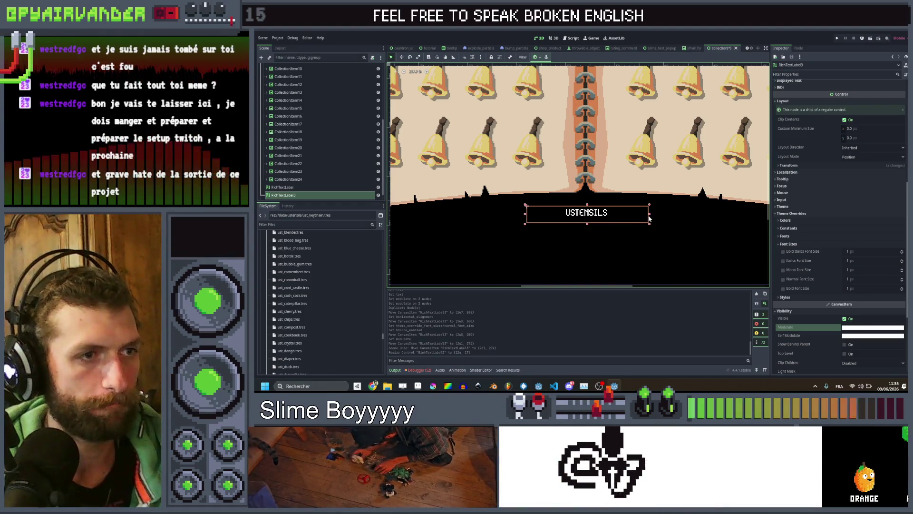
left_click_drag(660, 216, 666, 216)
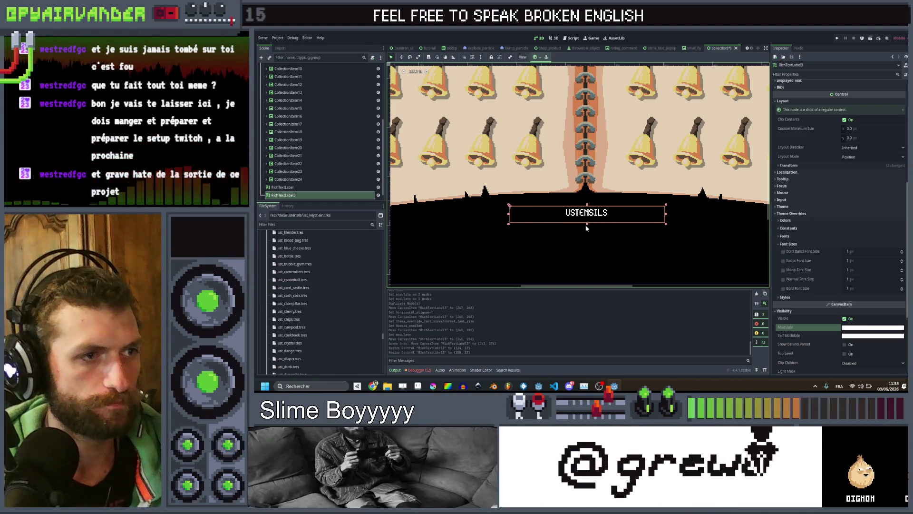
left_click_drag(587, 222, 587, 219)
scroll(590, 214, "down", 1)
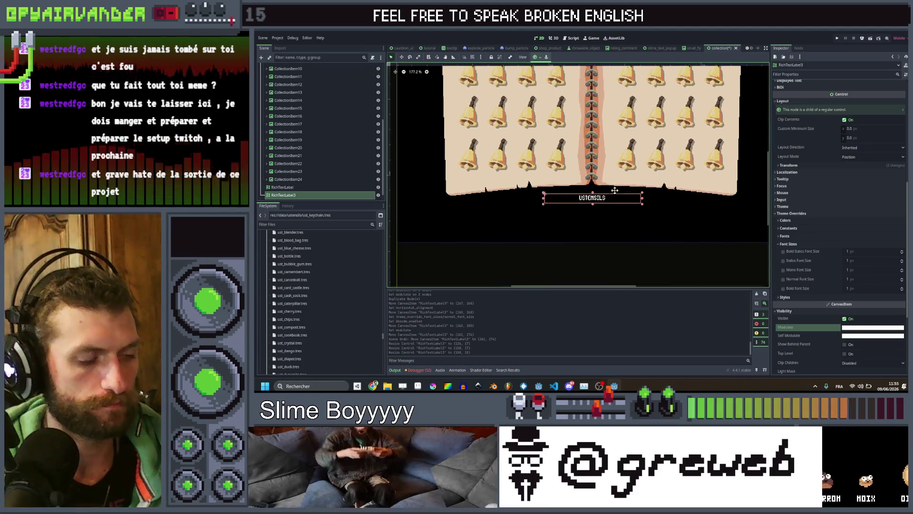
key("ctrl+d")
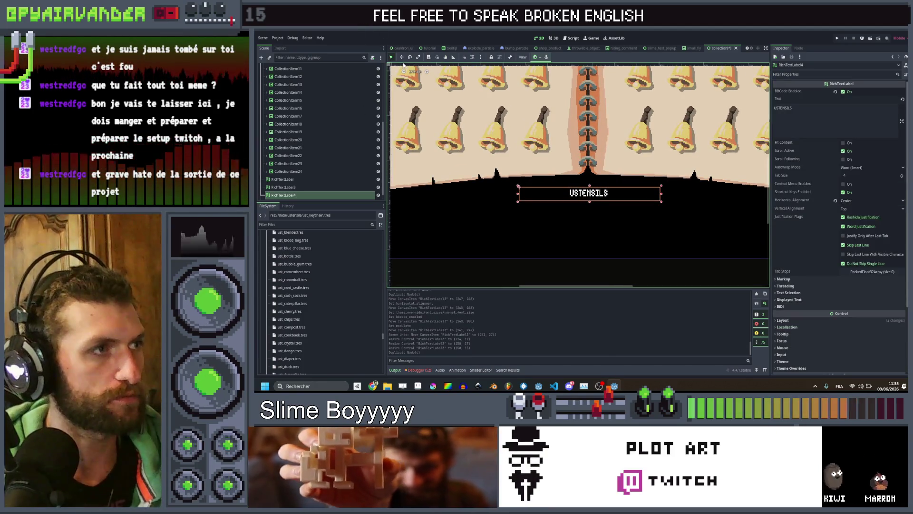
- Place the RichTextLabel4 copy beneath the first USTENSILS label and stretch its box taller and wider
left_click(402, 58)
left_click_drag(519, 193, 519, 208)
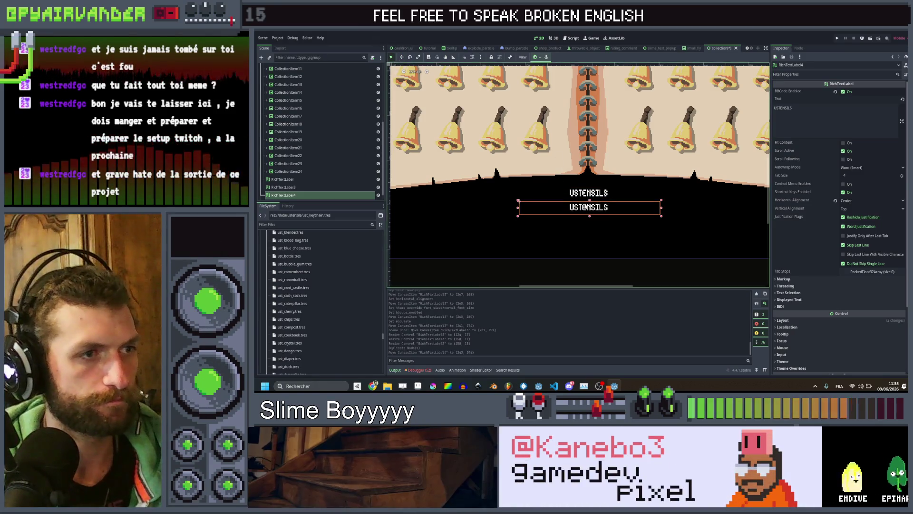
left_click_drag(588, 249, 589, 247)
left_click(663, 226)
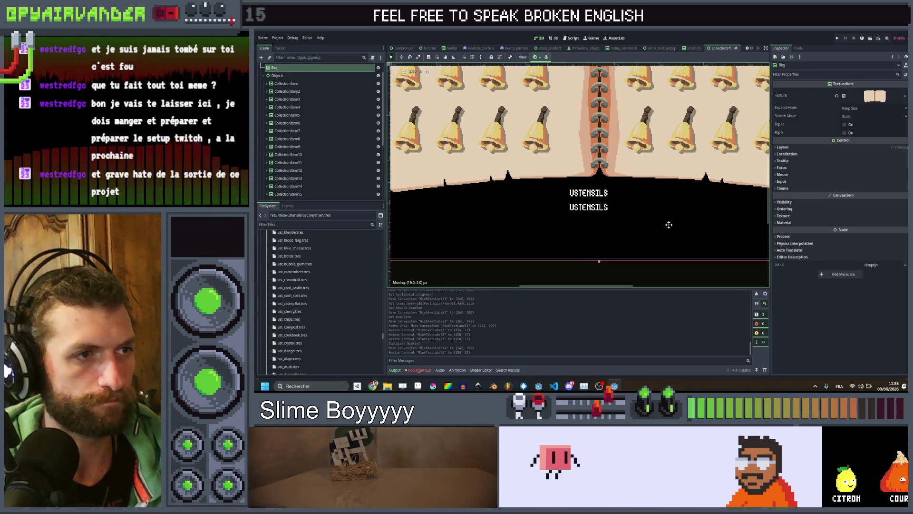
left_click(592, 213)
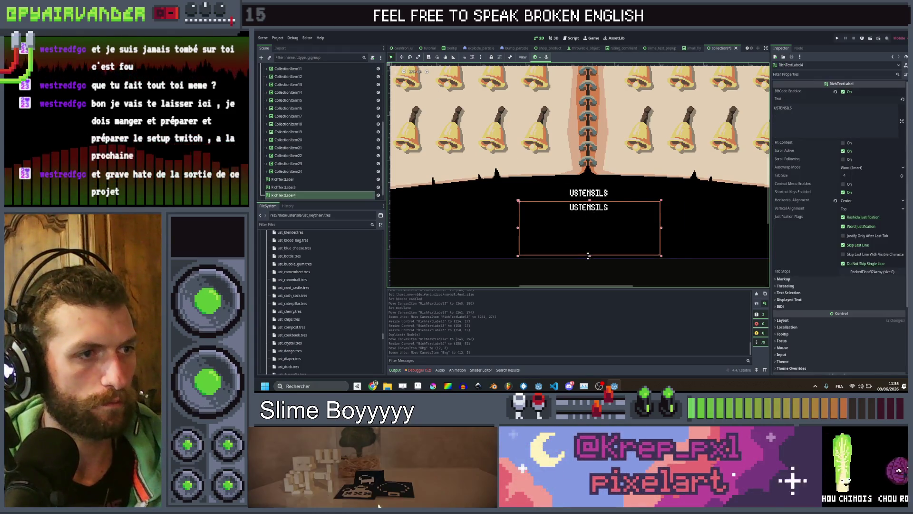
left_click_drag(589, 248, 590, 254)
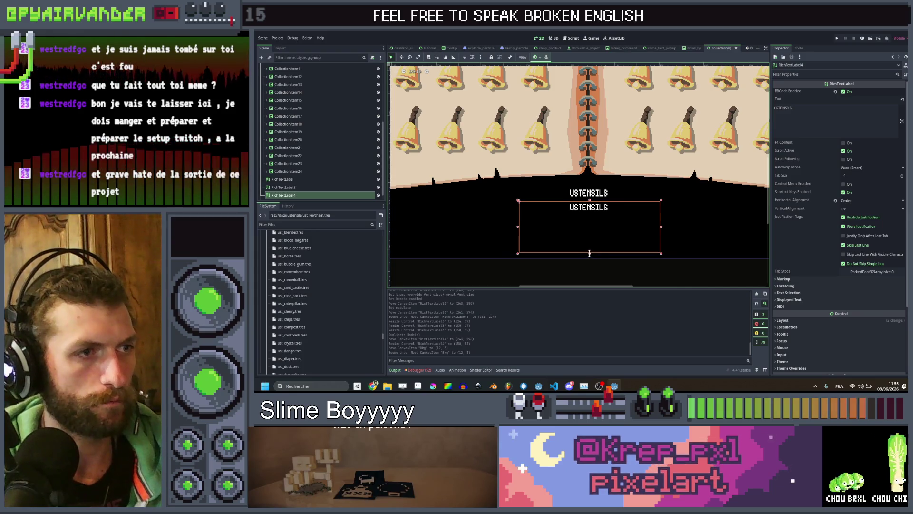
left_click_drag(661, 227, 677, 230)
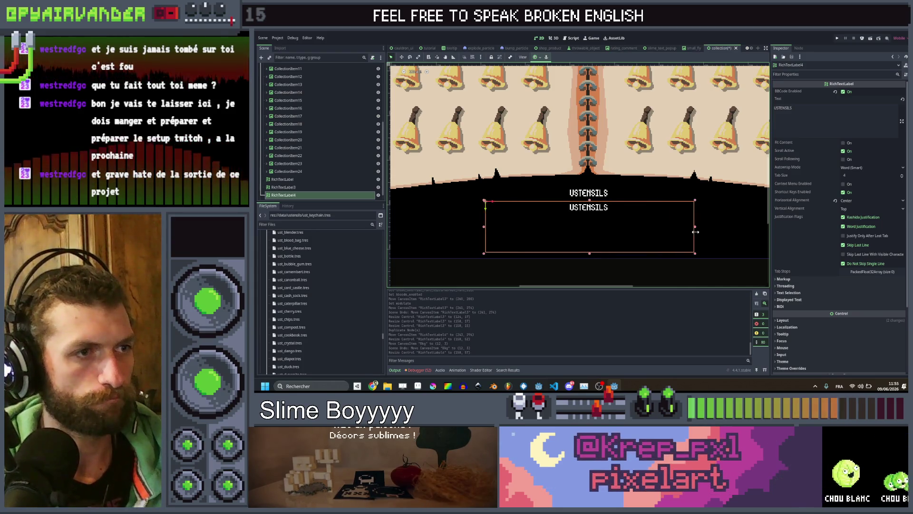
scroll(641, 210, "down", 8)
left_click(646, 256)
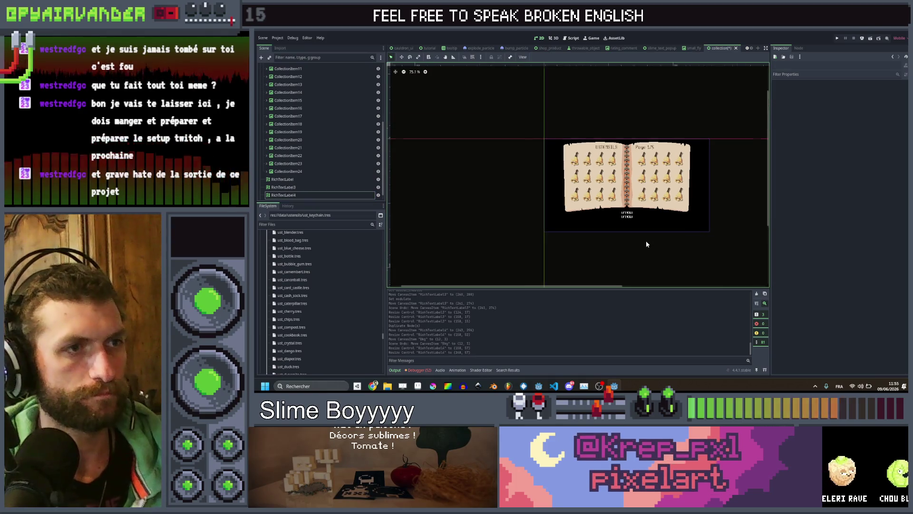
- Save the collection scene and begin renaming the first RichTextLabel node
scroll(648, 238, "up", 2)
key("ctrl+s")
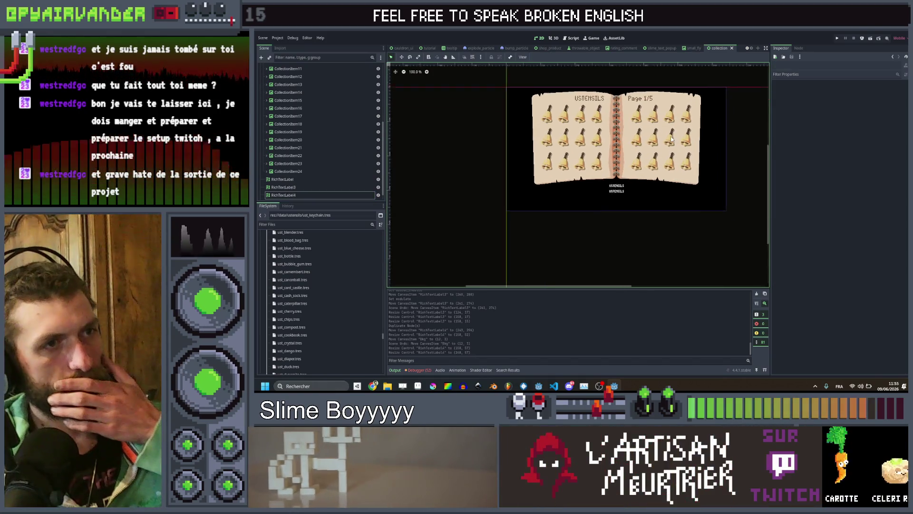
scroll(671, 138, "up", 1)
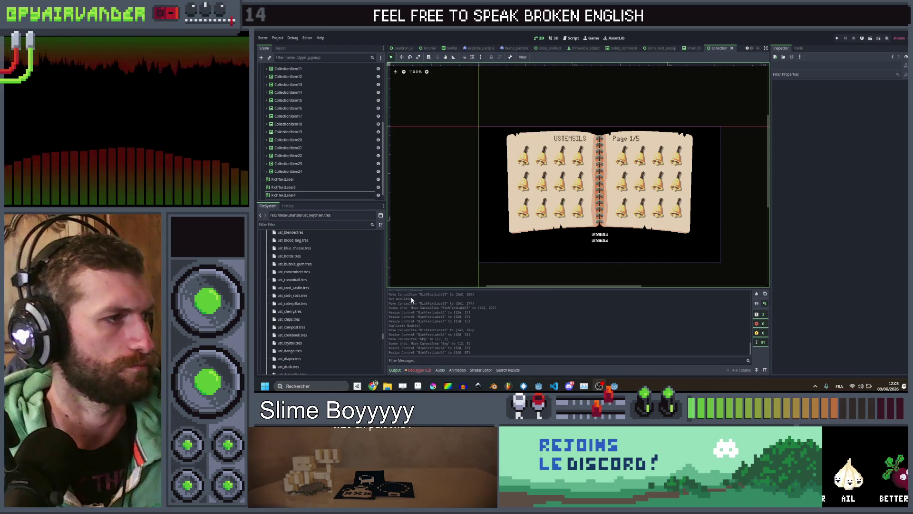
double_click(304, 179)
type("Page")
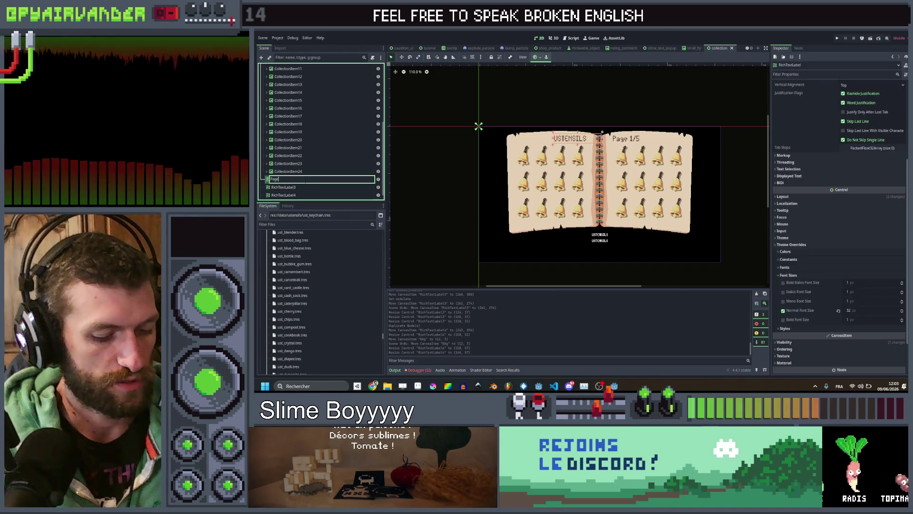
- Finish naming the first label PageName and rename RichTextLabel3 to ObjectName
type("Name")
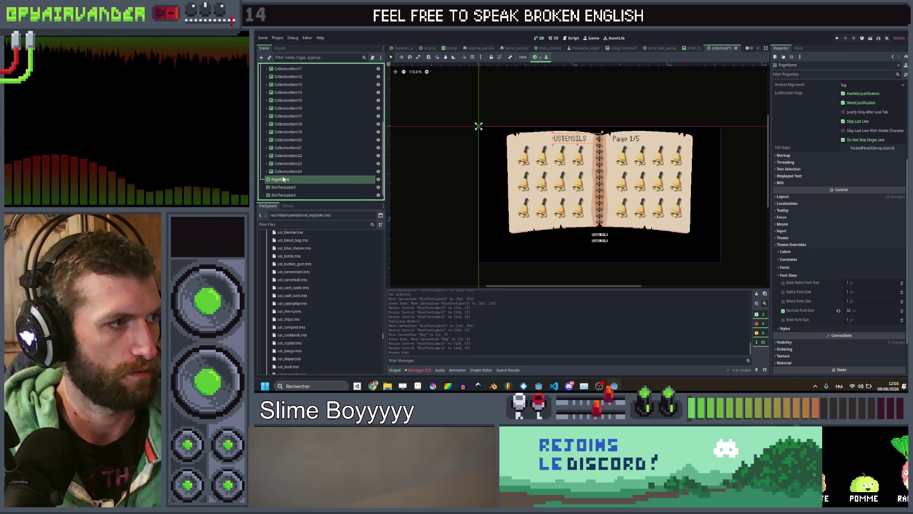
double_click(285, 188)
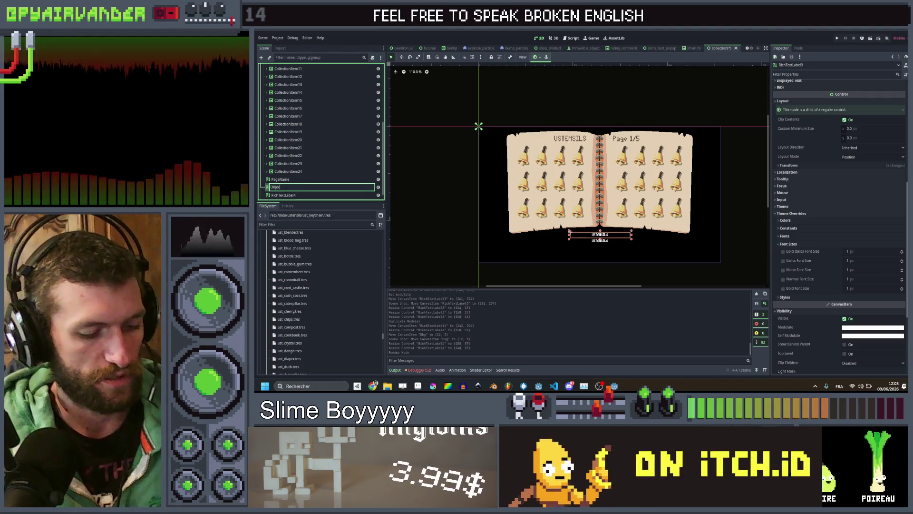
type("tName")
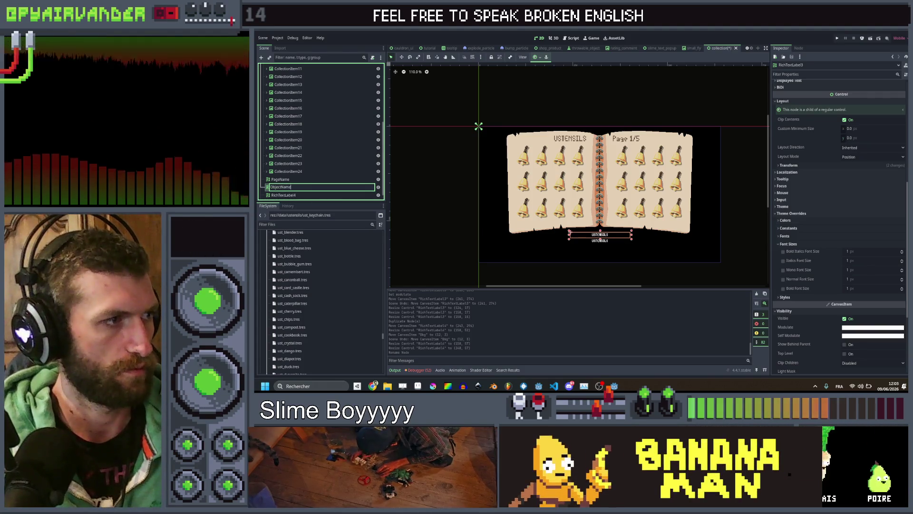
key("Return")
- Rename RichTextLabel4 to ObjectDescription
left_click(305, 195)
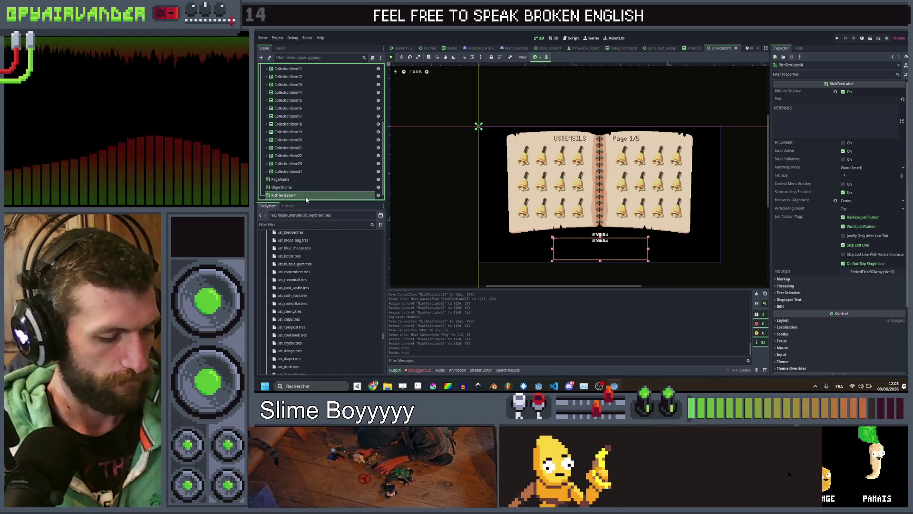
key("F2")
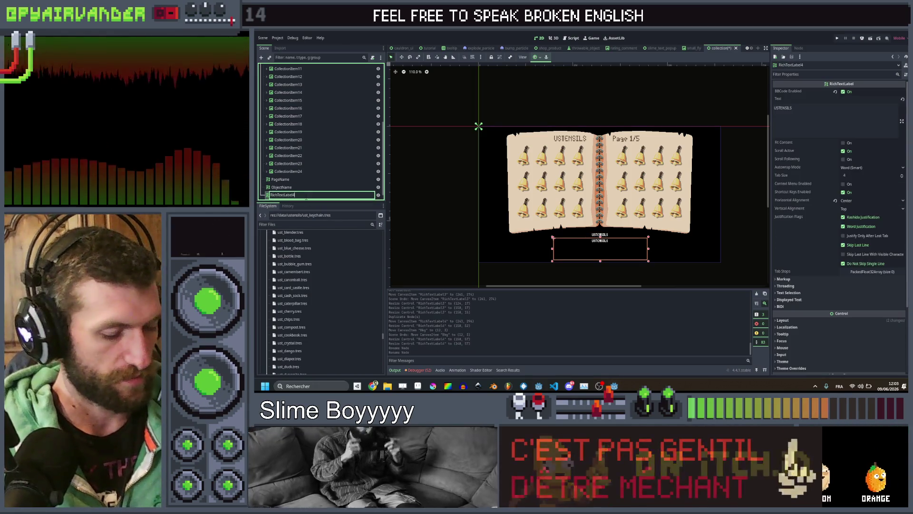
type("Obje")
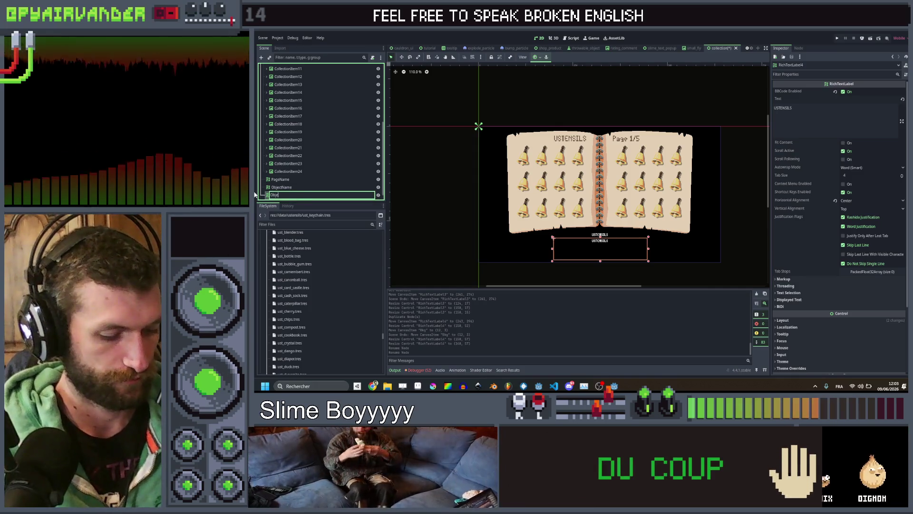
type("ctDescription")
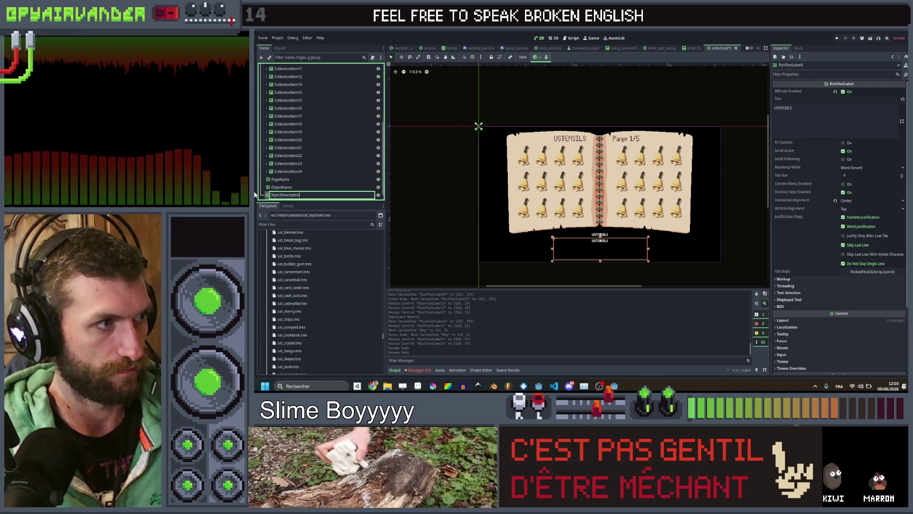
key("Return")
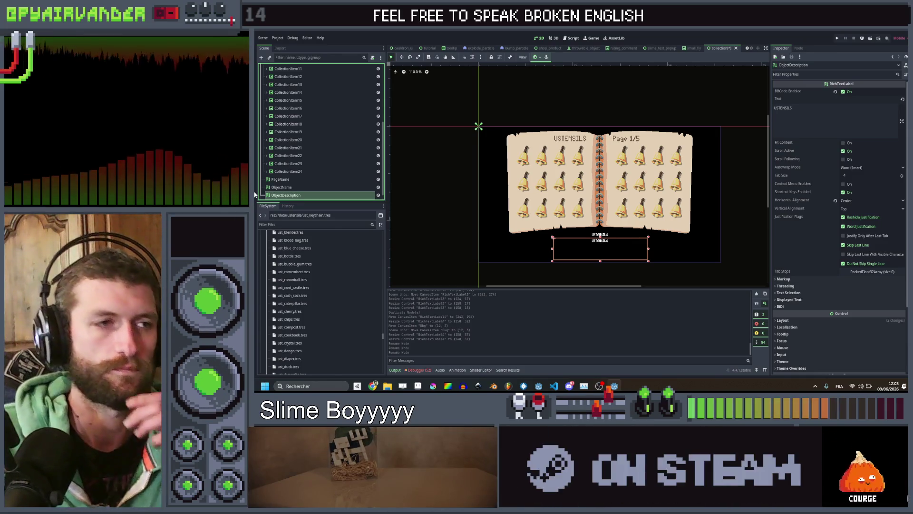
scroll(551, 181, "down", 2)
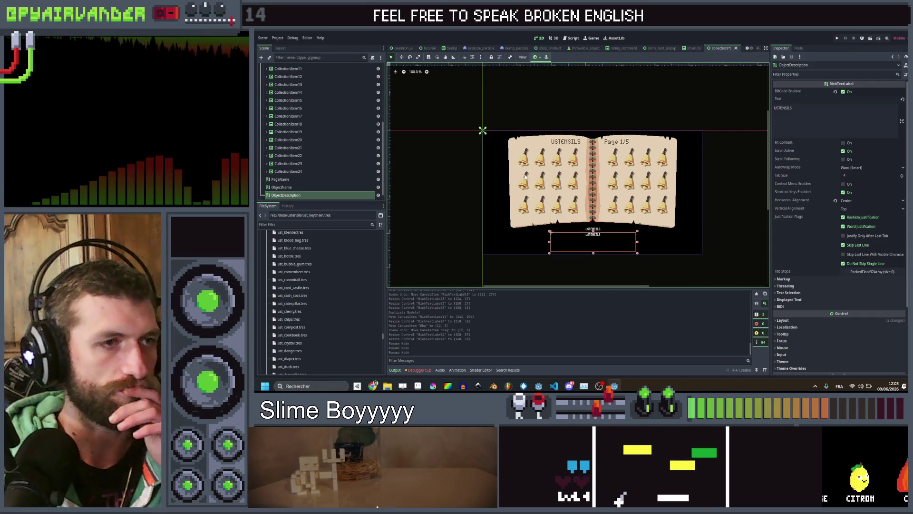
scroll(549, 181, "up", 4)
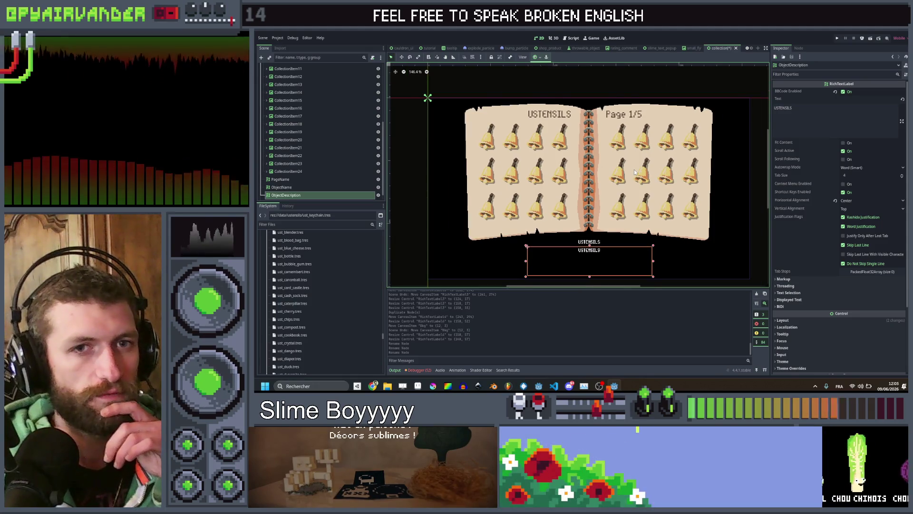
scroll(634, 169, "down", 2)
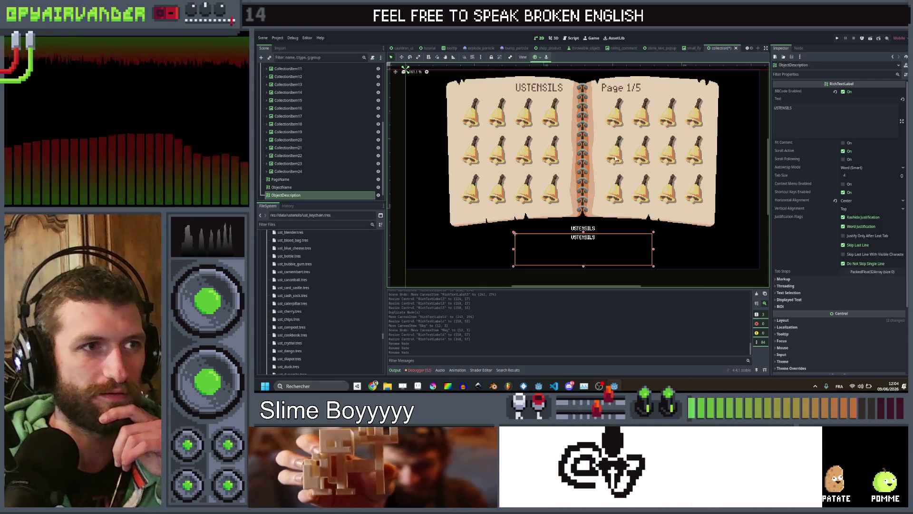
scroll(618, 158, "down", 1)
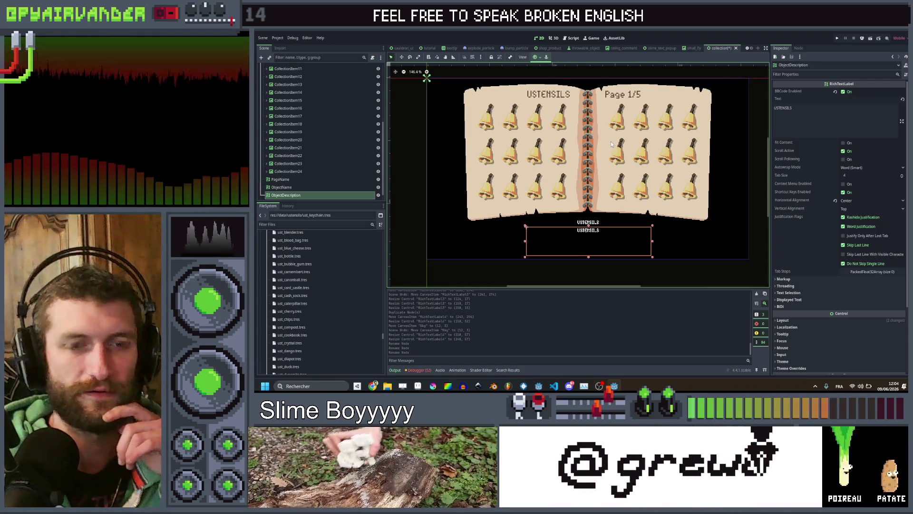
scroll(611, 143, "down", 3)
scroll(611, 143, "up", 9)
scroll(594, 147, "down", 7)
scroll(595, 145, "up", 5)
scroll(596, 147, "down", 2)
scroll(597, 151, "up", 2)
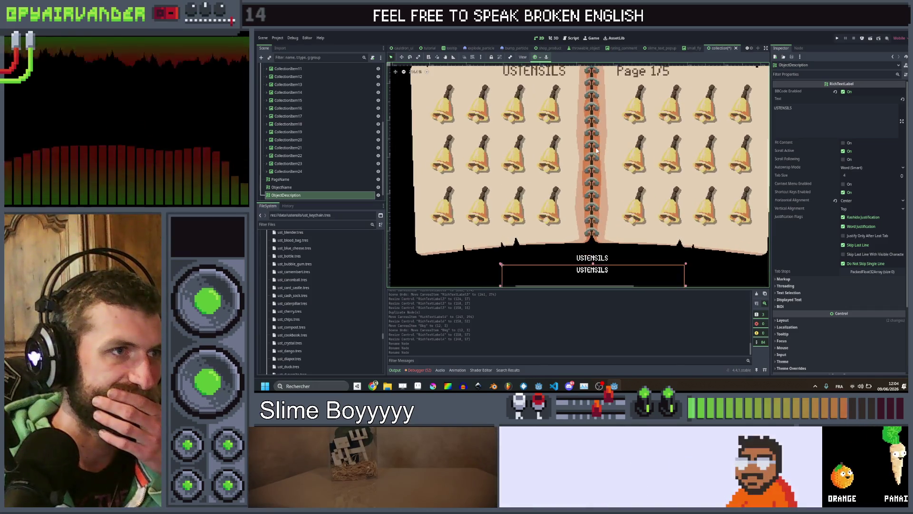
scroll(597, 150, "down", 6)
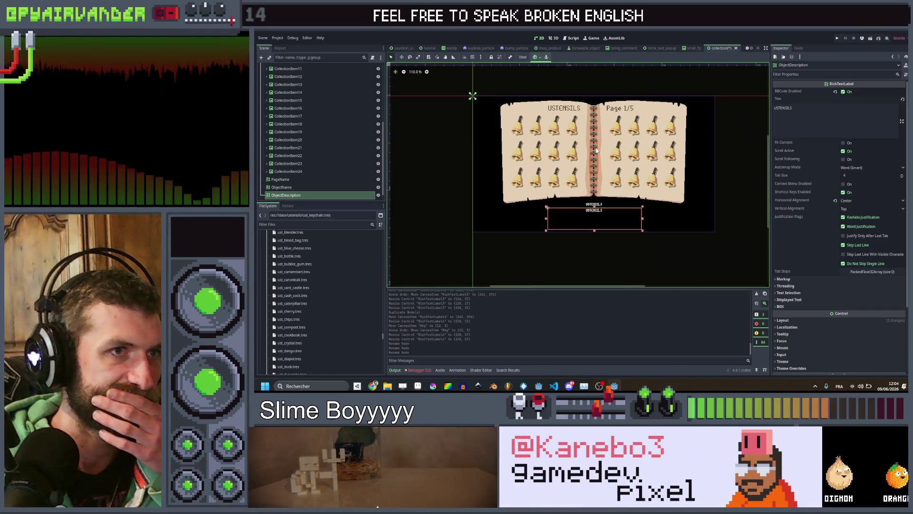
scroll(597, 150, "up", 8)
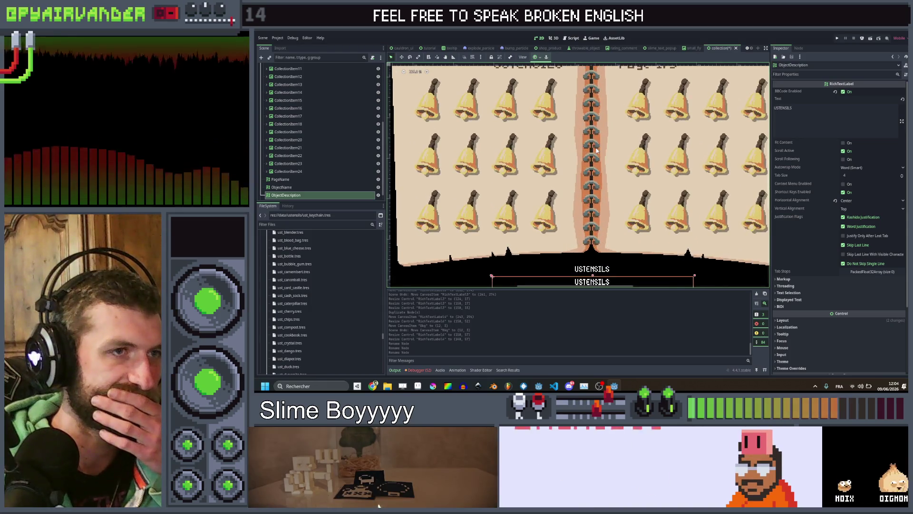
scroll(597, 150, "down", 11)
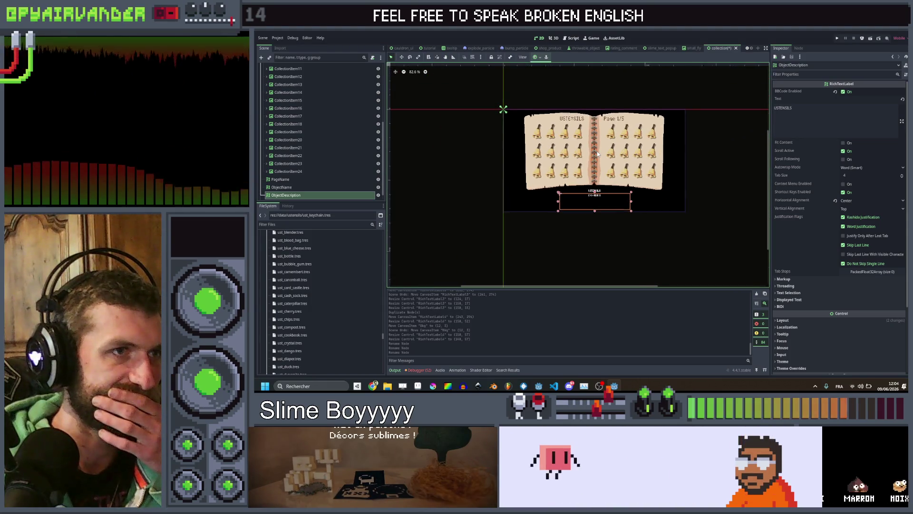
scroll(598, 154, "up", 3)
scroll(598, 153, "up", 3)
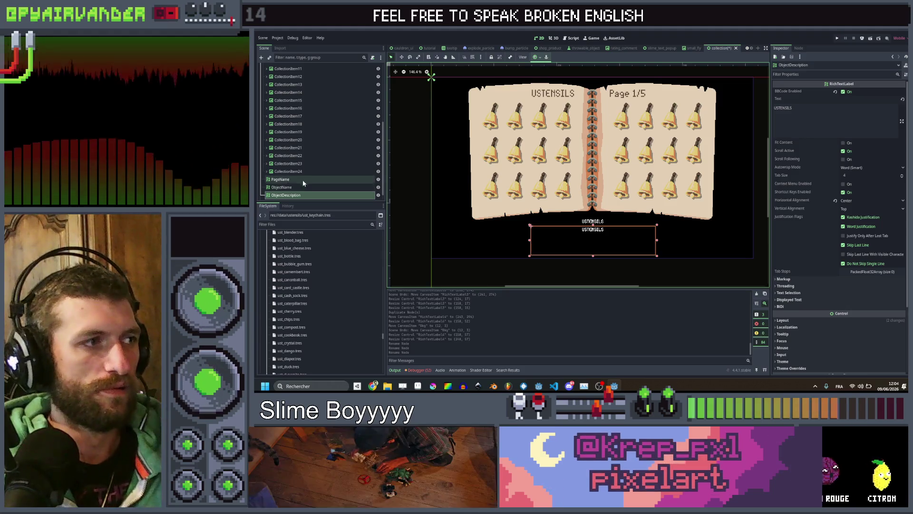
- Reorder the Page 1/5 label node to sit directly after PageName in the Scene tree
key("ctrl+shift+v")
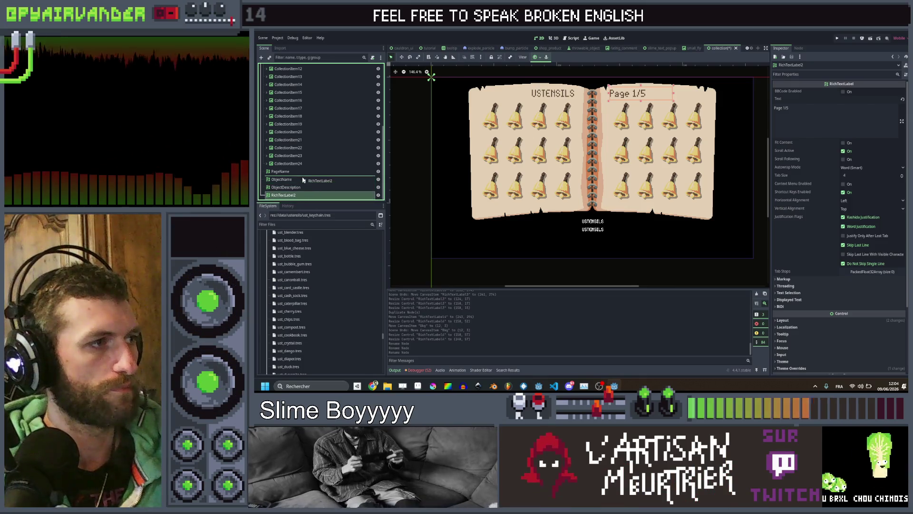
left_click_drag(303, 180, 300, 180)
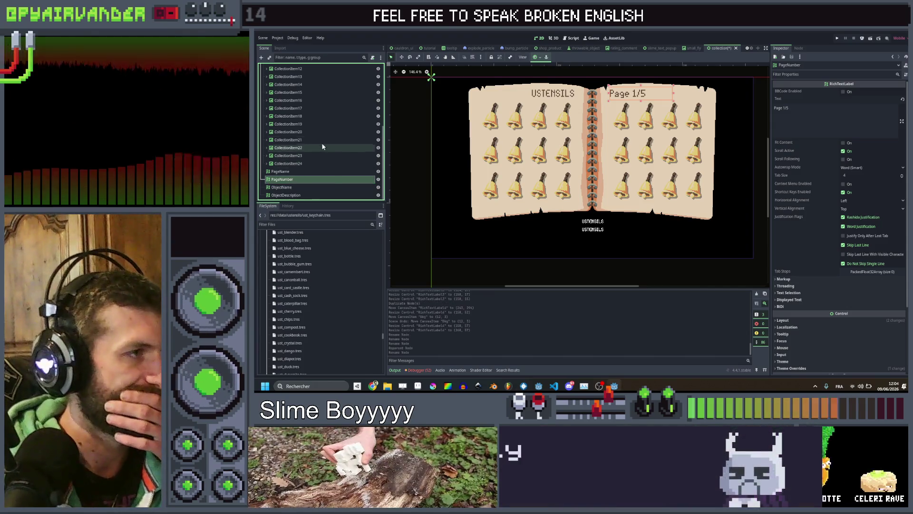
scroll(329, 140, "up", 5)
scroll(329, 140, "down", 5)
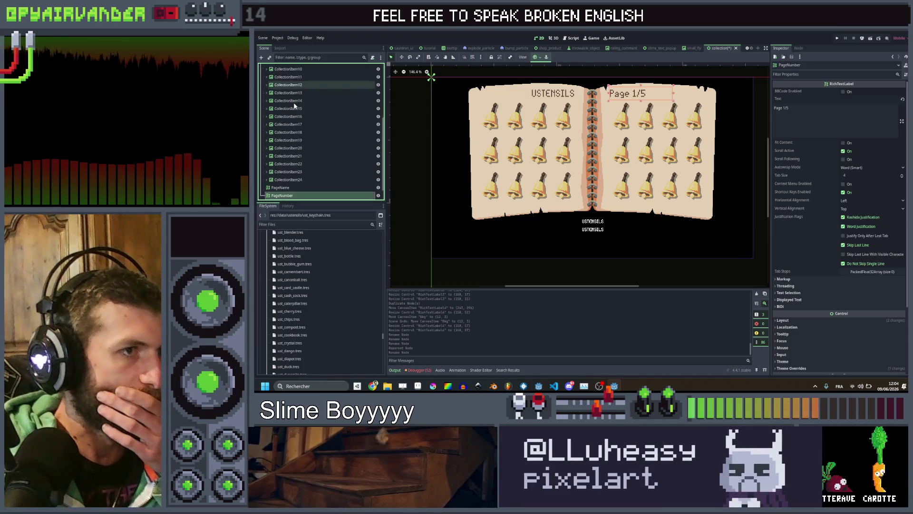
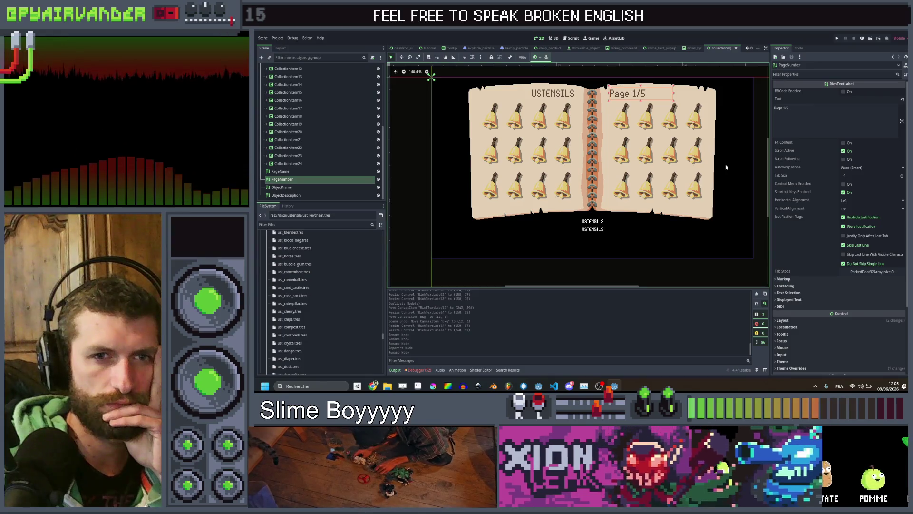
- Launch Windows Calculator by searching 'calc' from the taskbar
left_click(317, 383)
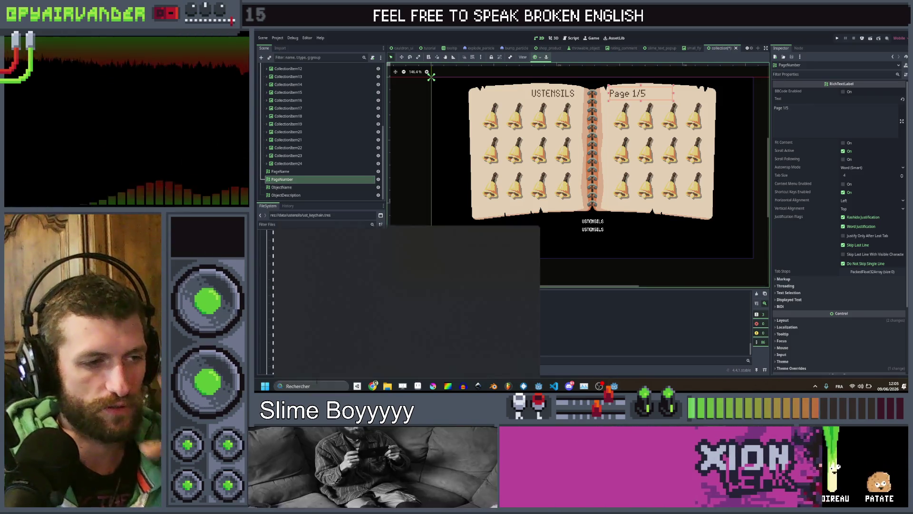
type("calc")
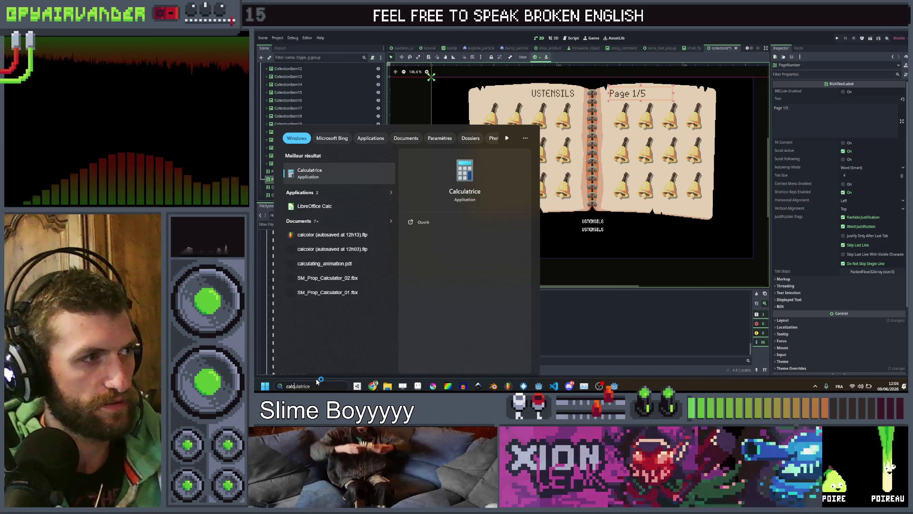
key("Return")
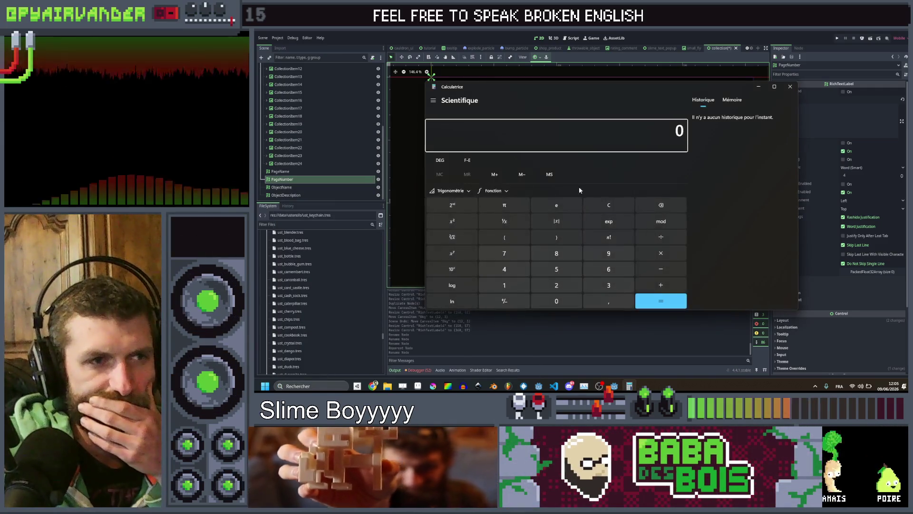
- Add 24 repeatedly (48, 72) to reach 96, then close Calculator
left_click(548, 284)
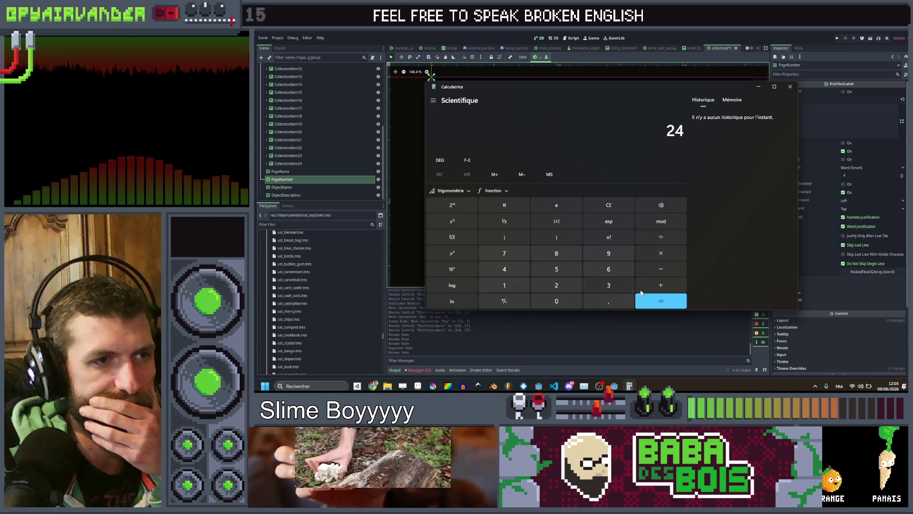
left_click(655, 284)
left_click(564, 285)
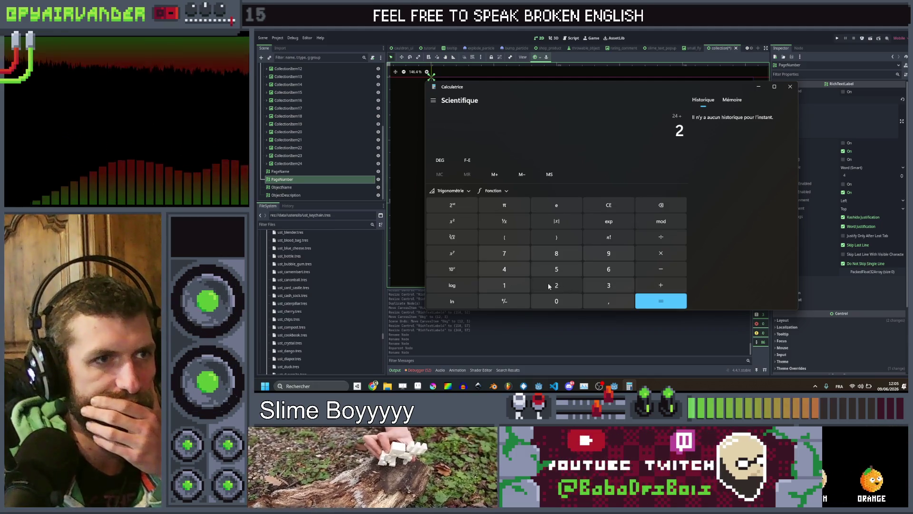
left_click(517, 274)
left_click(659, 299)
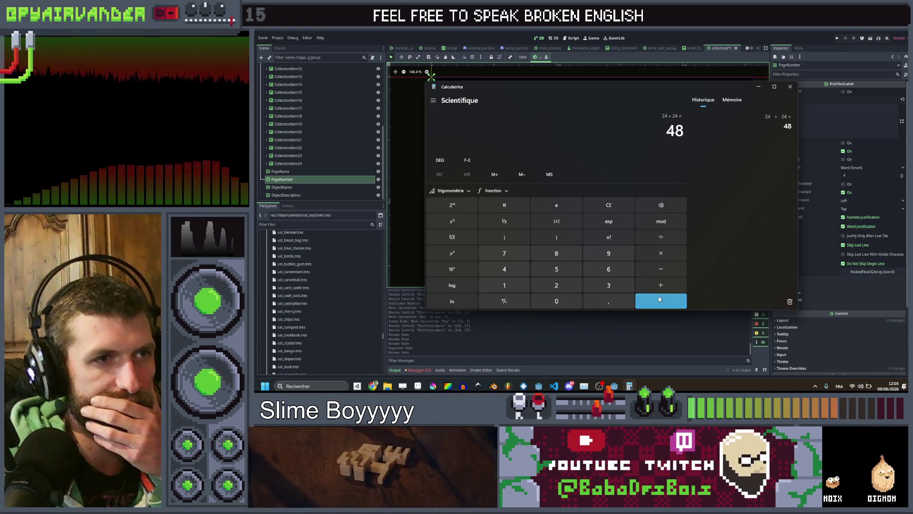
left_click(659, 298)
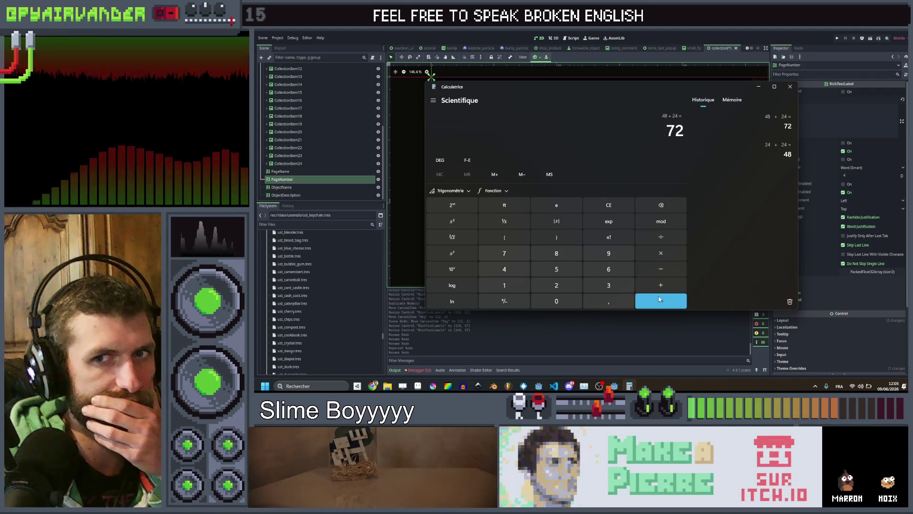
left_click(659, 299)
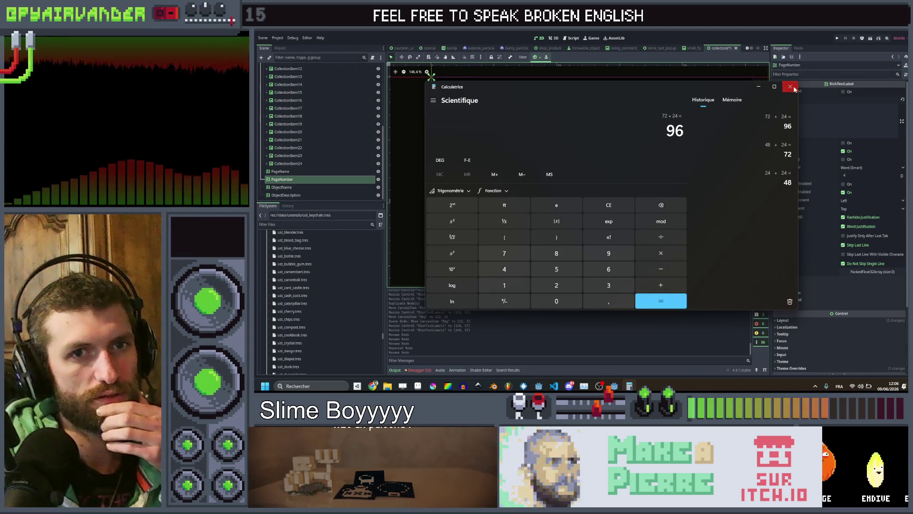
left_click(790, 87)
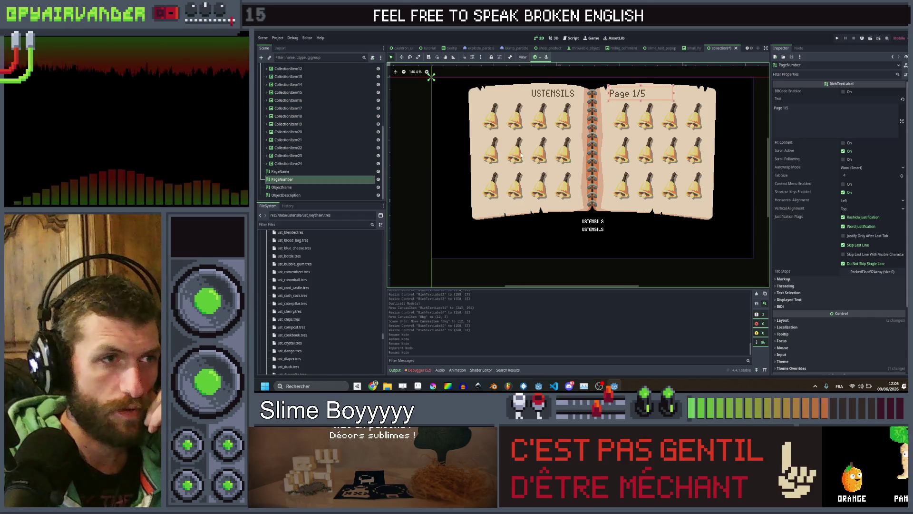
- Under Objects, select CollectionItem2 through CollectionItem24 and delete them
scroll(345, 149, "up", 5)
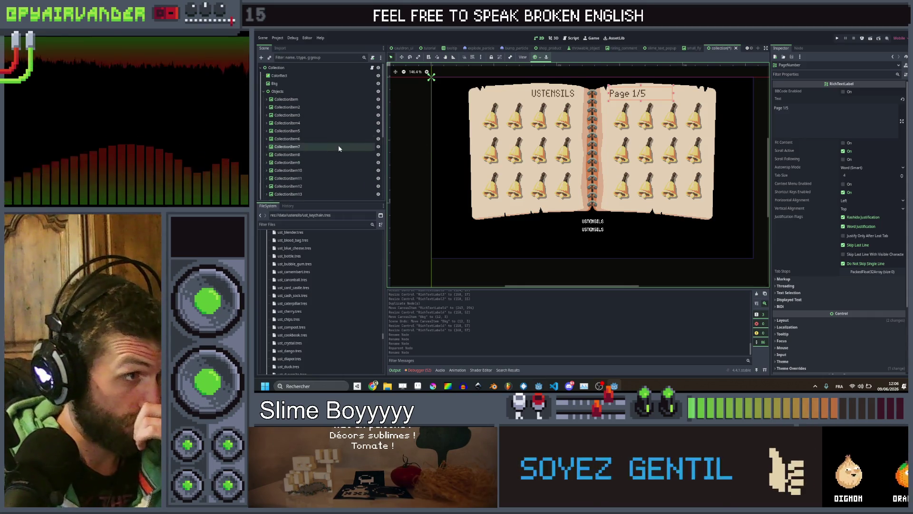
left_click(263, 92)
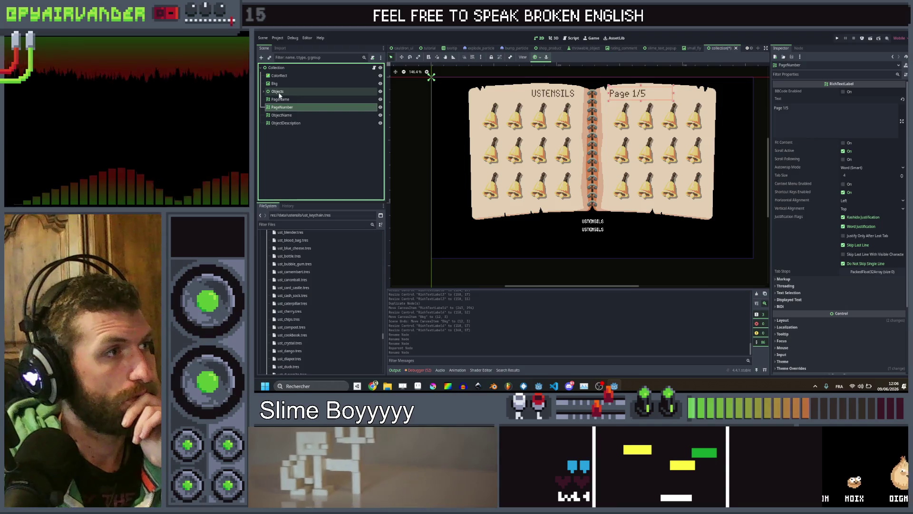
left_click(279, 97)
double_click(278, 92)
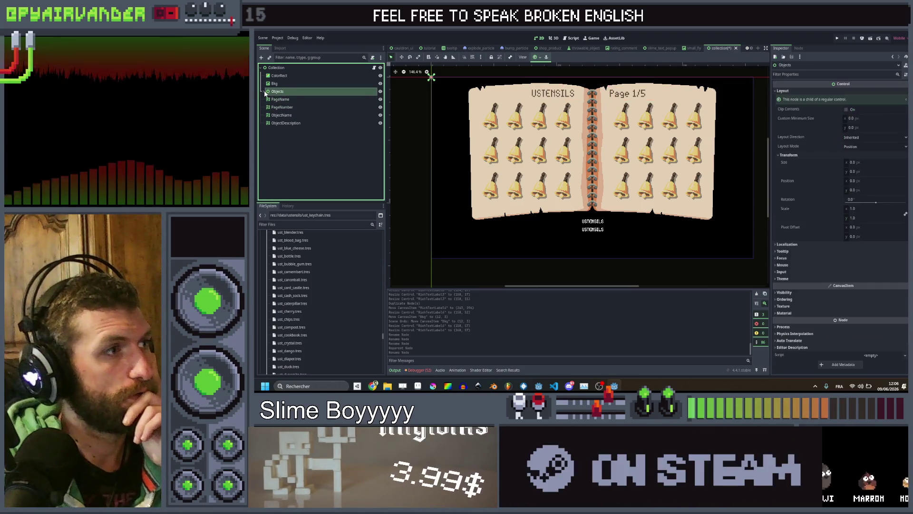
scroll(305, 155, "down", 1)
left_click(309, 161, "shift")
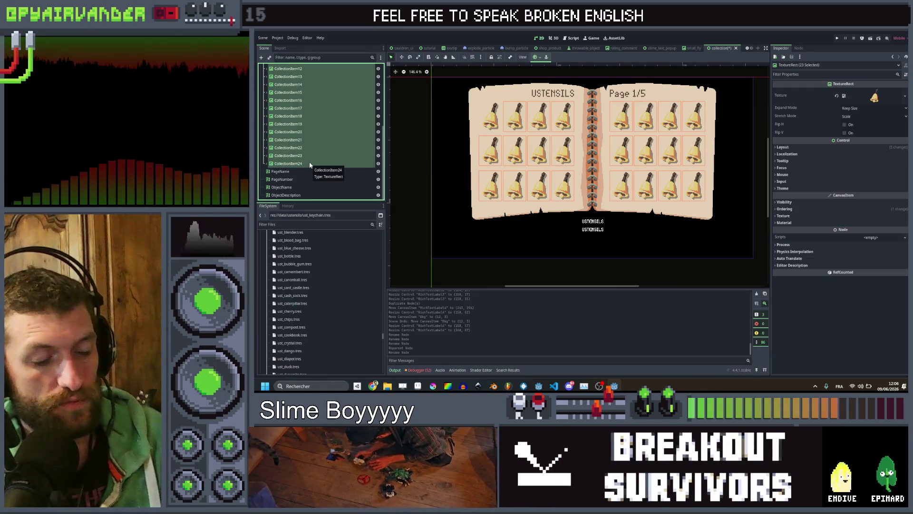
key("Delete")
- Confirm the deletion and attach collection_item.gd to CollectionItem declaring 'class_name CollectionItem'
key("Return")
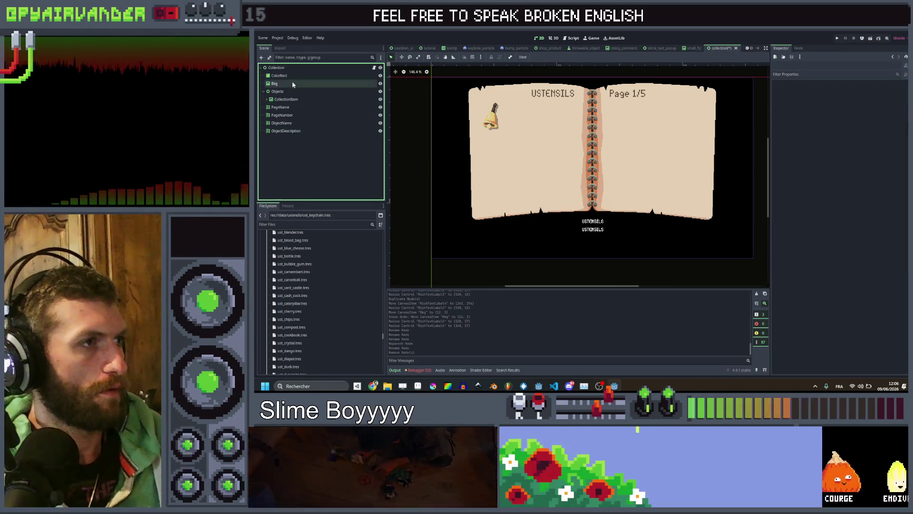
left_click(286, 99)
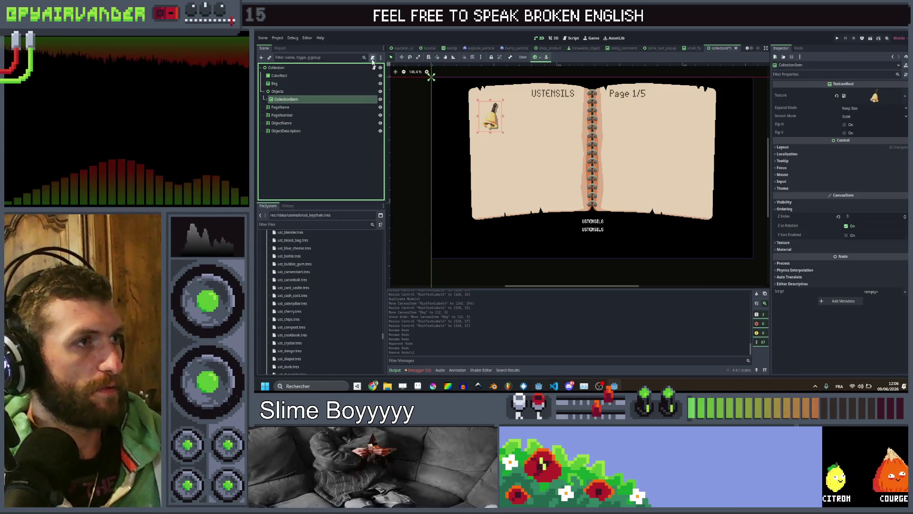
left_click(372, 57)
key("Return")
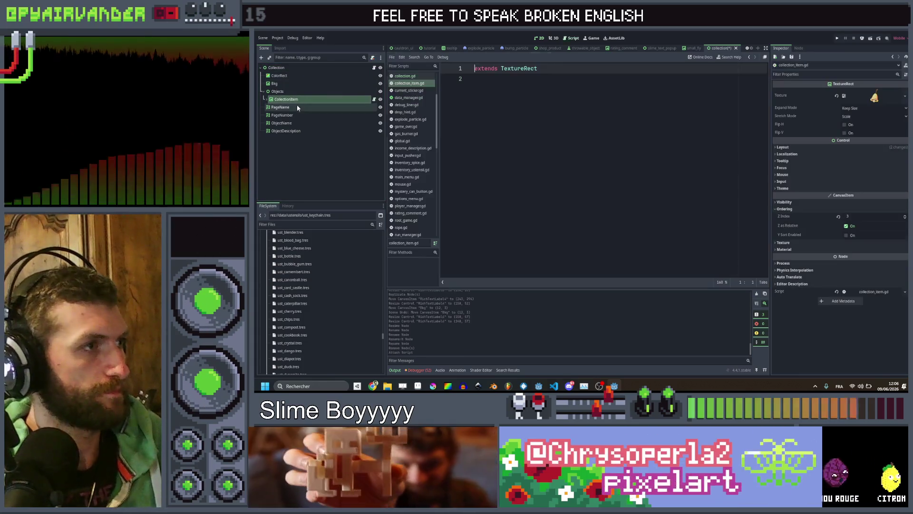
left_click(504, 91)
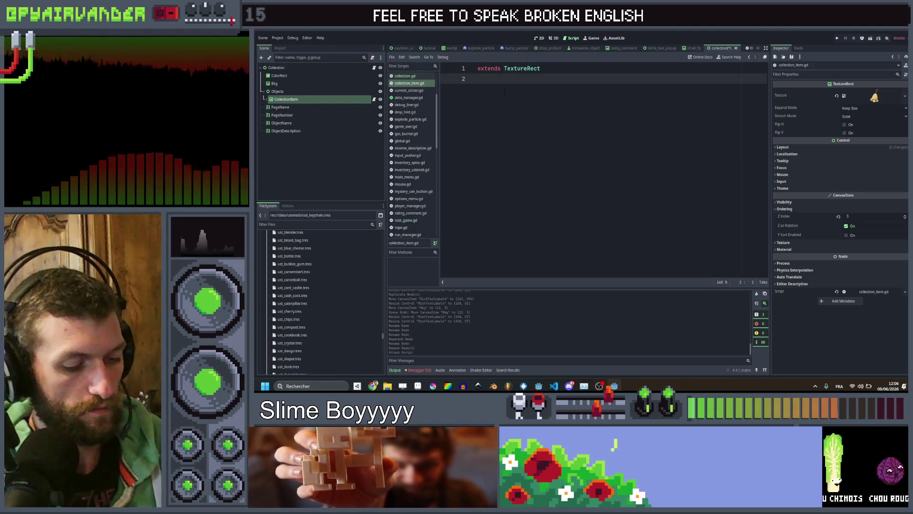
type("class_name Co")
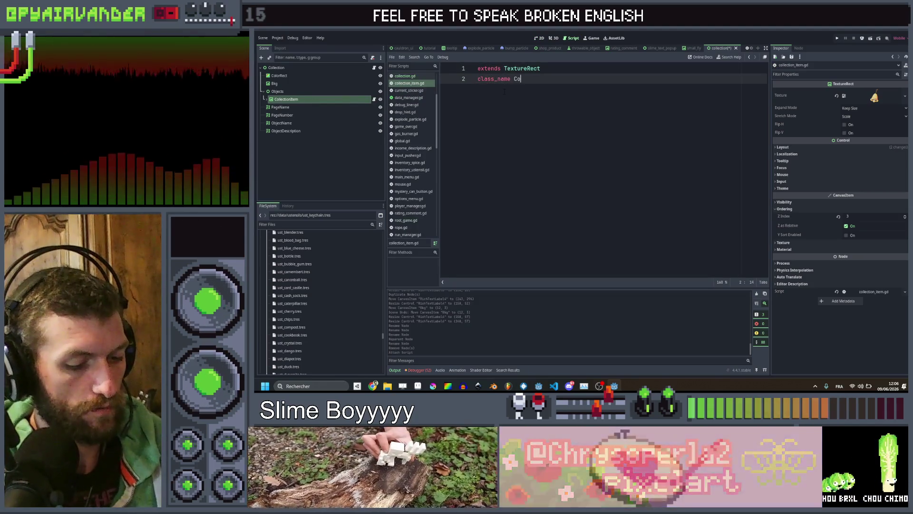
type("llectionItem")
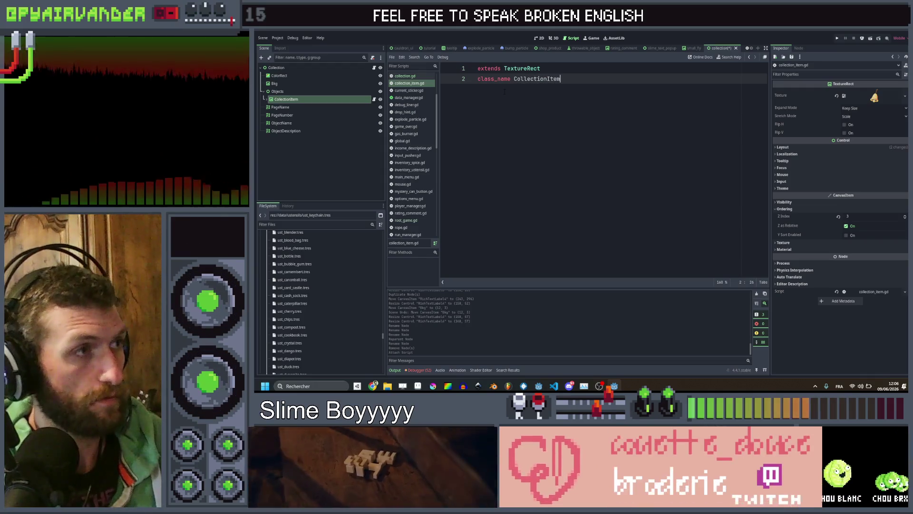
key("Return")
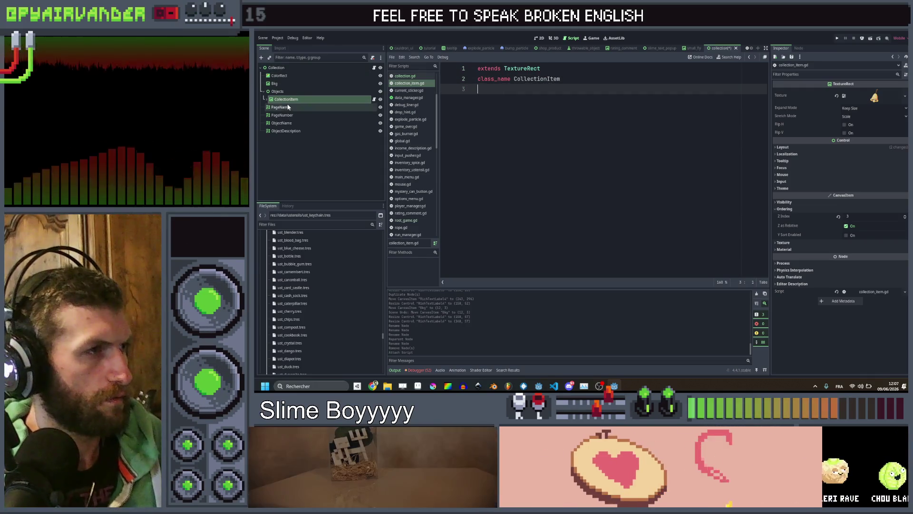
- Save the CollectionItem branch as its own scene, collection_item.tscn
right_click(291, 100)
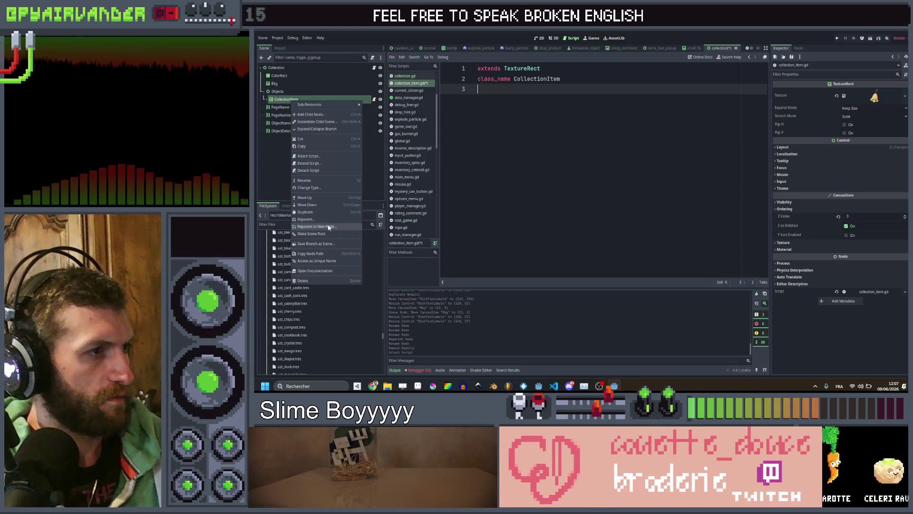
left_click(328, 243)
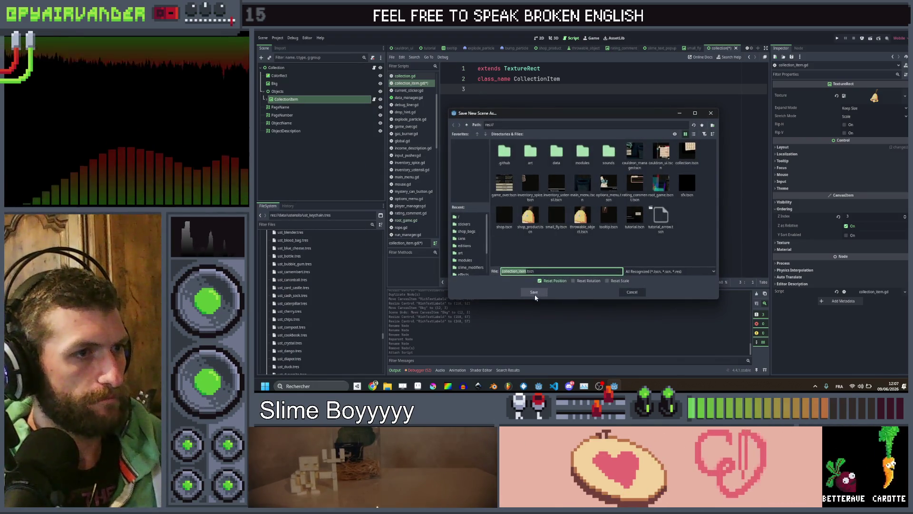
left_click(533, 291)
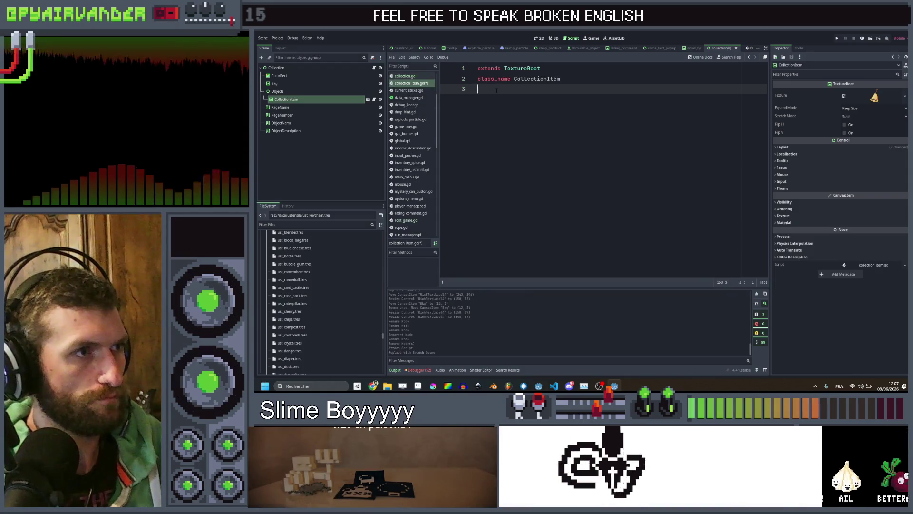
left_click(539, 38)
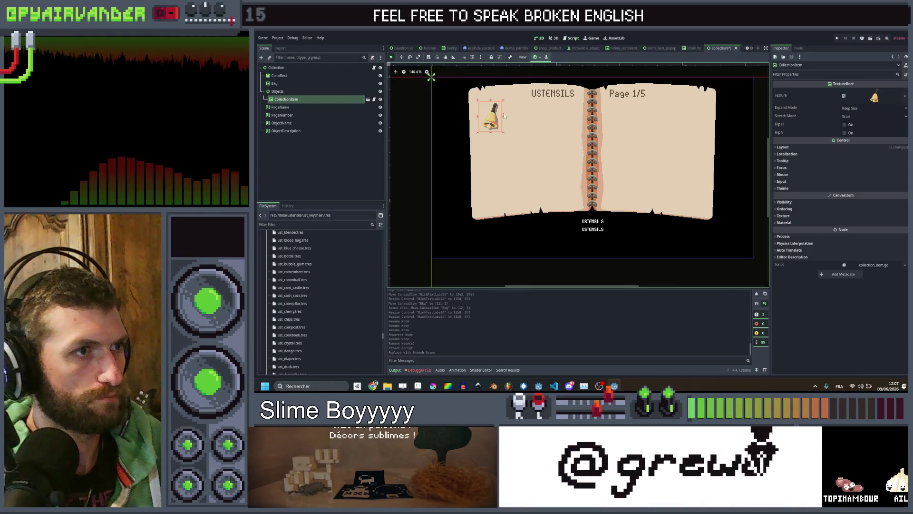
- Duplicate the bell into a row of four, CollectionItem through CollectionItem4
left_click(328, 93)
scroll(480, 119, "up", 4)
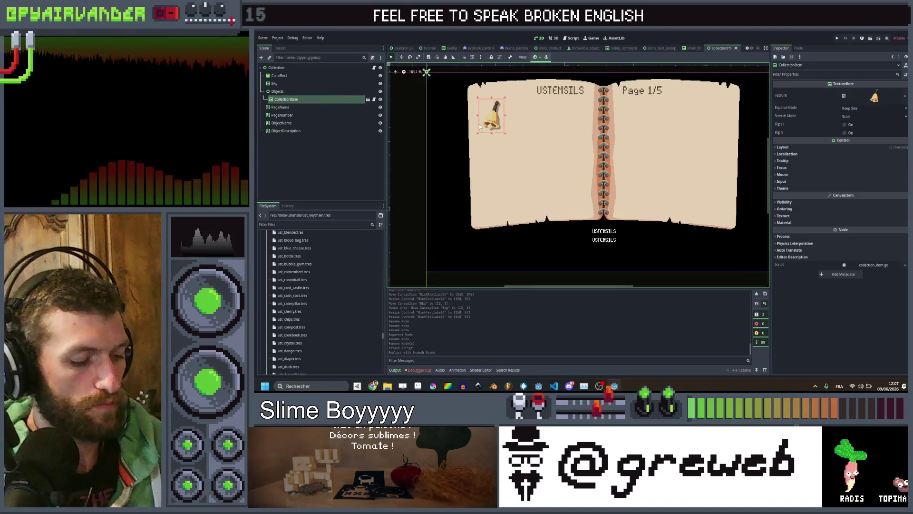
key("ctrl+d")
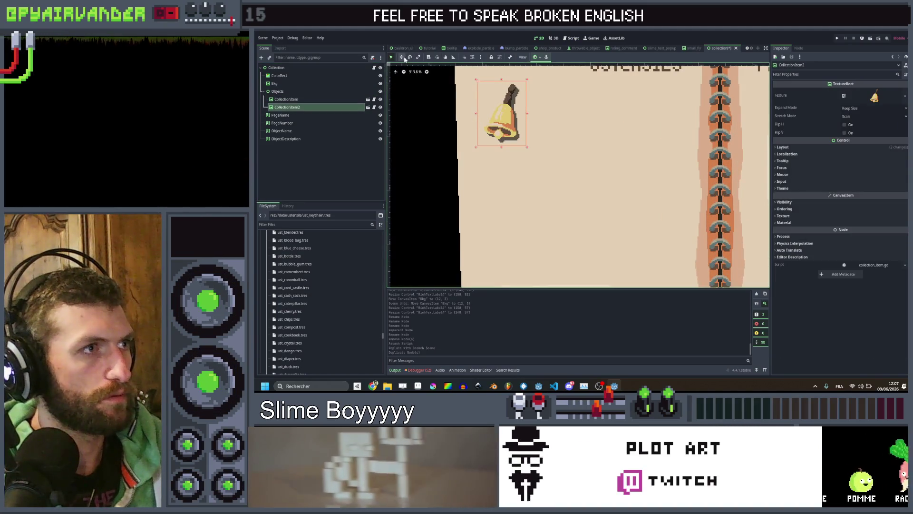
left_click_drag(502, 105, 536, 84)
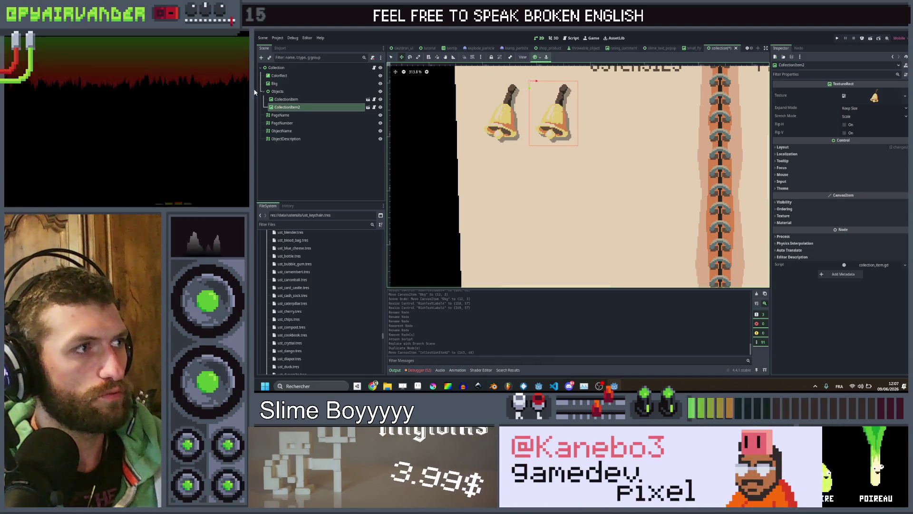
left_click(302, 101, "ctrl")
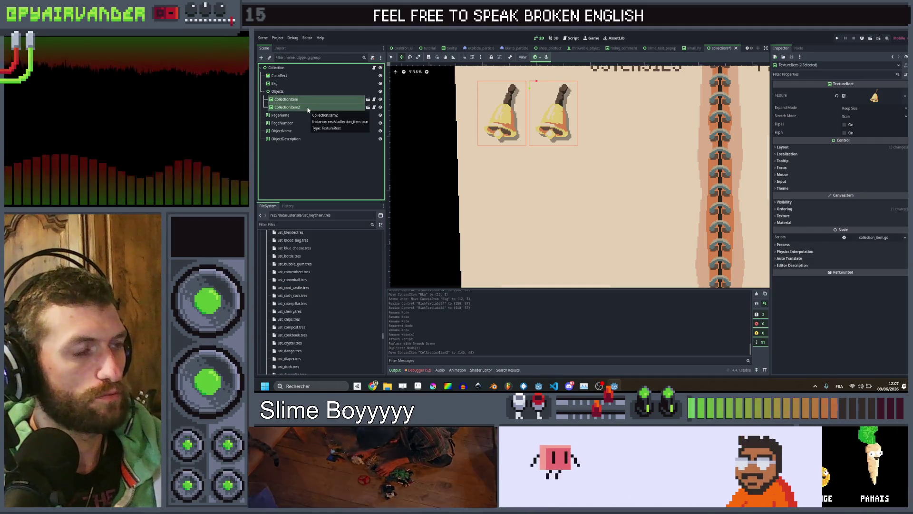
key("ctrl+d")
left_click_drag(483, 81, 589, 81)
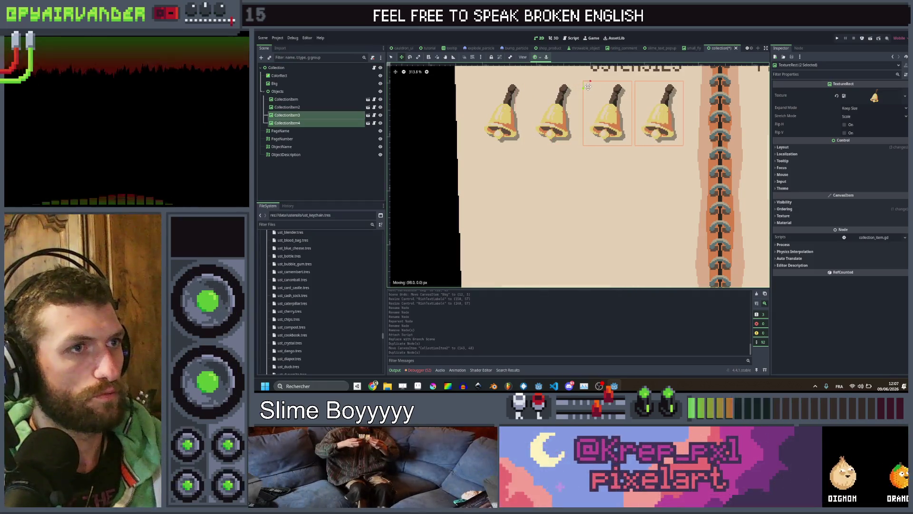
- Shift the third and fourth bells about 4 px left to even the row's spacing
left_click(319, 99, "shift")
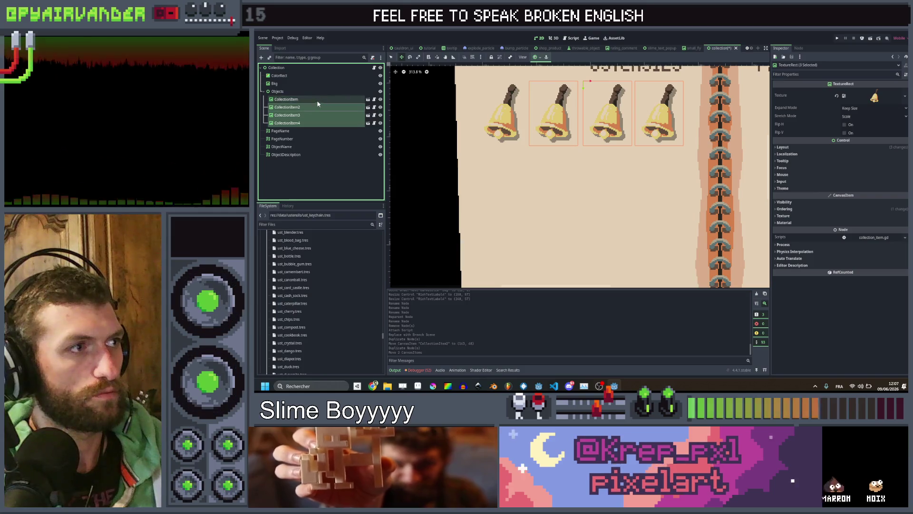
left_click(287, 114)
left_click(287, 122, "shift")
scroll(589, 82, "up", 2)
left_click_drag(590, 82, 583, 81)
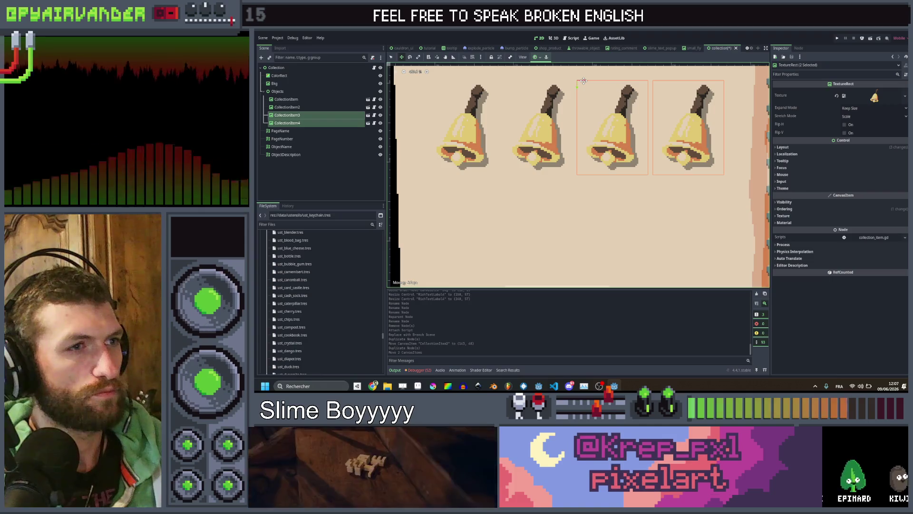
left_click(314, 99, "shift")
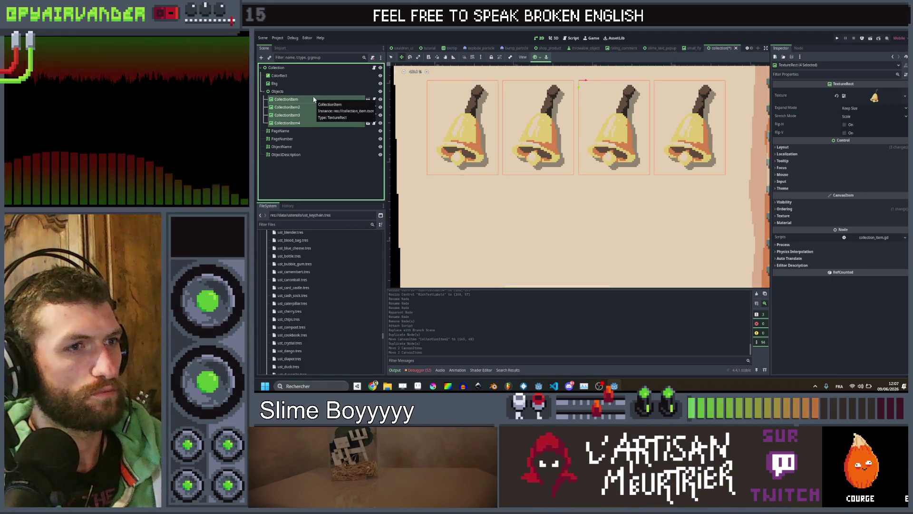
left_click(312, 107, "ctrl")
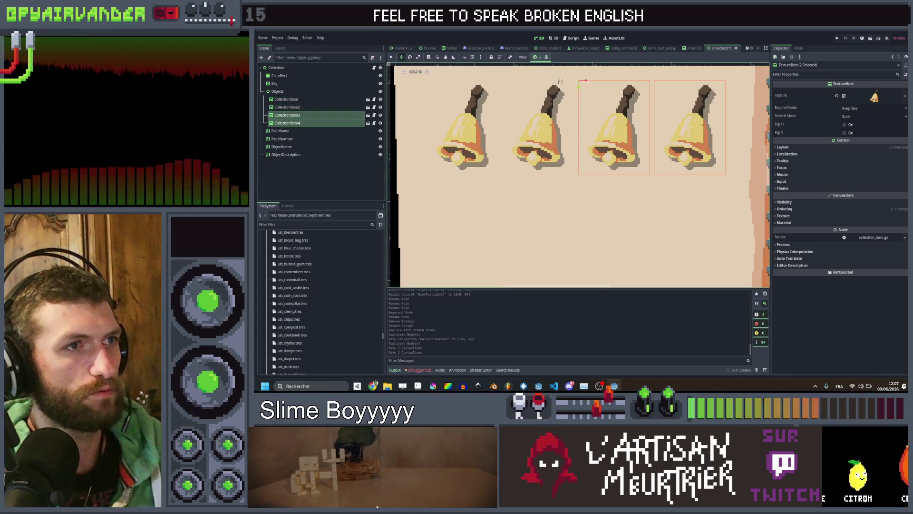
scroll(579, 81, "up", 1)
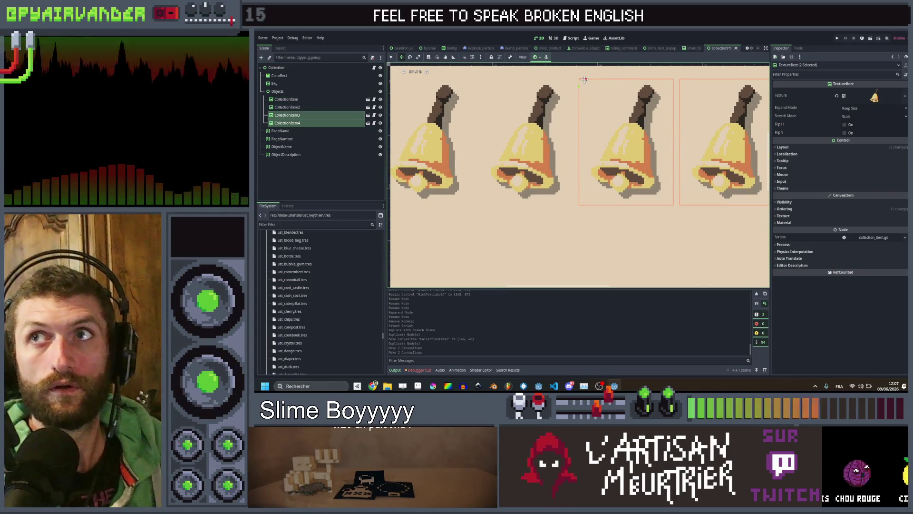
left_click_drag(584, 80, 582, 79)
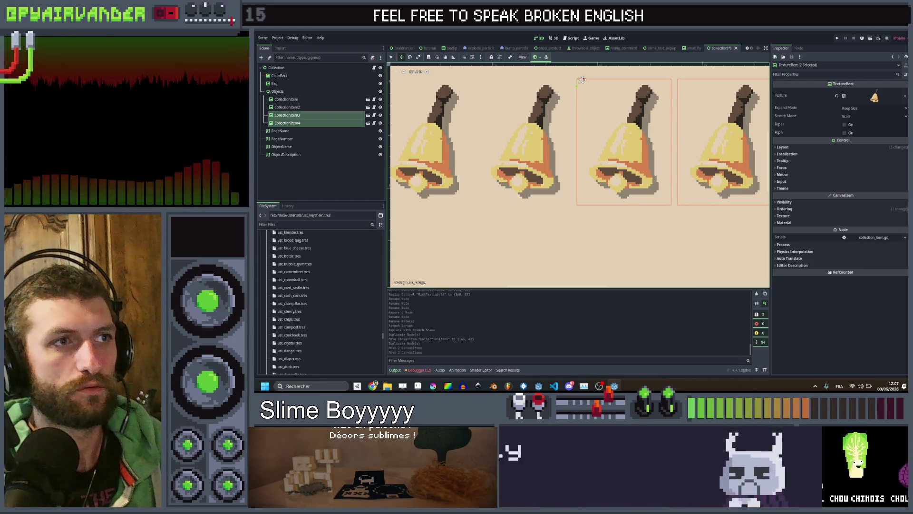
left_click(289, 99, "shift")
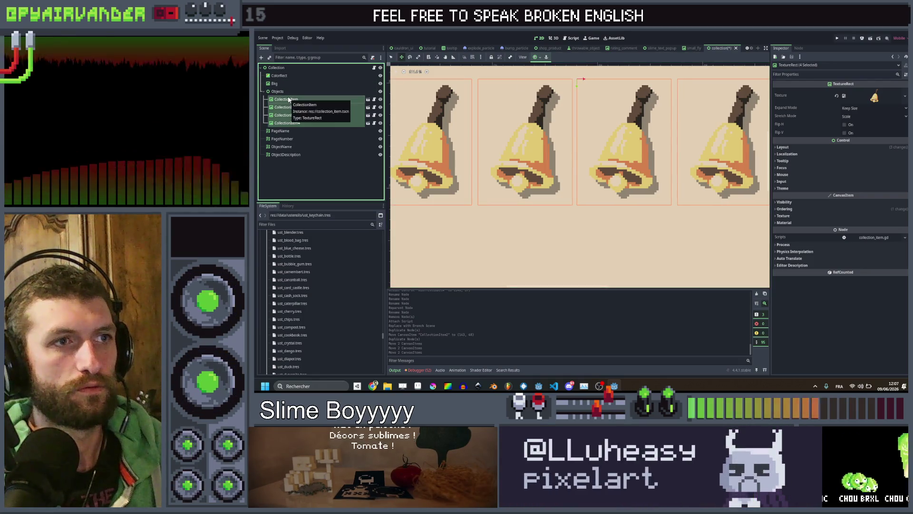
left_click(288, 114, "shift")
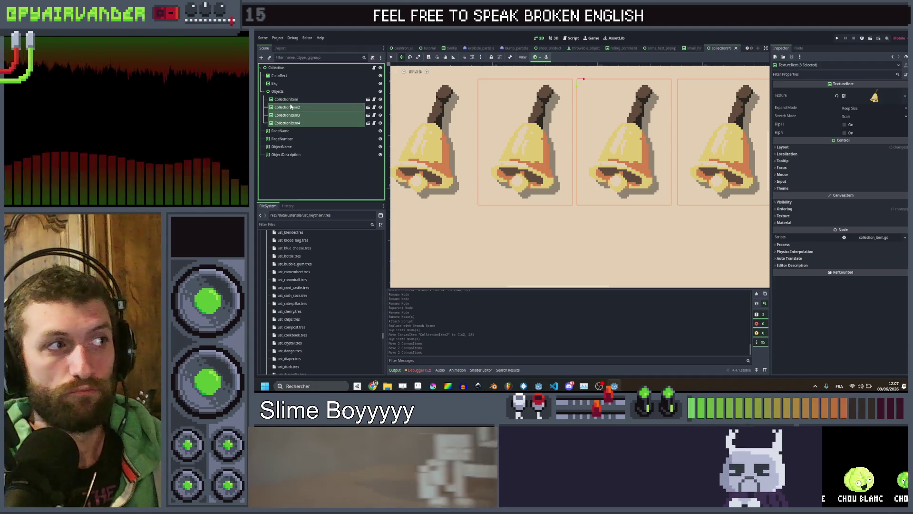
- Nudge the last two bells 4 px right and copy the row as a second row below
left_click_drag(585, 78, 586, 79)
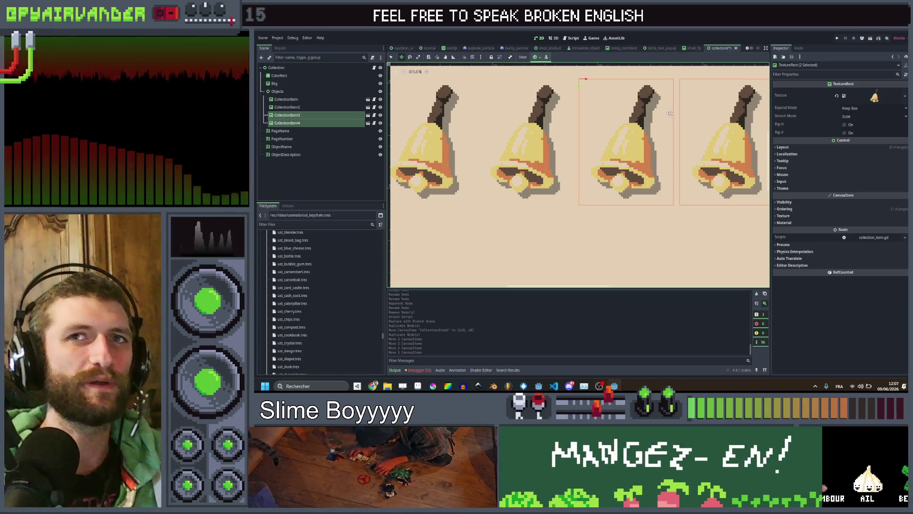
scroll(597, 139, "down", 5)
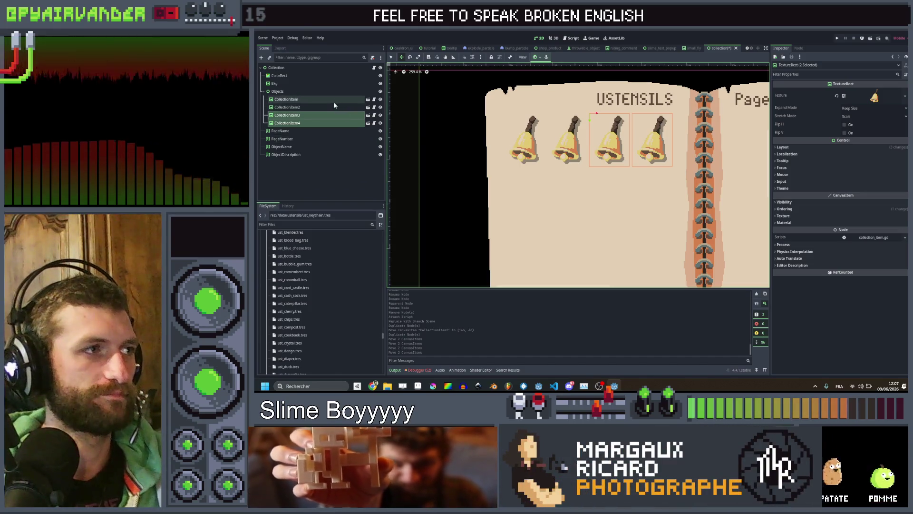
left_click(333, 100, "shift")
scroll(608, 116, "down", 1)
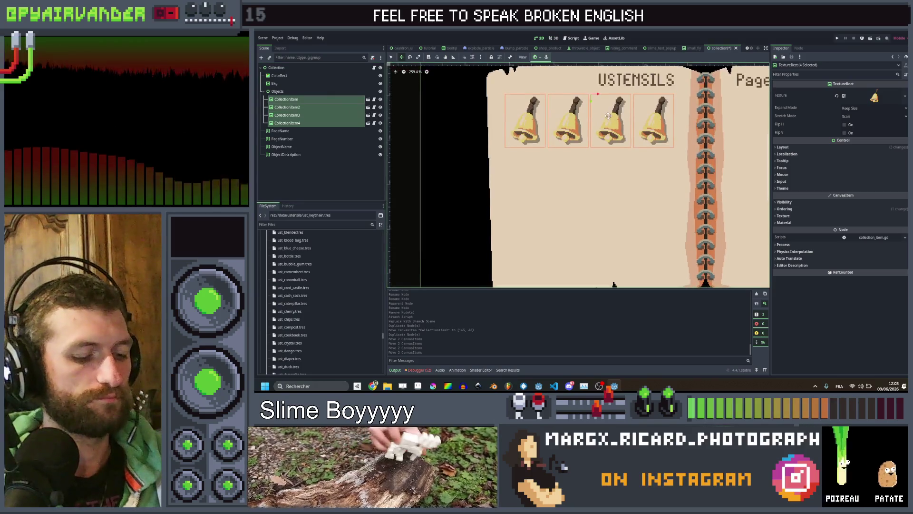
key("ctrl+d")
left_click_drag(507, 103, 507, 168)
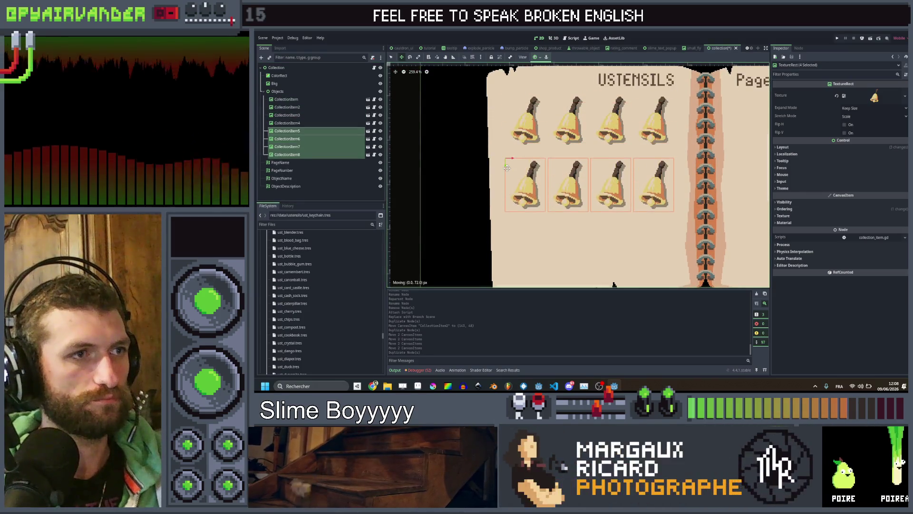
- Nudge the second row of bells up slightly
left_click(304, 98, "shift")
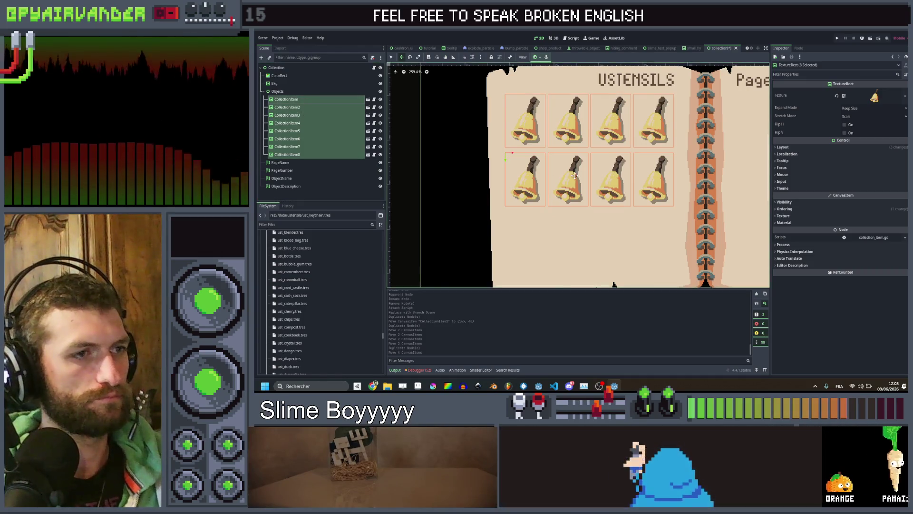
left_click(293, 132)
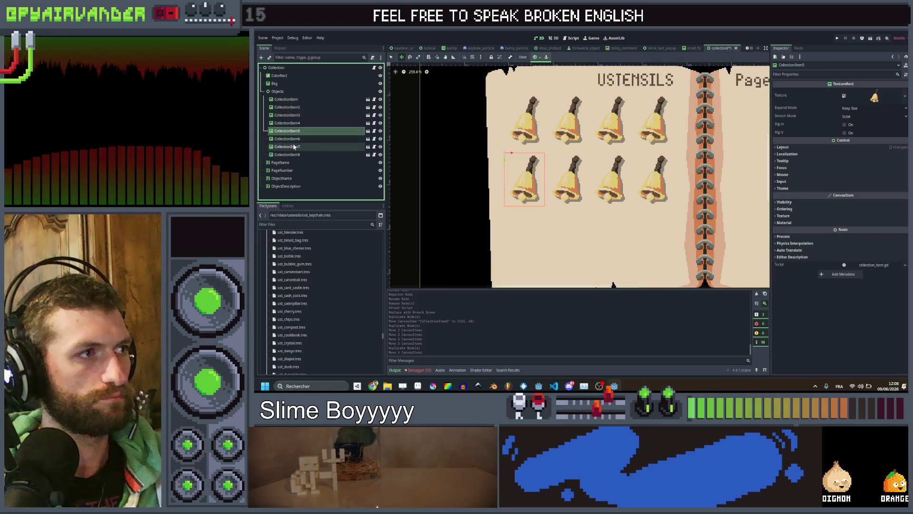
left_click(291, 154, "shift")
scroll(477, 157, "up", 1)
scroll(477, 157, "up", 3)
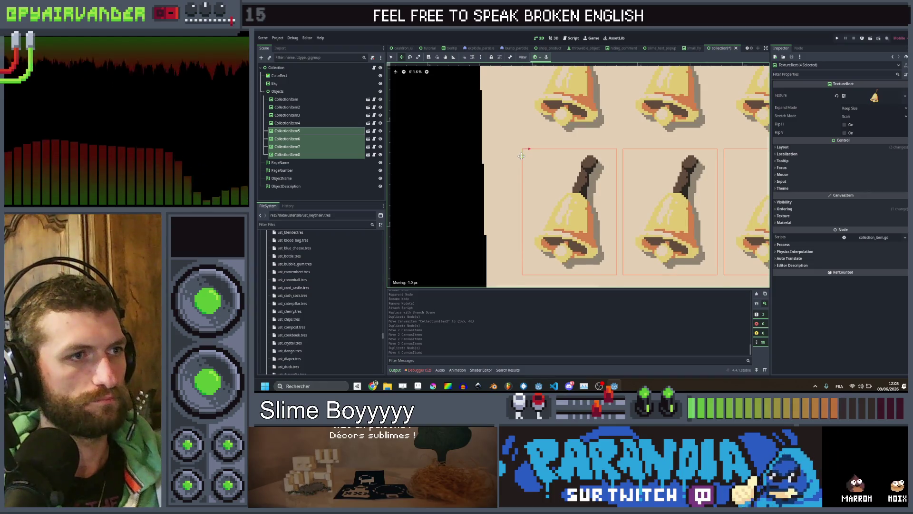
left_click_drag(521, 156, 522, 154)
- Duplicate both rows and place the copies below as rows three and four
left_click(303, 98, "shift")
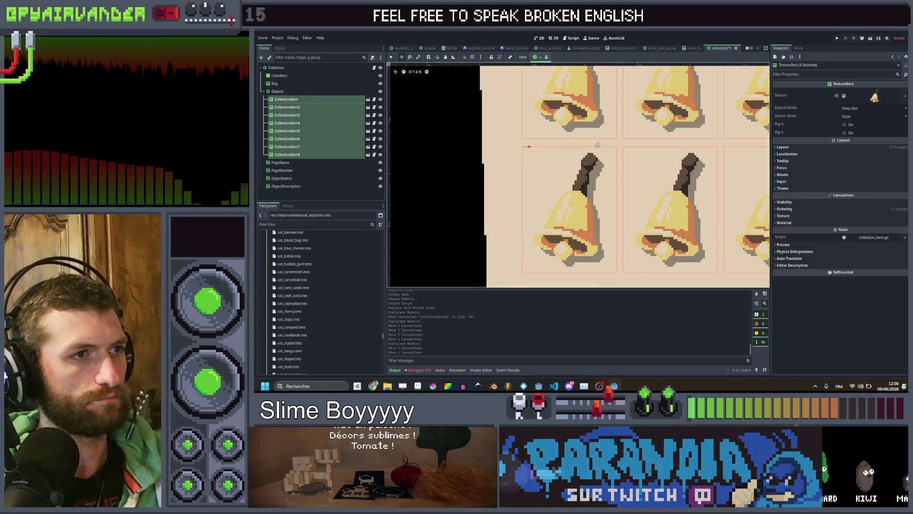
scroll(628, 137, "down", 4)
left_click_drag(636, 135, 606, 124)
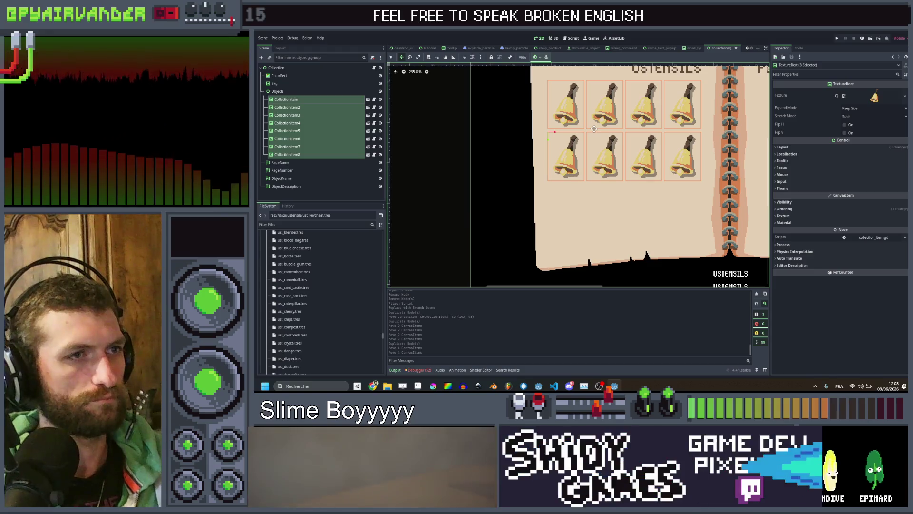
key("ctrl+d")
scroll(594, 129, "up", 2)
left_click_drag(549, 67, 546, 202)
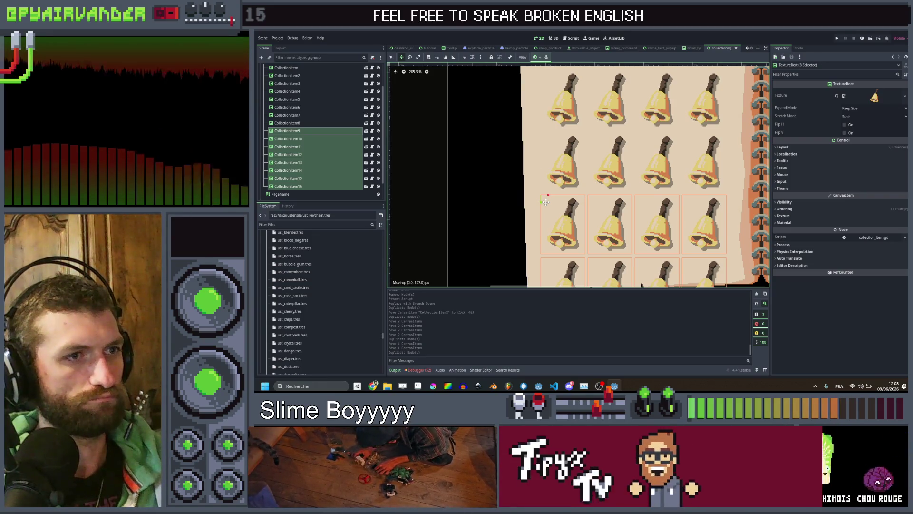
left_click_drag(546, 203, 546, 205)
- Delete the bottom row of four bells, CollectionItem13 to CollectionItem16
scroll(552, 190, "down", 4)
left_click(303, 186)
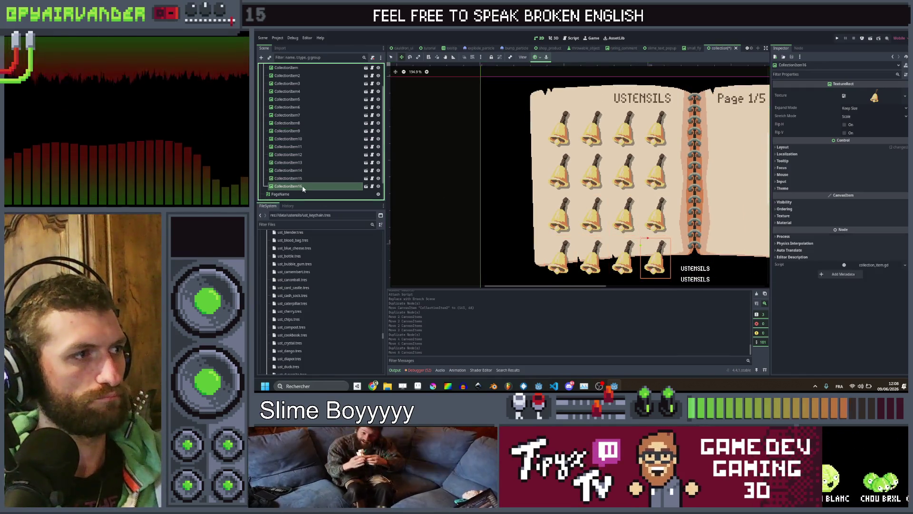
left_click(305, 164, "shift")
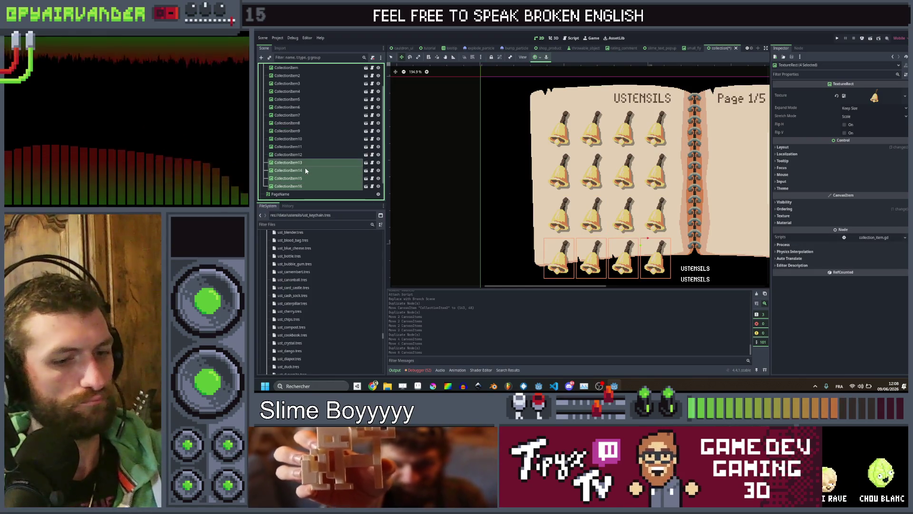
key("Delete")
key("Return")
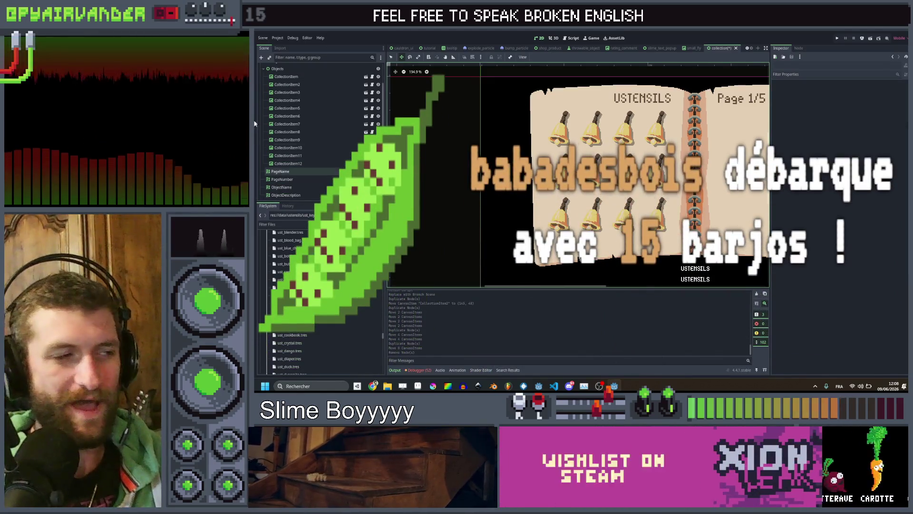
- Select all twelve bells, frame them in the view, then pick out the bottom row
left_click(301, 165)
left_click(288, 140, "shift")
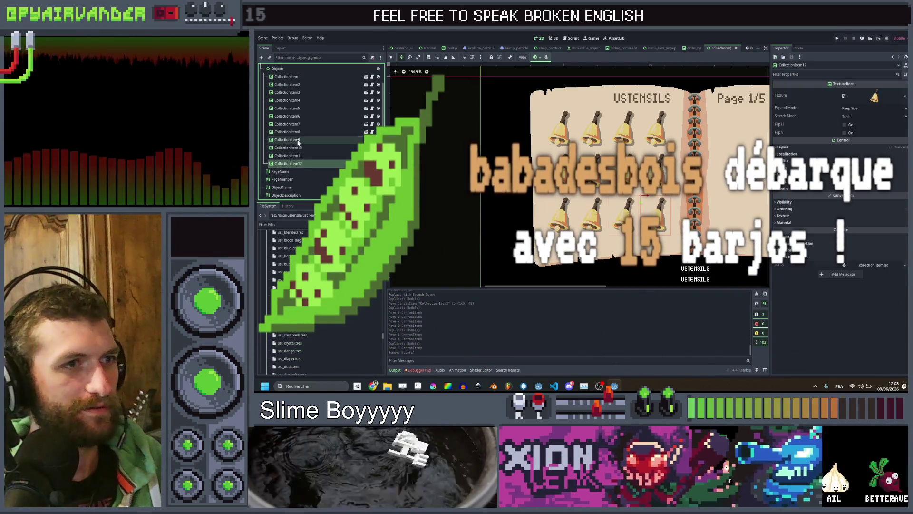
left_click(287, 77, "shift")
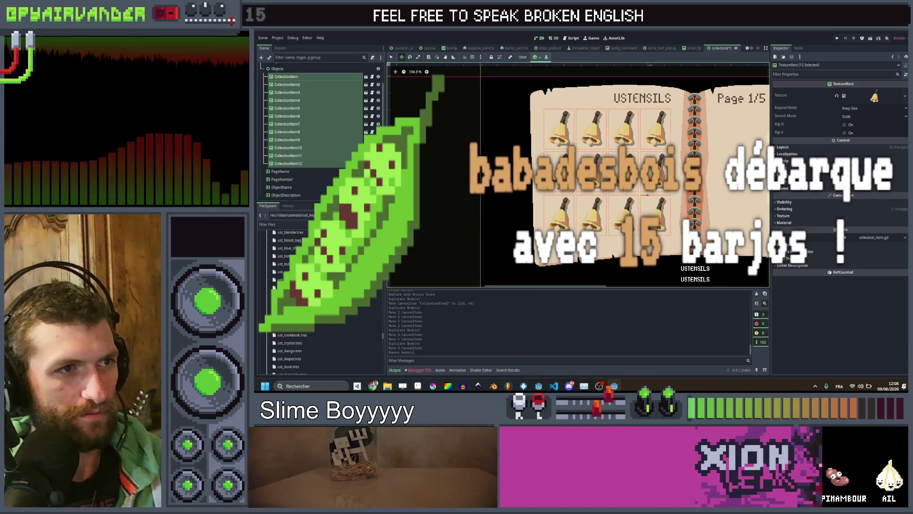
key("f")
left_click(295, 163)
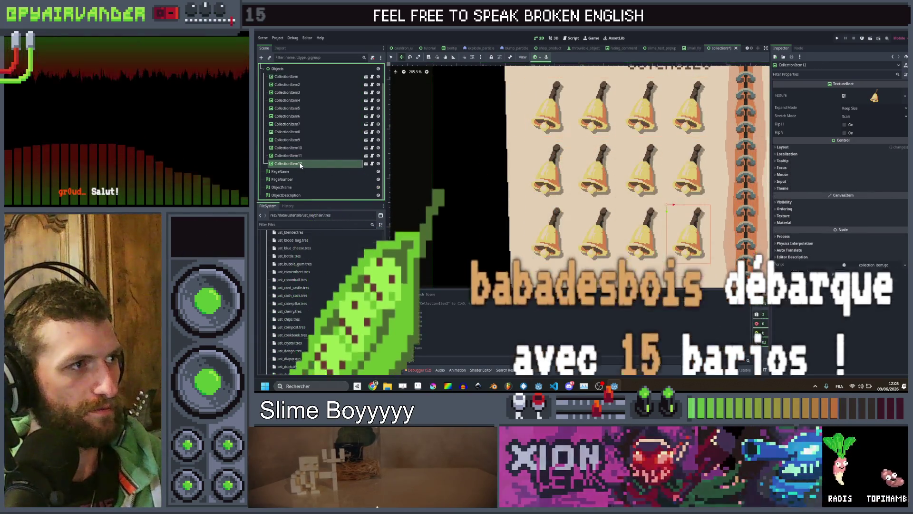
left_click(302, 141, "shift")
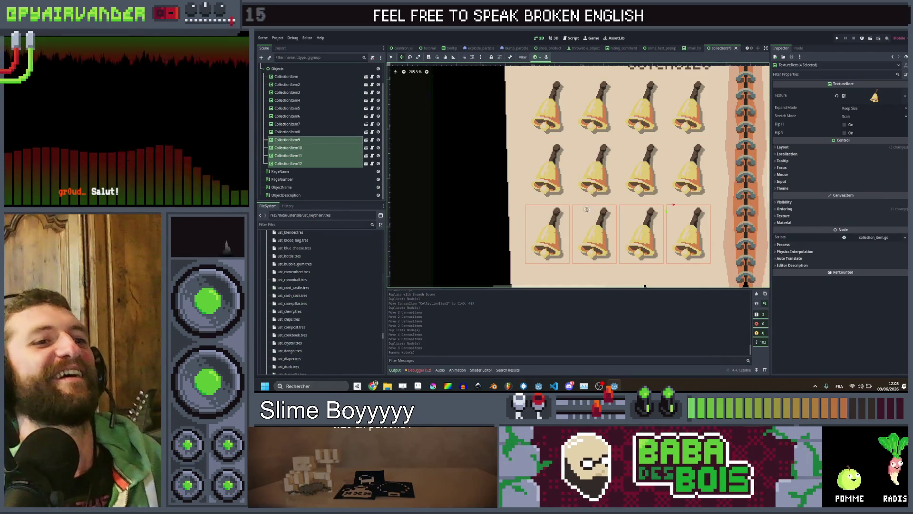
- Reselect all twelve bells and review the four-by-three grid on the left page
scroll(676, 207, "up", 3)
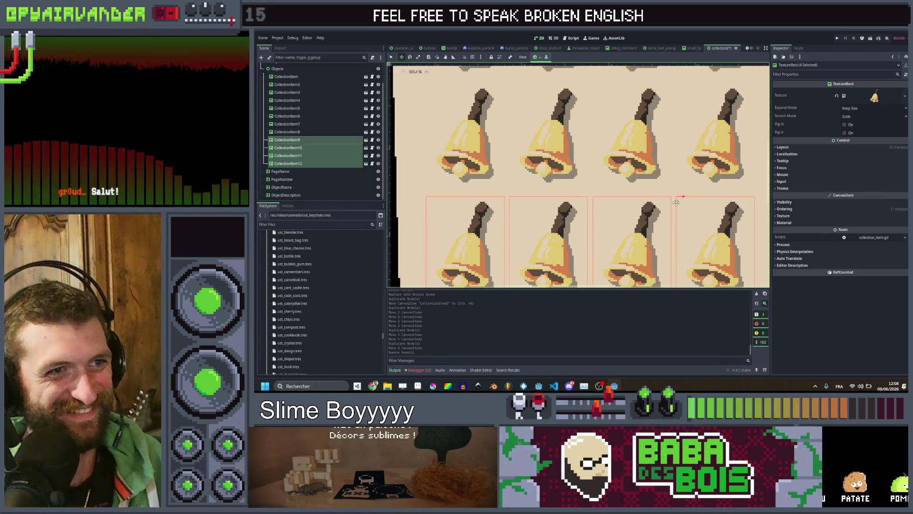
left_click(318, 77, "shift")
scroll(737, 184, "down", 1)
scroll(718, 200, "up", 2)
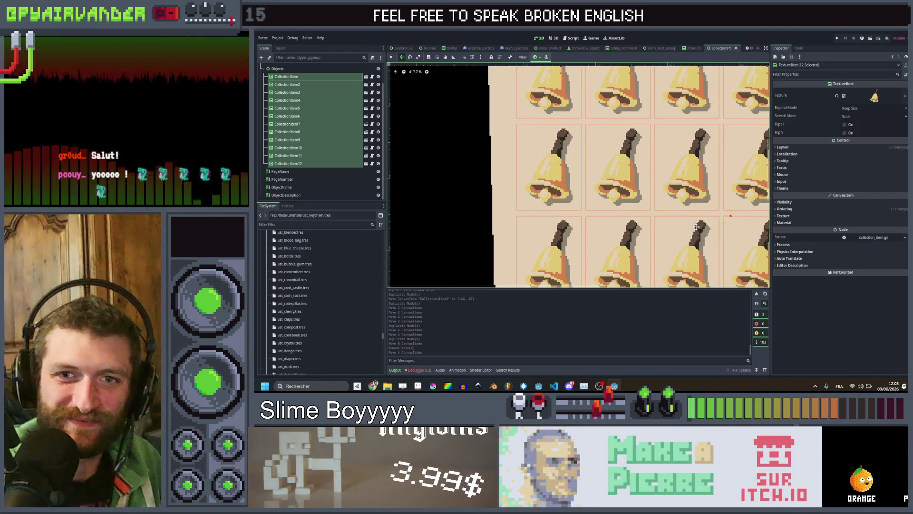
scroll(716, 190, "down", 4)
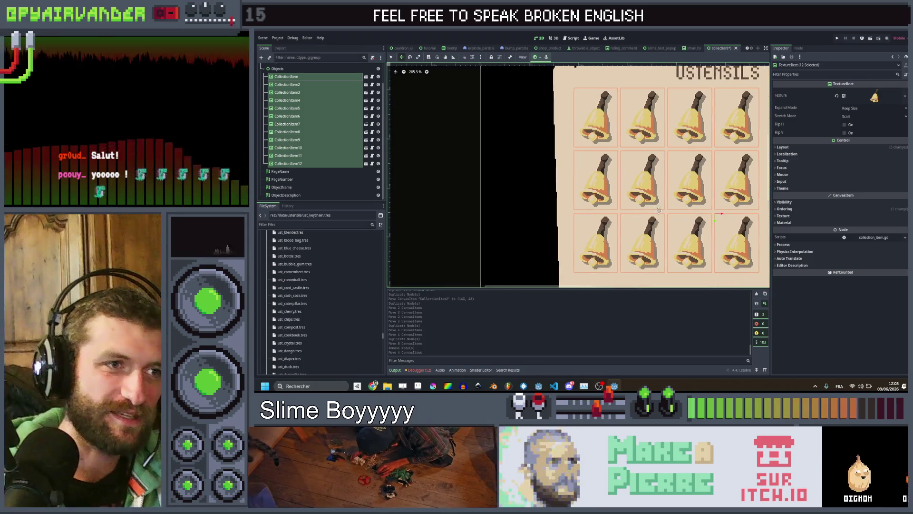
scroll(590, 182, "down", 6)
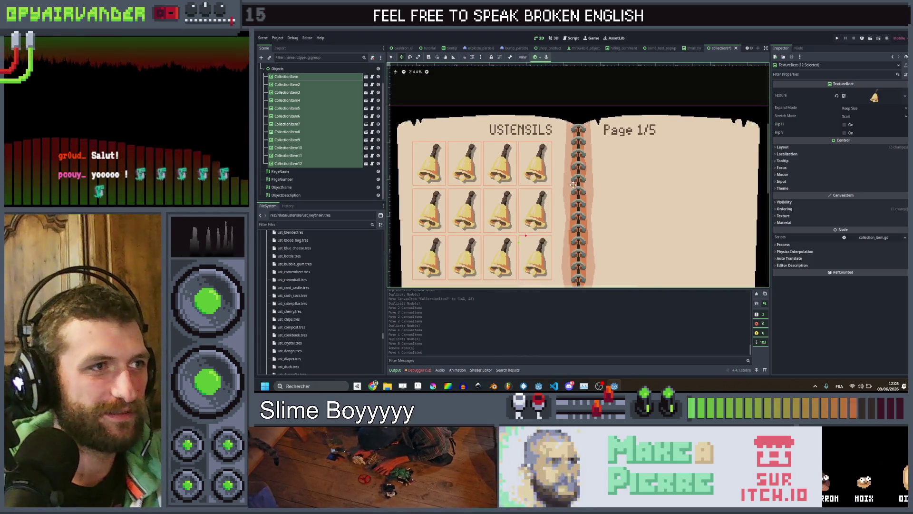
scroll(600, 144, "up", 2)
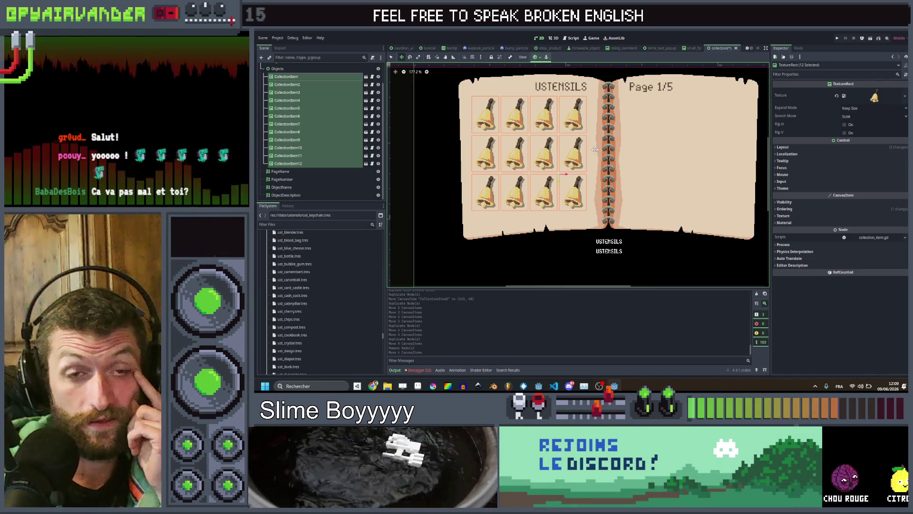
scroll(594, 151, "up", 1)
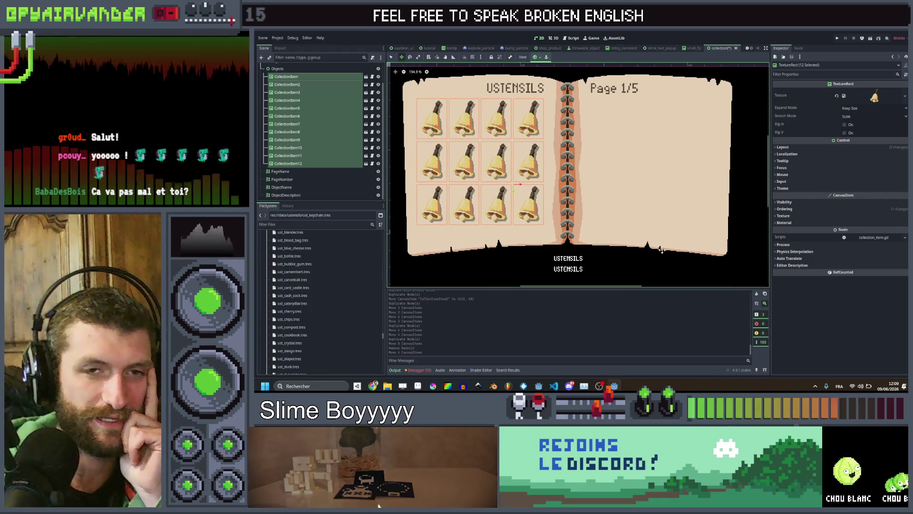
scroll(637, 157, "down", 1)
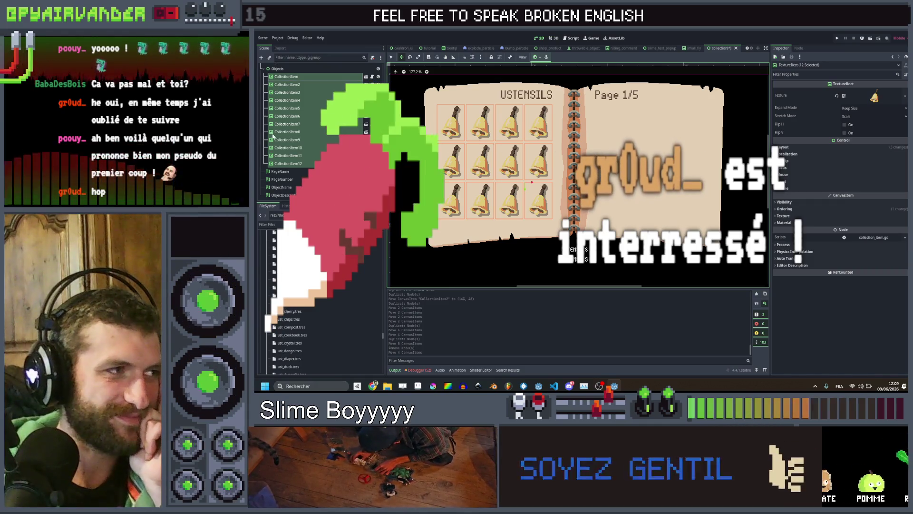
left_click(304, 132)
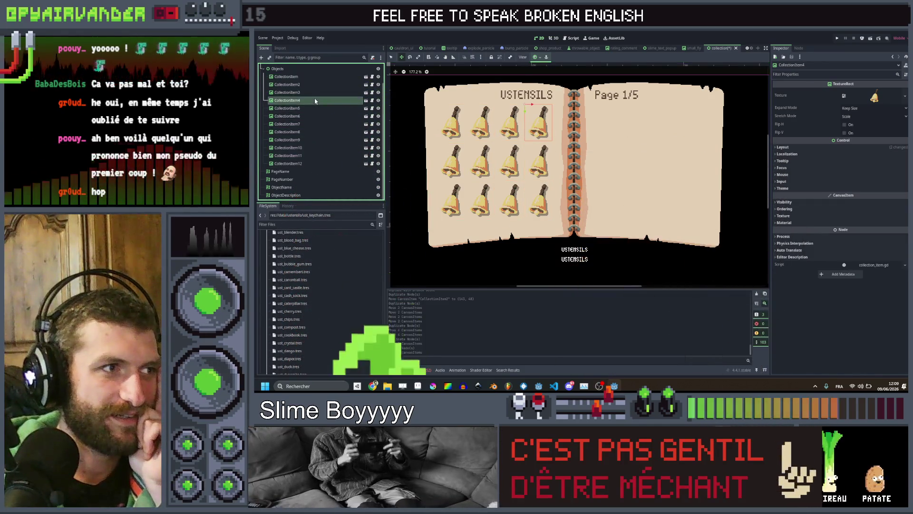
left_click(315, 124)
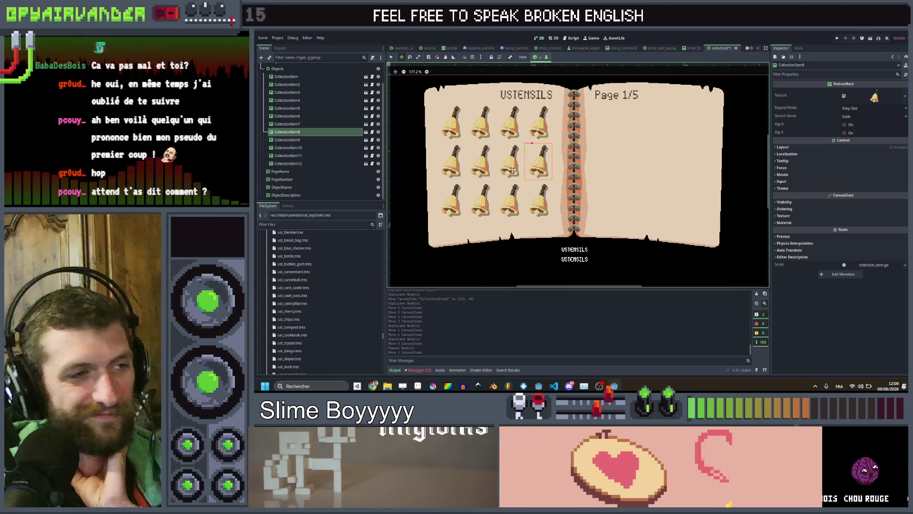
left_click(323, 164)
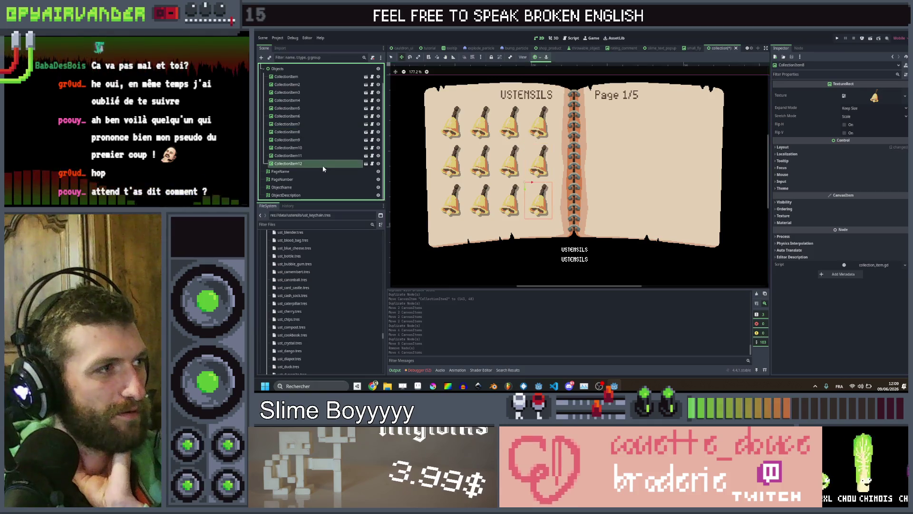
left_click(330, 76)
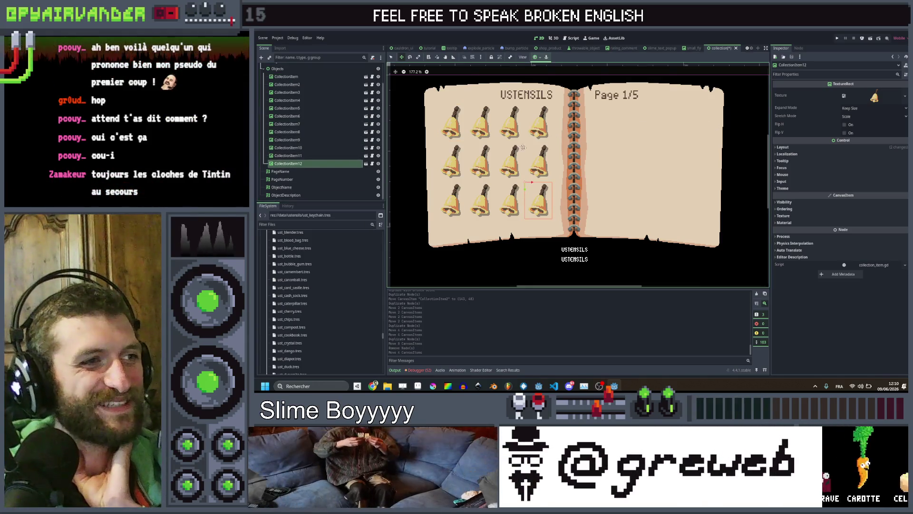
scroll(523, 147, "up", 2)
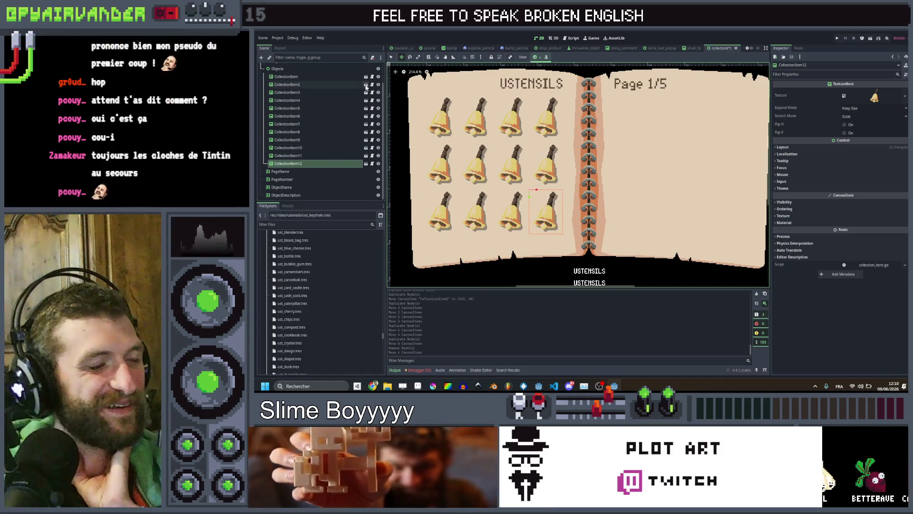
scroll(333, 105, "up", 2)
left_click(327, 100)
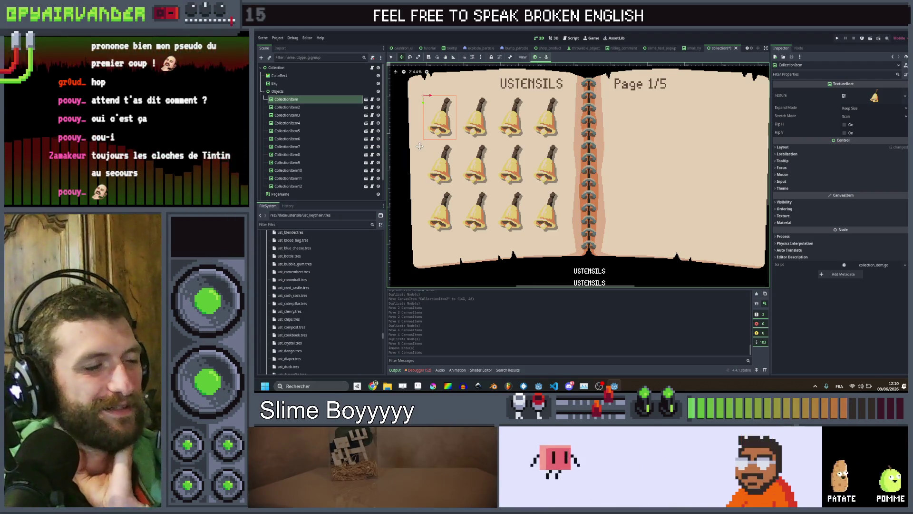
- Select all twelve bells, CollectionItem through CollectionItem12, in the Scene dock
scroll(542, 180, "down", 2)
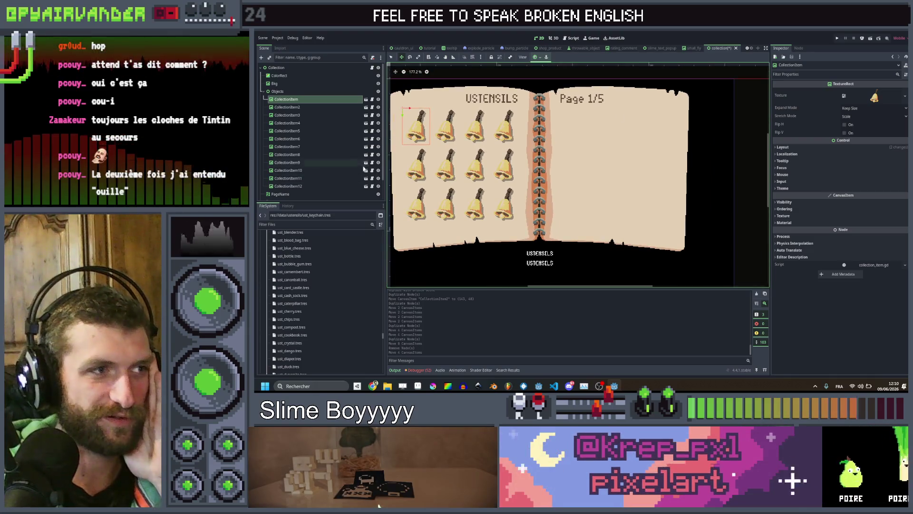
scroll(676, 147, "left", 2)
scroll(664, 161, "right", 1)
scroll(665, 161, "up", 1)
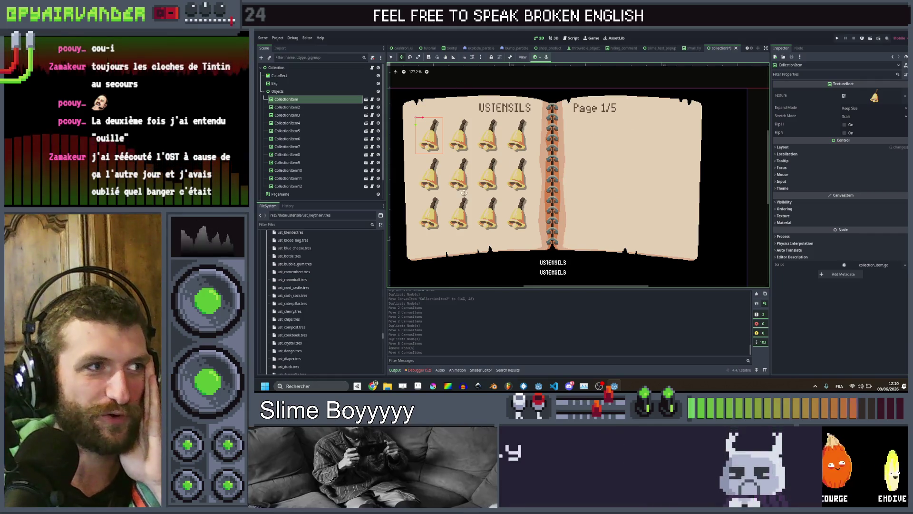
scroll(532, 132, "down", 3)
left_click_drag(457, 85, 473, 128)
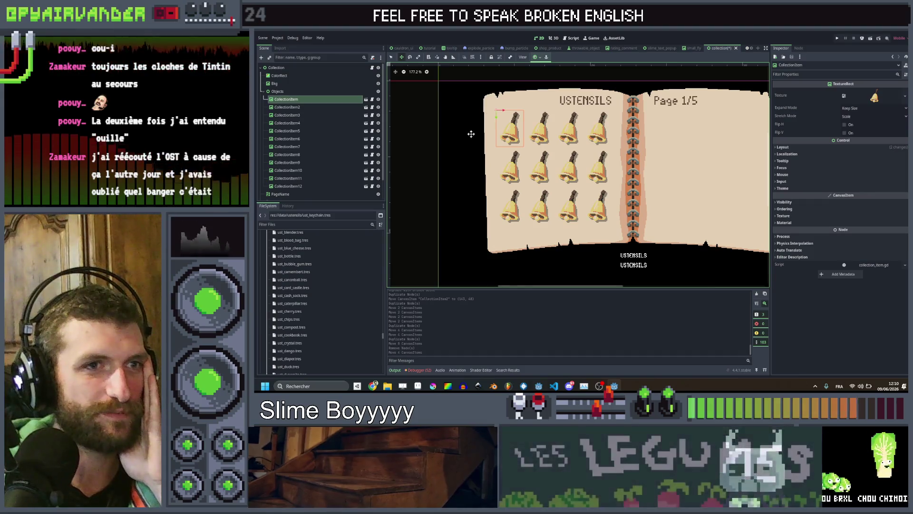
scroll(476, 229, "right", 2)
scroll(476, 229, "down", 1)
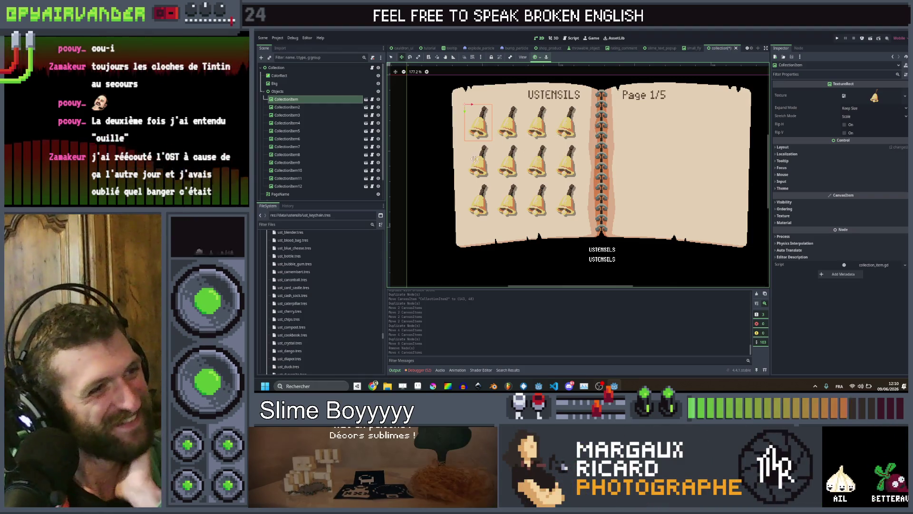
left_click(296, 185)
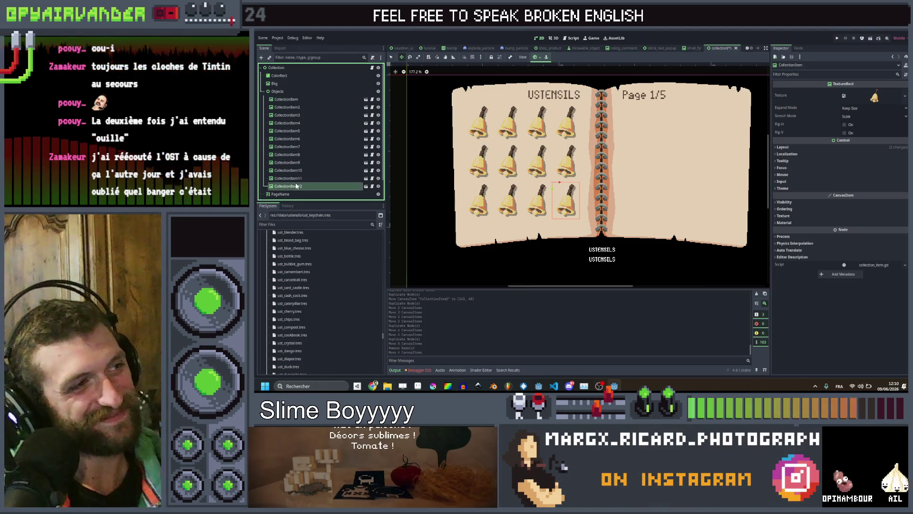
left_click(301, 101, "shift")
scroll(640, 181, "right", 2)
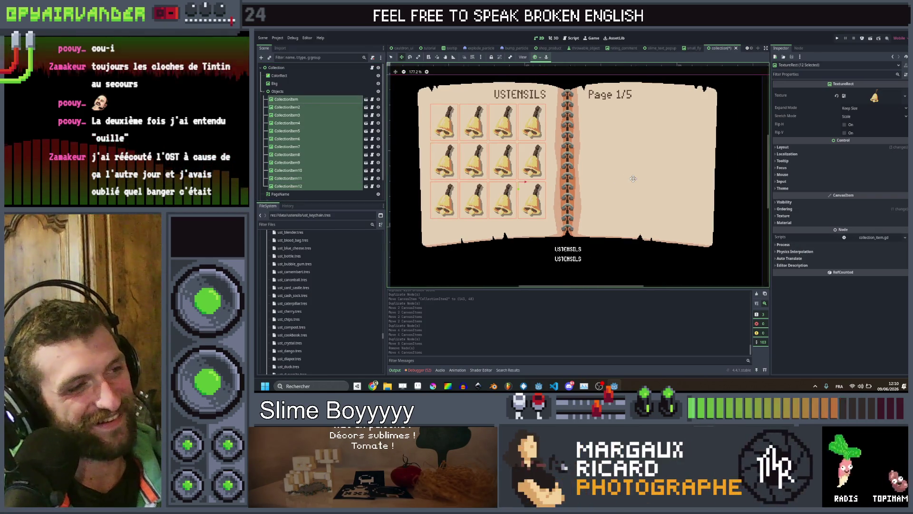
- Duplicate the twelve bells and move the copied grid onto the book's right page
key("ctrl+d")
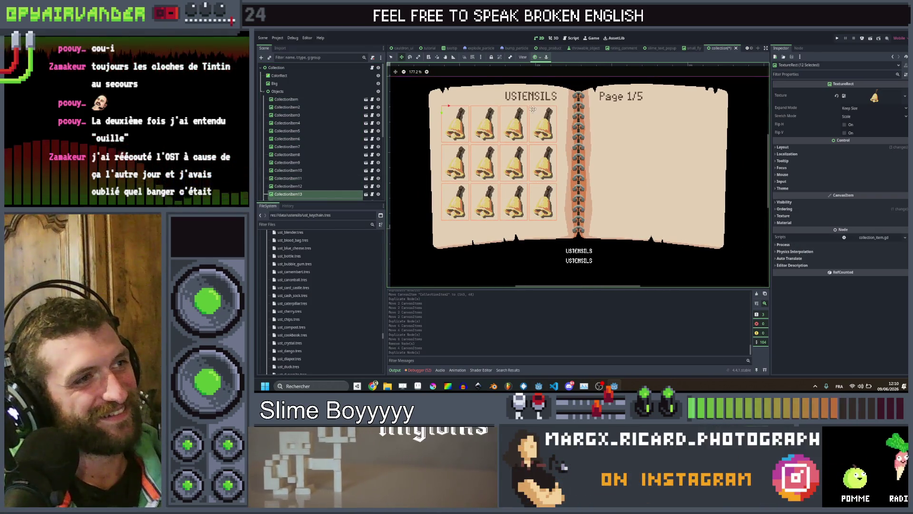
left_click_drag(447, 105, 605, 119)
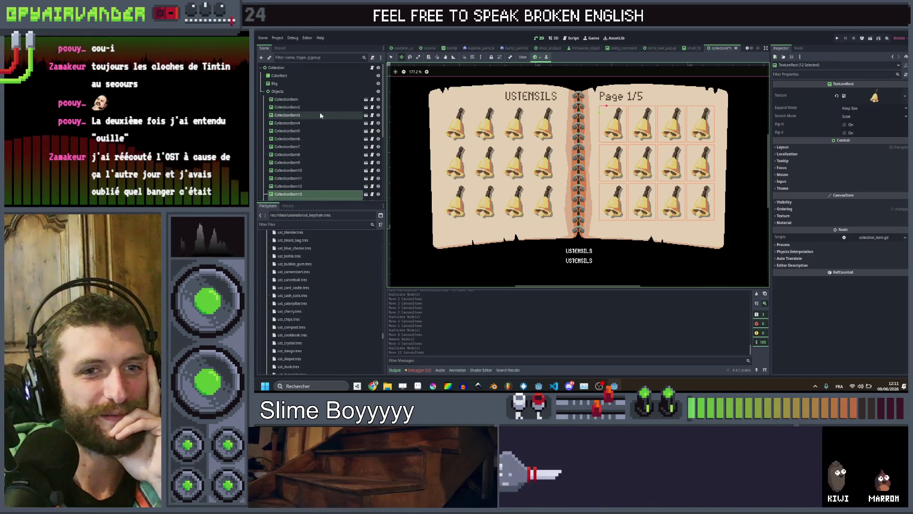
scroll(320, 113, "down", 5)
scroll(316, 124, "up", 3)
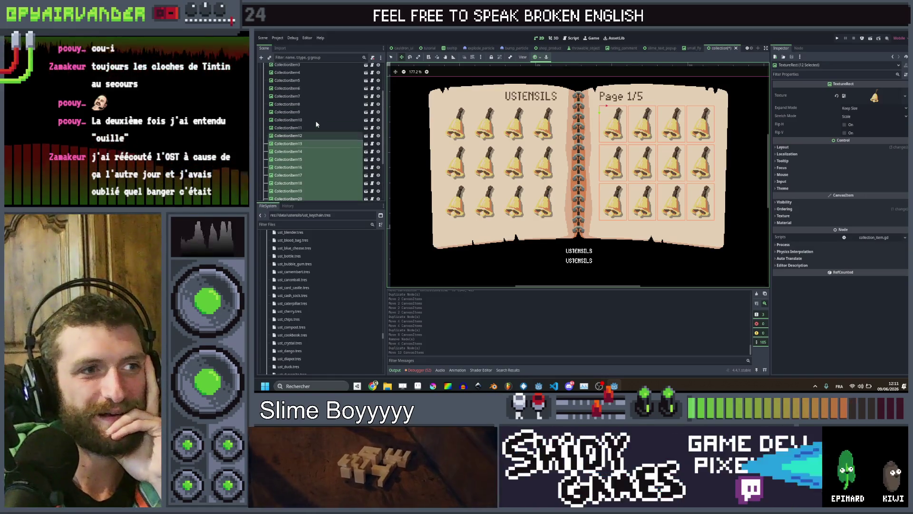
scroll(319, 123, "up", 2)
scroll(321, 123, "down", 2)
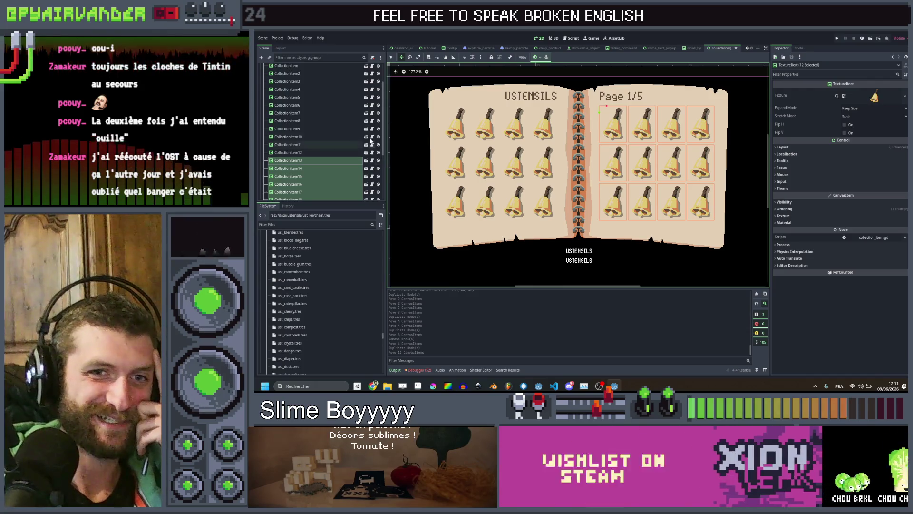
scroll(301, 159, "up", 2)
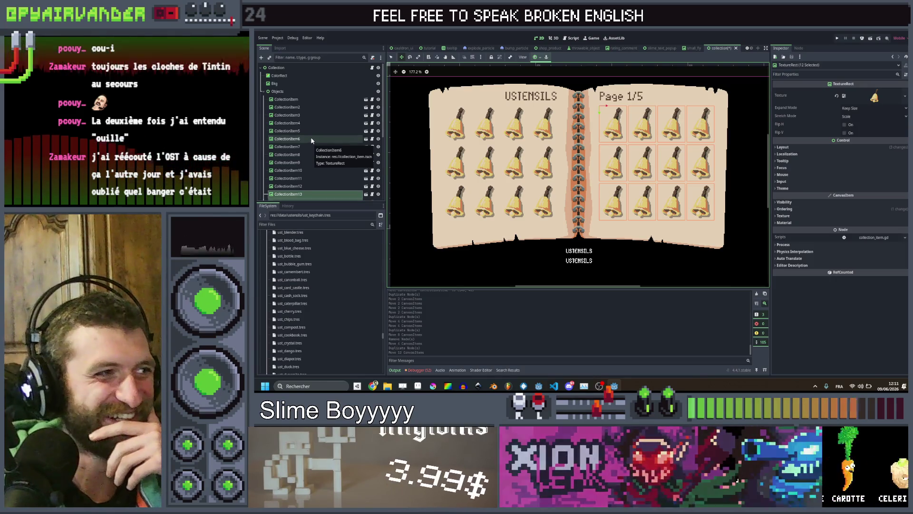
- Inspect the second bell and the Objects container's layout, then switch to Aseprite
left_click(320, 108)
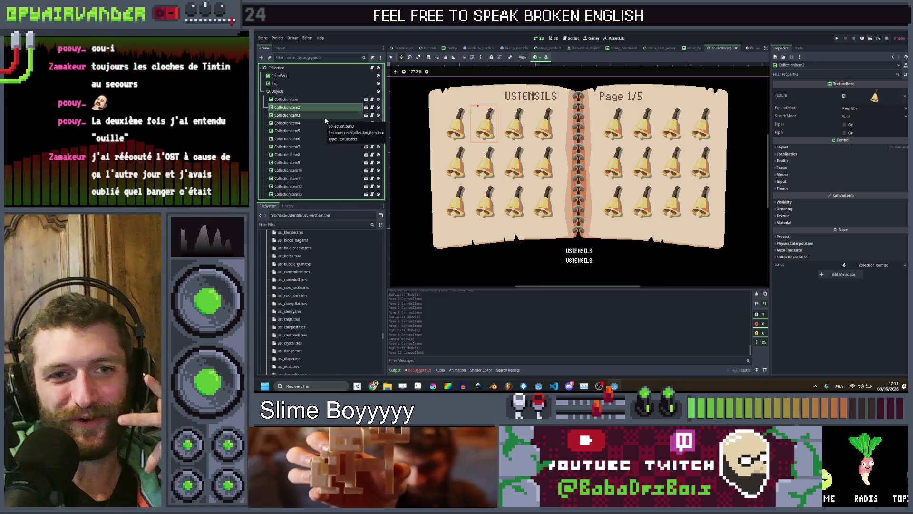
scroll(333, 127, "down", 5)
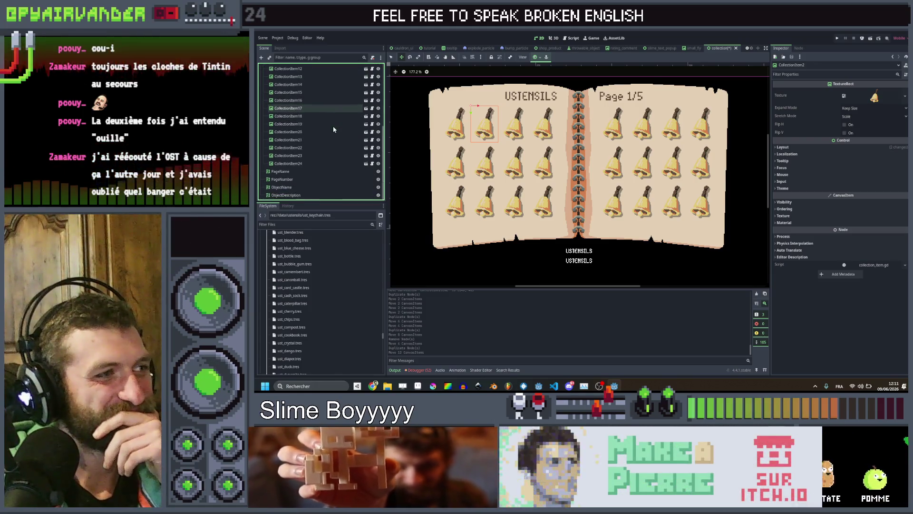
scroll(313, 126, "up", 5)
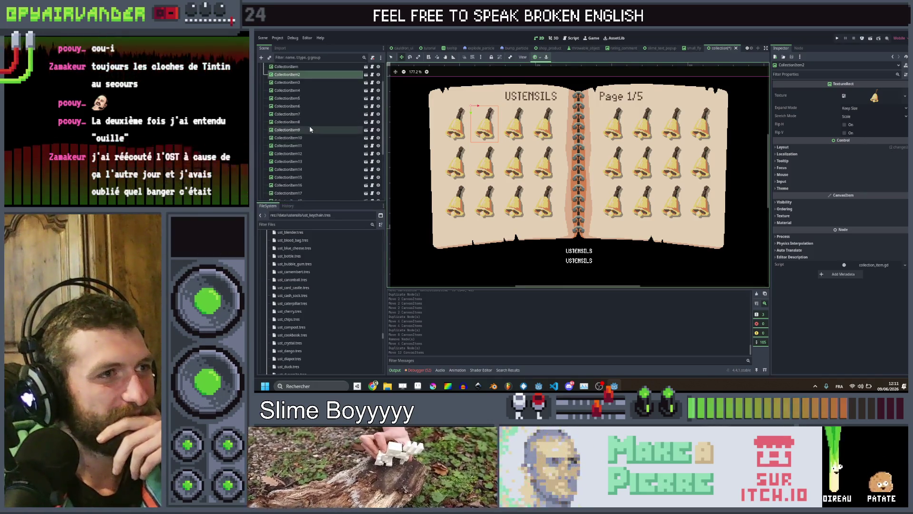
left_click(298, 91)
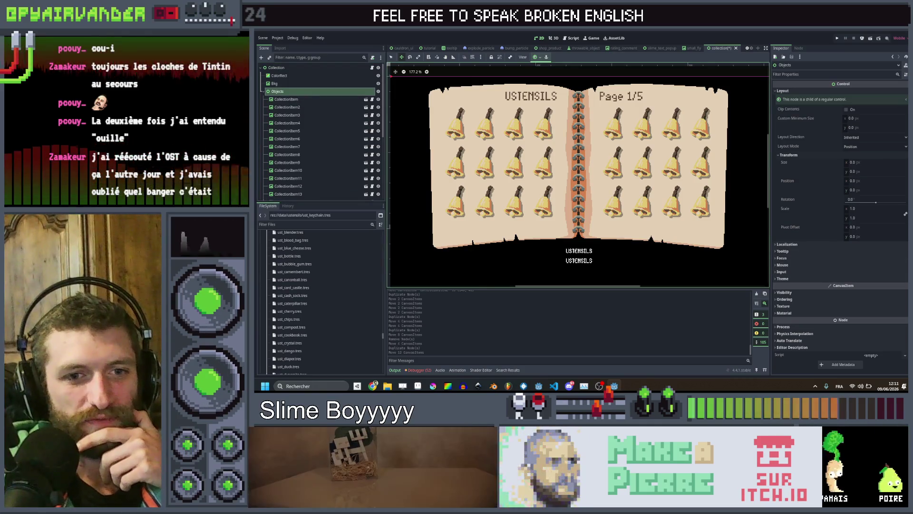
key("alt+Tab")
- Zoom into the book sprite's page corner and add an empty Layer 5 on top
mouse_move(732, 185)
left_mouse_down()
mouse_move(785, 186)
mouse_move(760, 196)
left_mouse_up()
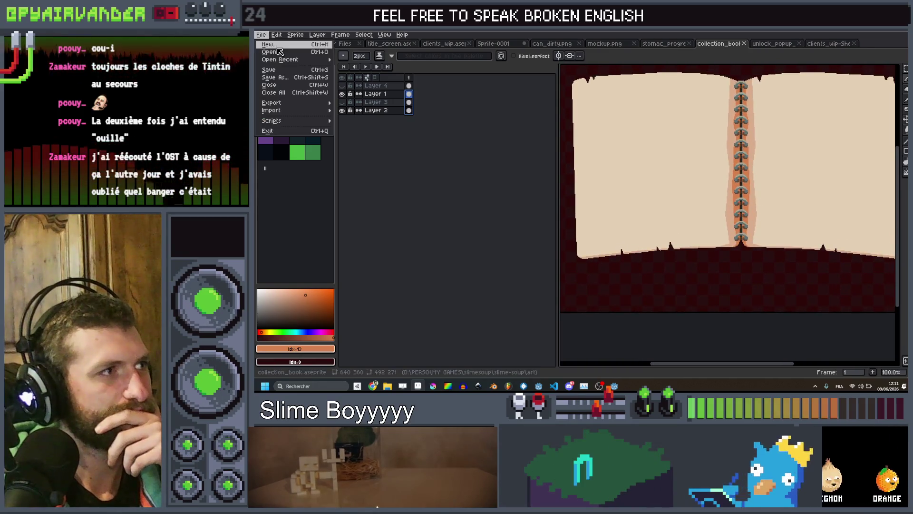
key("ctrl+n")
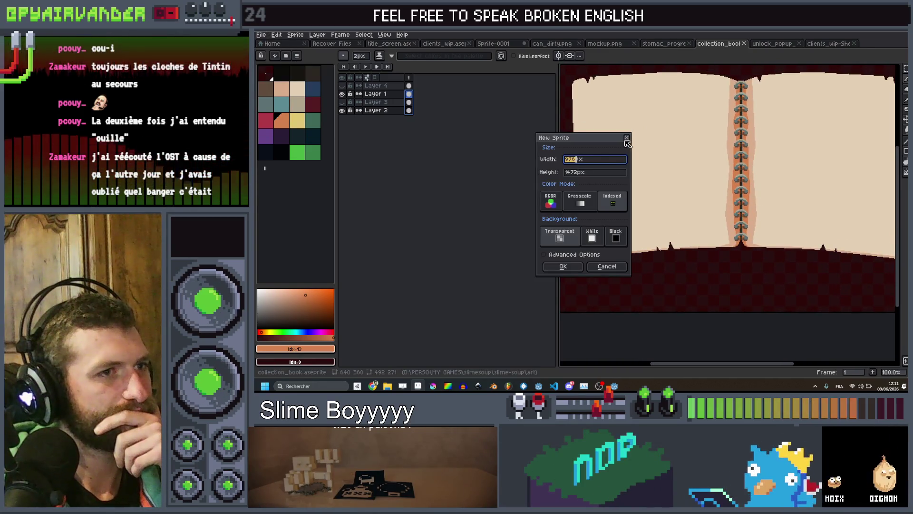
left_click(627, 138)
scroll(667, 233, "up", 1)
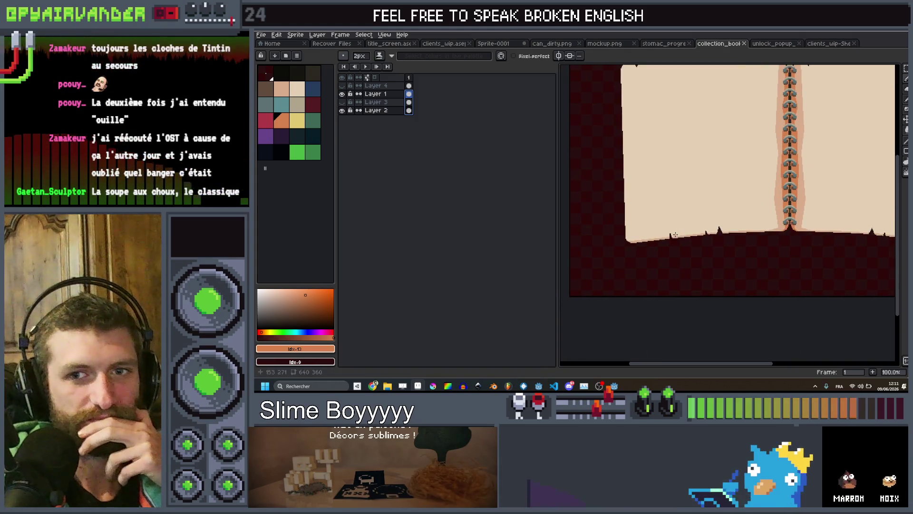
scroll(667, 234, "up", 1)
scroll(668, 234, "left", 3)
scroll(668, 233, "up", 2)
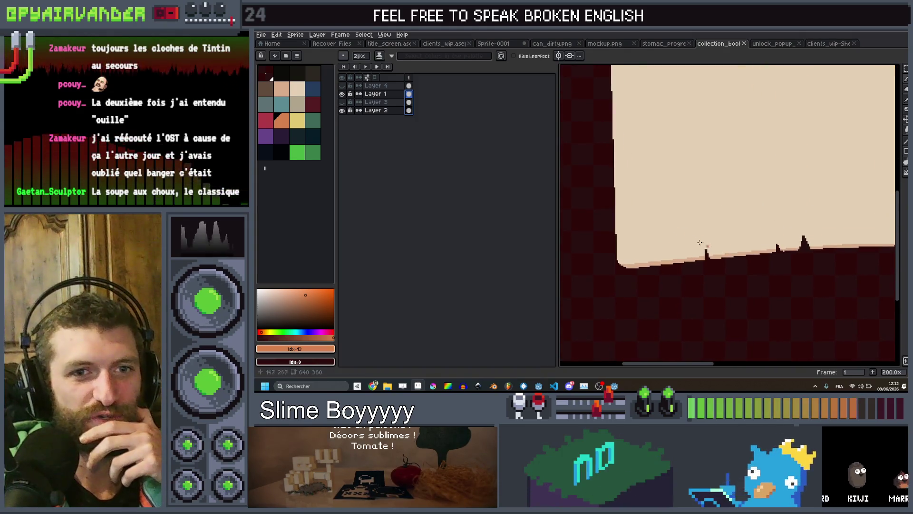
scroll(668, 232, "up", 1)
scroll(728, 233, "right", 2)
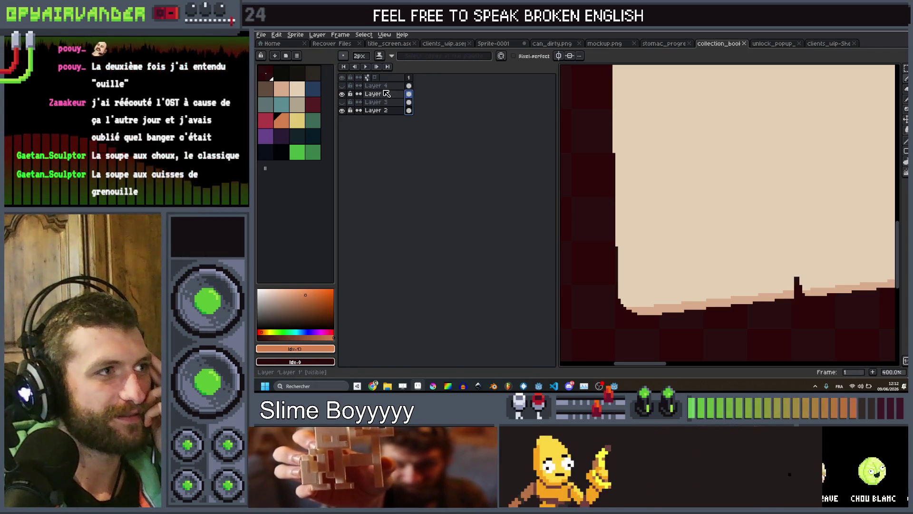
key("shift+n")
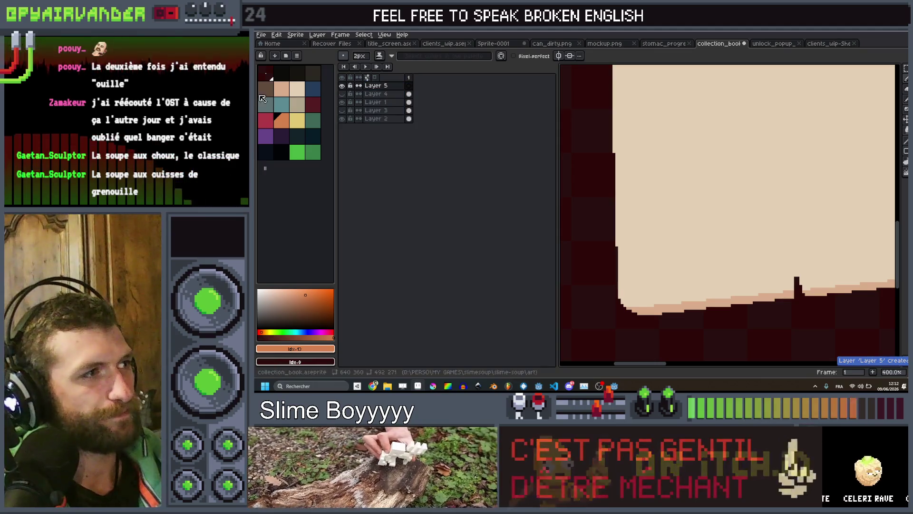
- Pick a dark colour and complete the left arrow's outline, closing its top edge
left_click(318, 70)
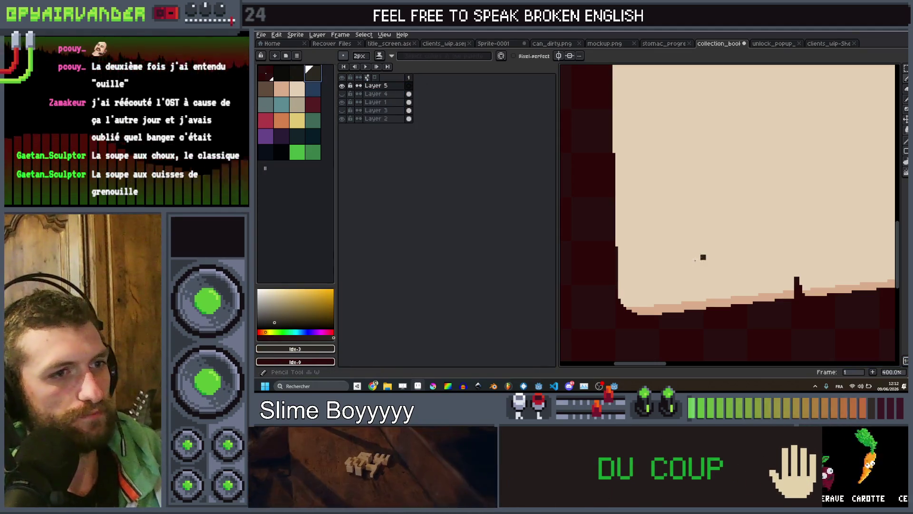
mouse_move(689, 256)
left_mouse_down()
mouse_move(708, 259)
mouse_move(691, 273)
mouse_move(656, 276)
mouse_move(653, 293)
mouse_move(636, 248)
mouse_move(646, 260)
left_mouse_up()
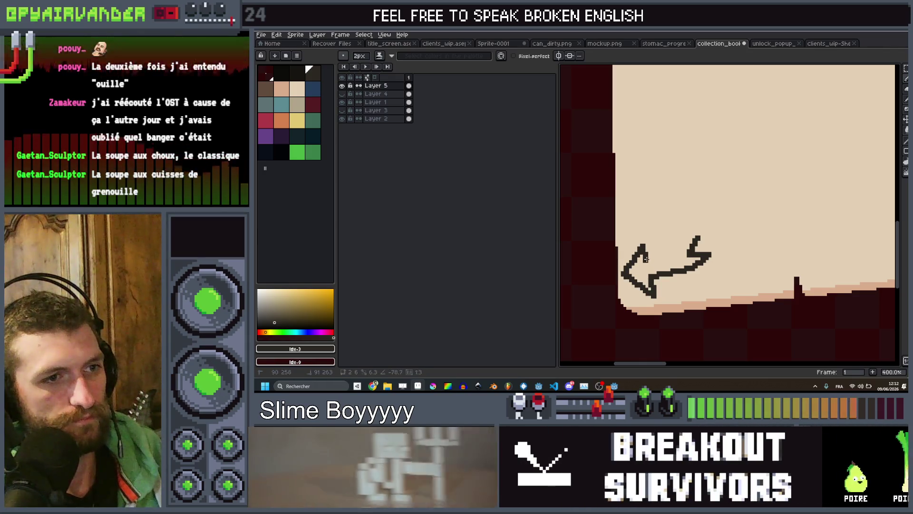
left_click(673, 253, "shift")
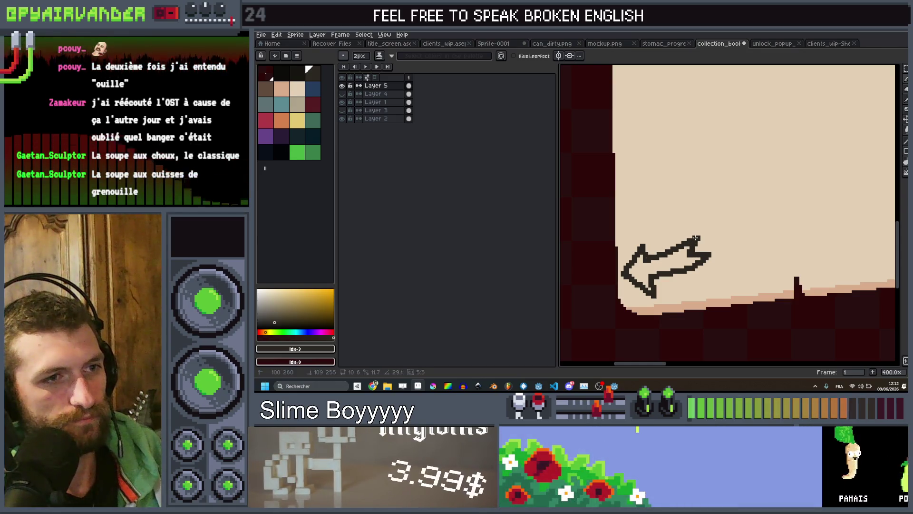
- Fill the arrow's interior solid dark with the Paint Bucket and select the arrow
scroll(697, 236, "down", 3)
scroll(694, 276, "up", 4)
left_click(694, 276)
scroll(694, 273, "down", 3)
scroll(708, 263, "up", 4)
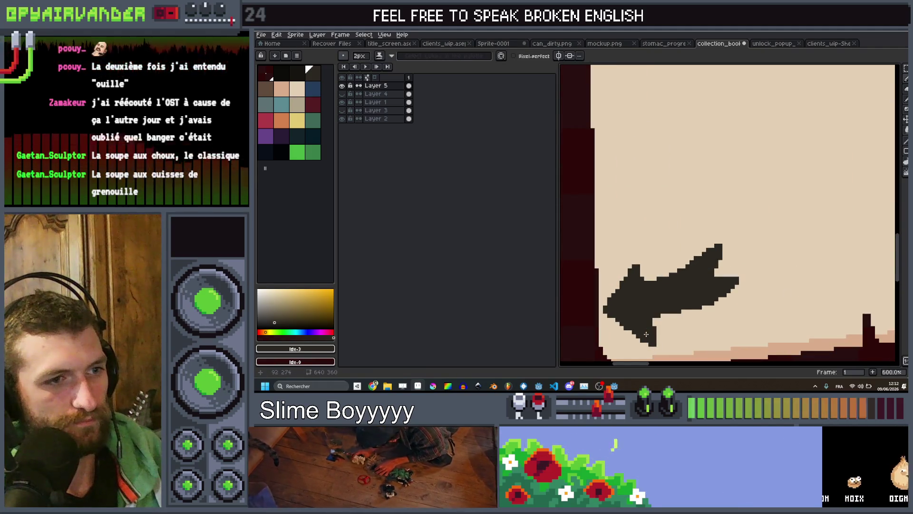
scroll(648, 315, "down", 3)
scroll(651, 300, "up", 2)
left_click_drag(610, 242, 700, 310)
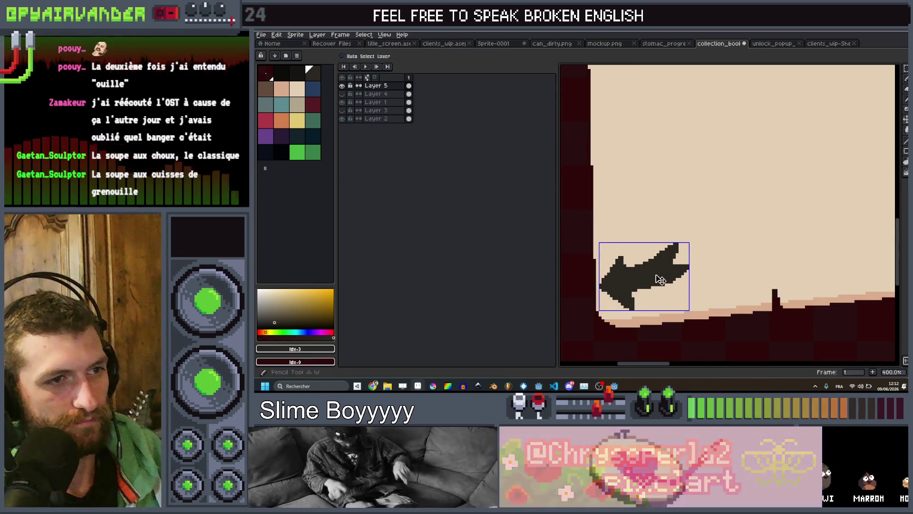
- Copy the dark arrow and paste it into a new 42x42 sprite
key("ctrl+d")
key("b")
scroll(671, 279, "down", 4)
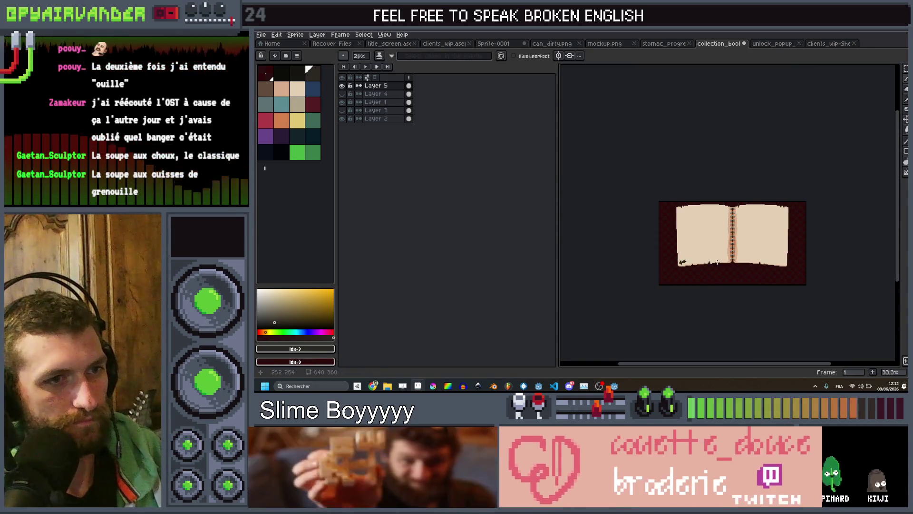
scroll(691, 263, "up", 1)
scroll(691, 263, "up", 1)
key("q")
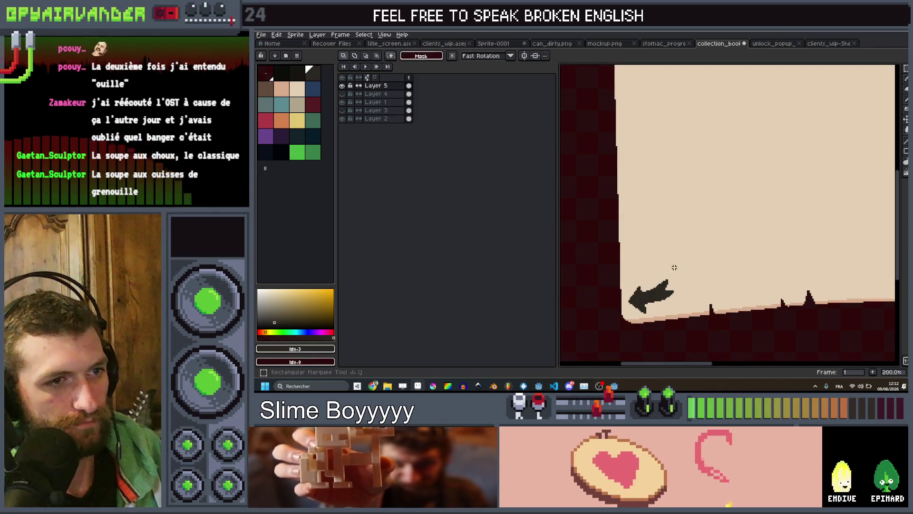
mouse_move(634, 312)
left_mouse_down()
mouse_move(623, 322)
mouse_move(630, 326)
left_mouse_up()
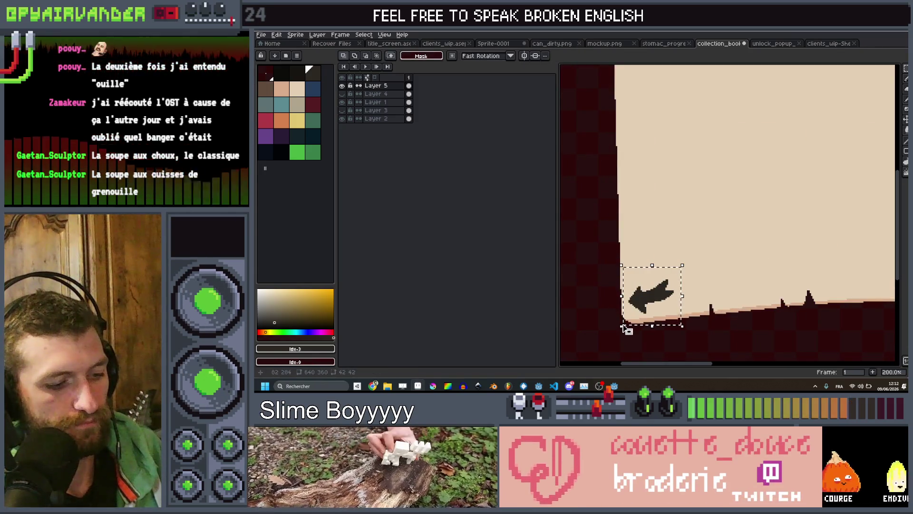
scroll(680, 291, "down", 3)
scroll(723, 282, "up", 1)
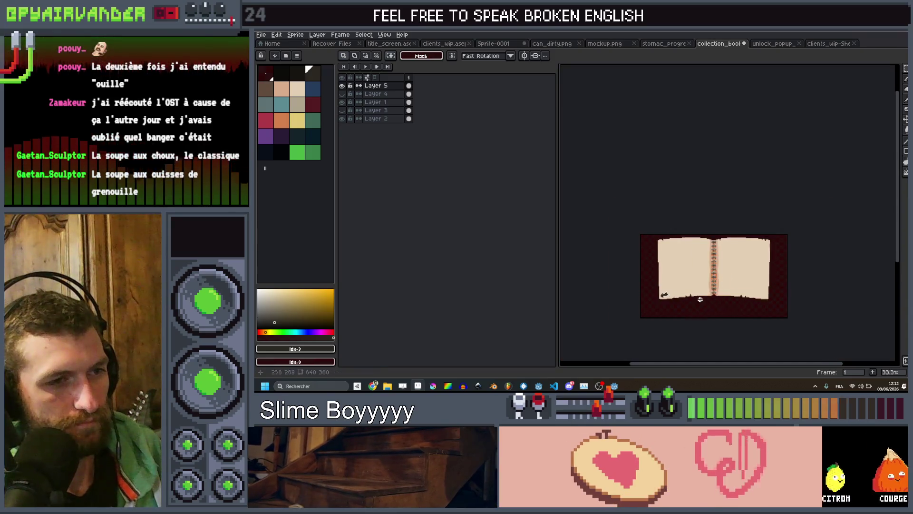
scroll(700, 299, "up", 4)
key("alt+f")
key("n")
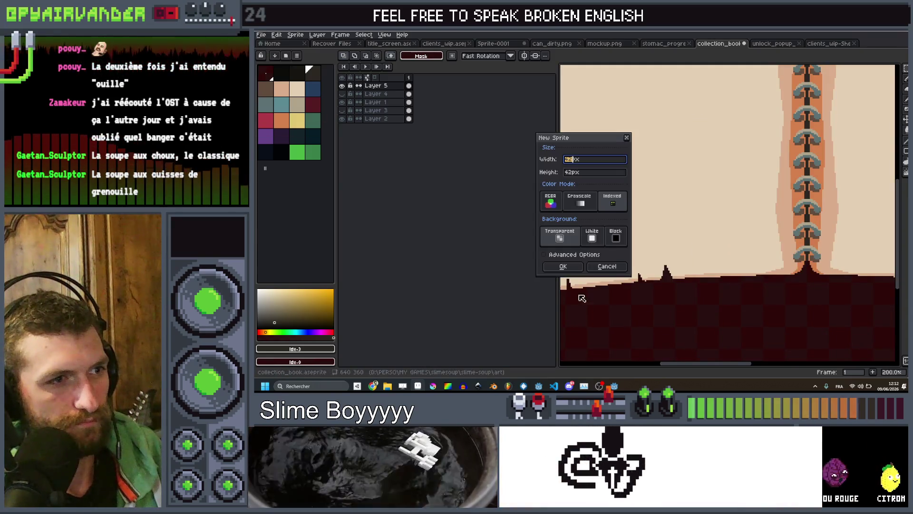
left_click(562, 266)
key("ctrl+v")
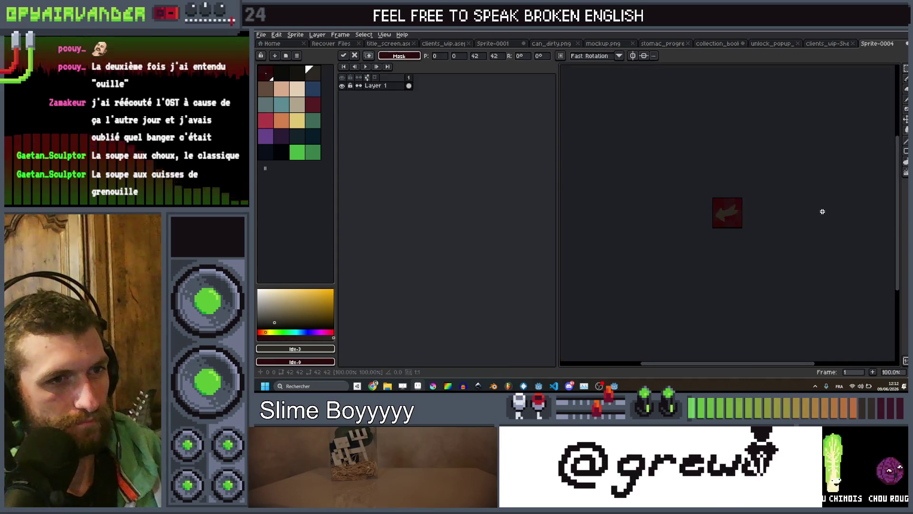
key("Return")
- Resize the new sprite's canvas tightly around the arrow to 37x29 px
scroll(737, 210, "up", 4)
scroll(708, 245, "up", 2)
key("ctrl+alt+c")
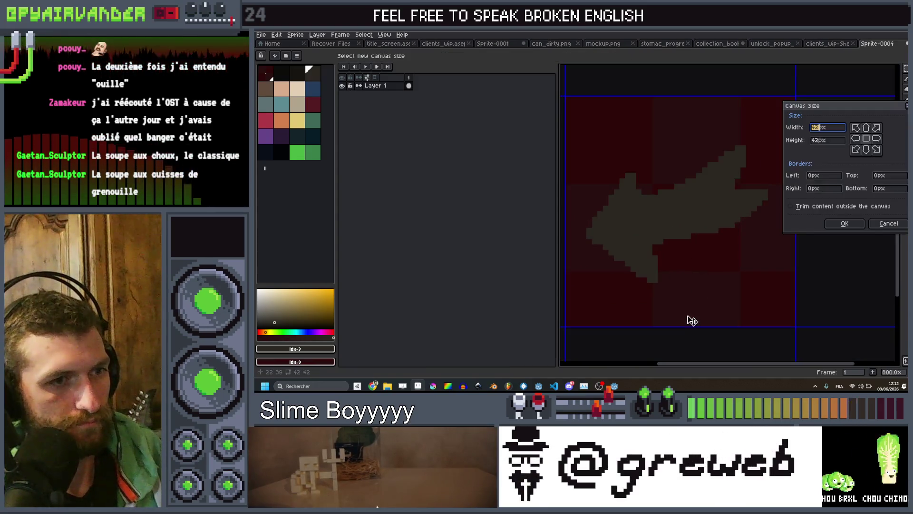
left_click_drag(683, 327, 682, 294)
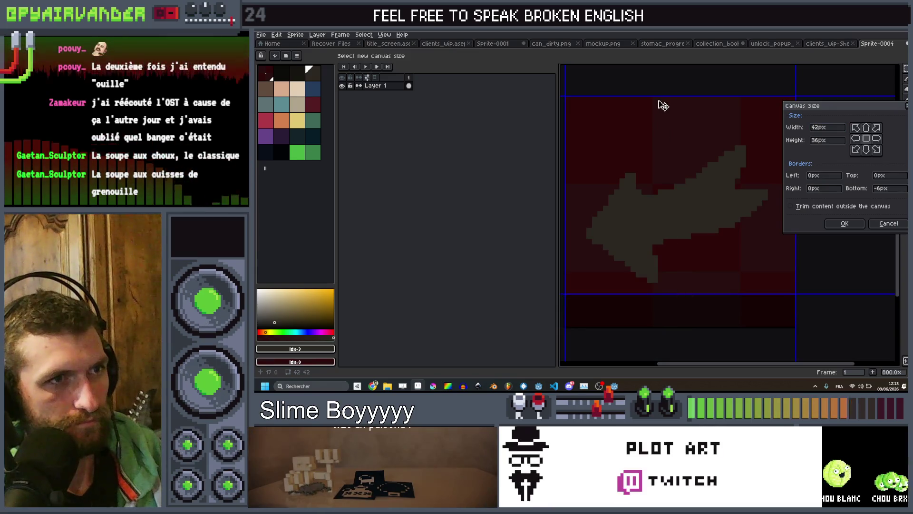
left_click_drag(657, 99, 658, 136)
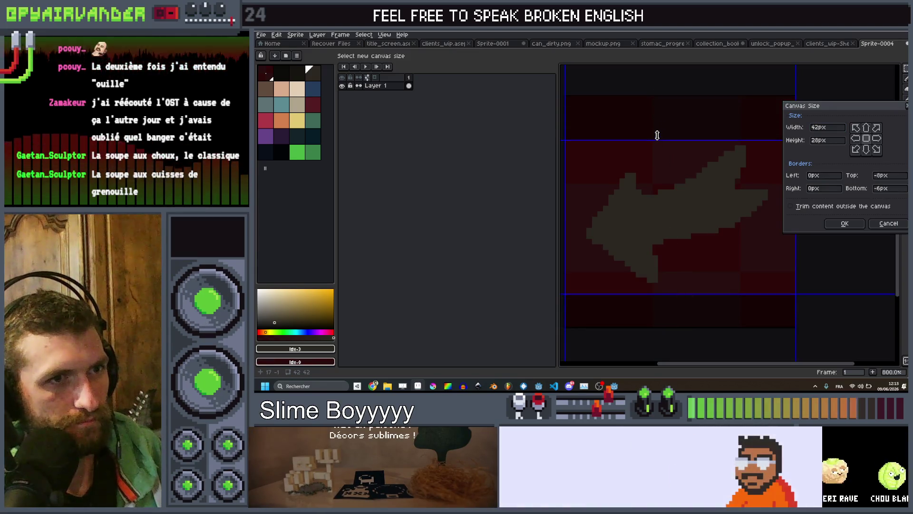
left_click_drag(566, 180, 573, 179)
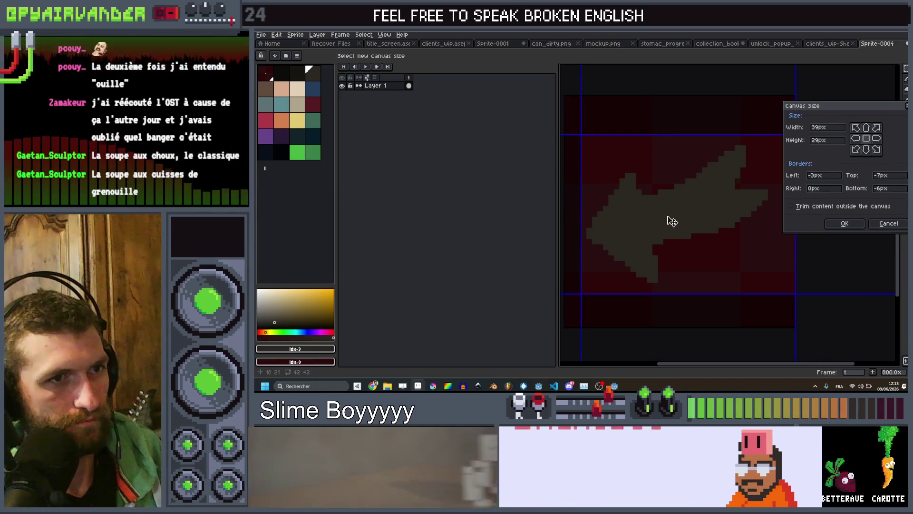
scroll(673, 218, "up", 1)
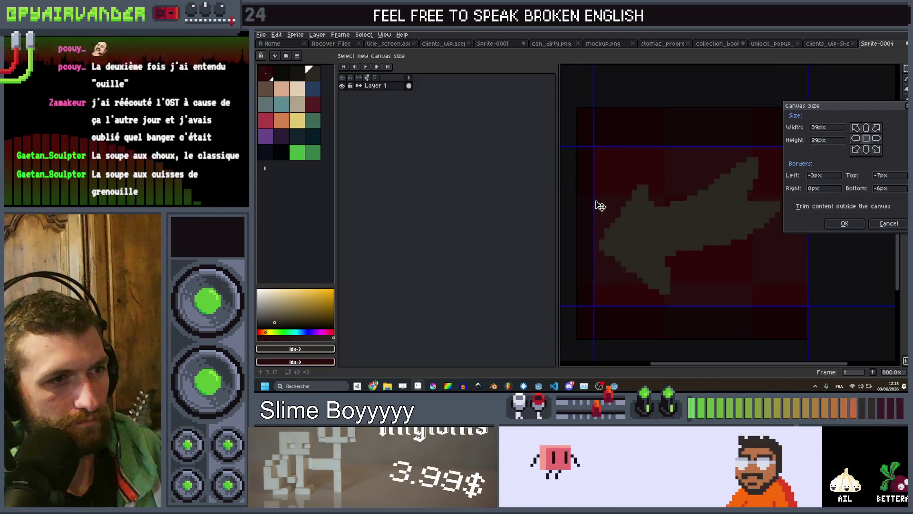
left_click_drag(594, 200, 588, 199)
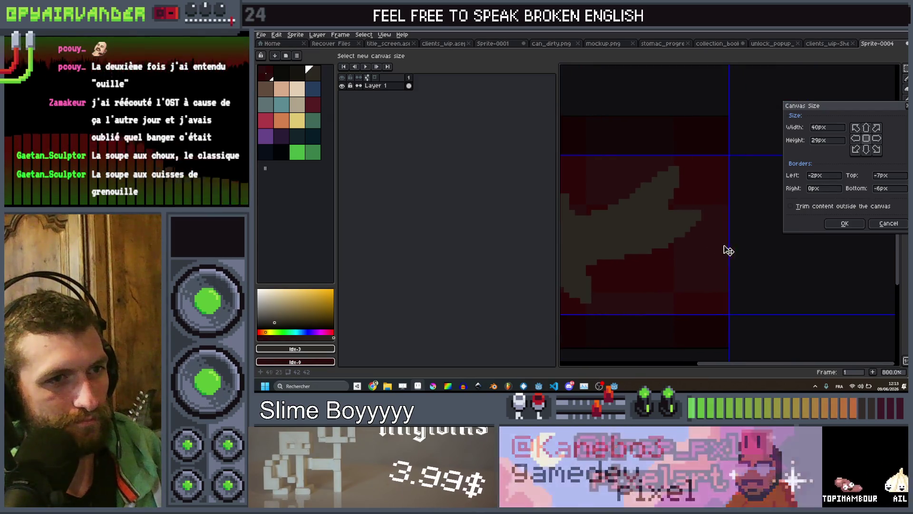
left_click(835, 223)
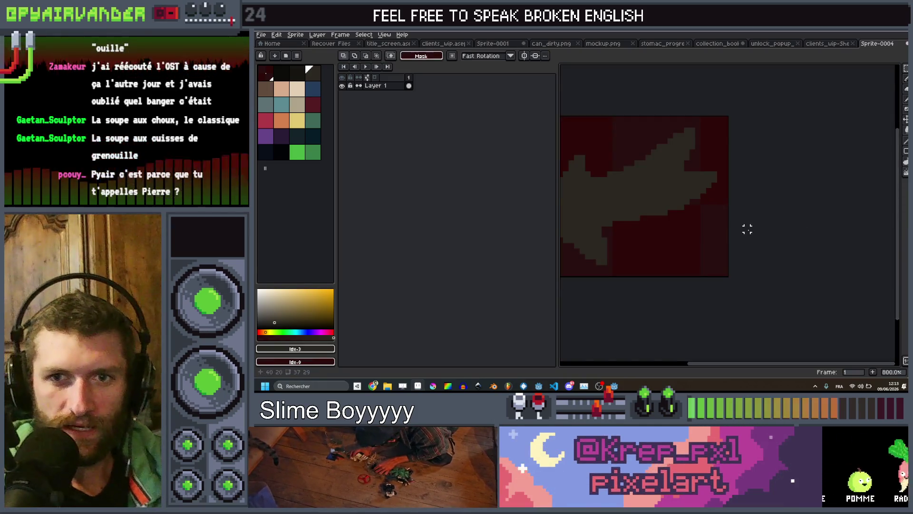
- Save the 37x29 arrow as collection_arrow.png in the art folder and return to Godot
scroll(648, 180, "down", 2)
left_click_drag(644, 210, 720, 189)
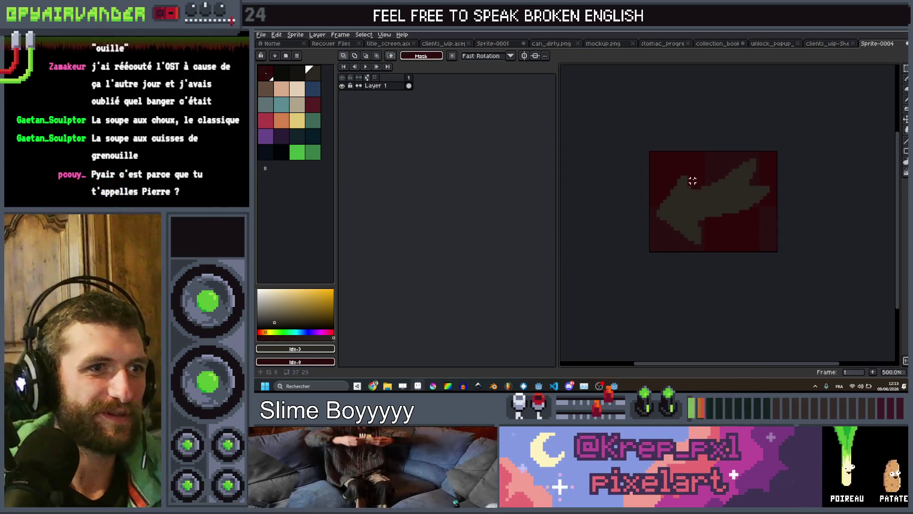
left_click(263, 35)
left_click(280, 75)
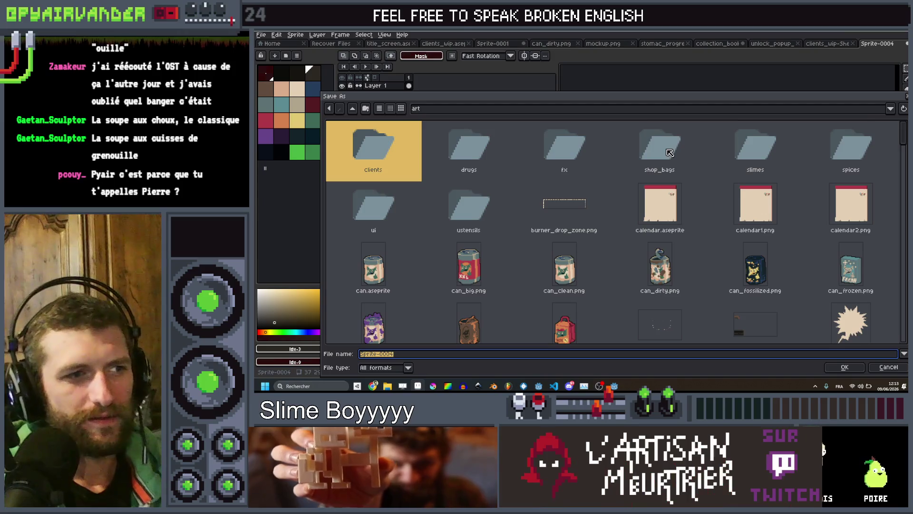
scroll(669, 152, "down", 15)
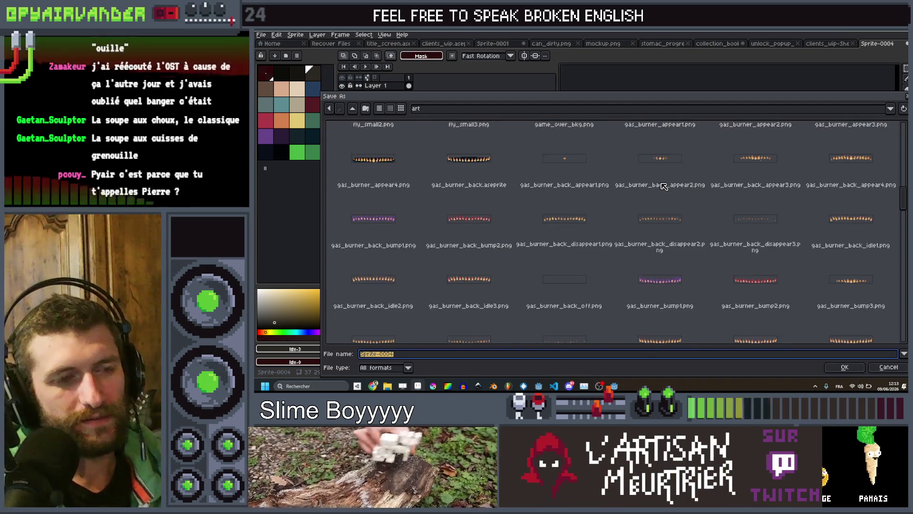
scroll(664, 187, "down", 10)
scroll(664, 186, "down", 10)
type("colle")
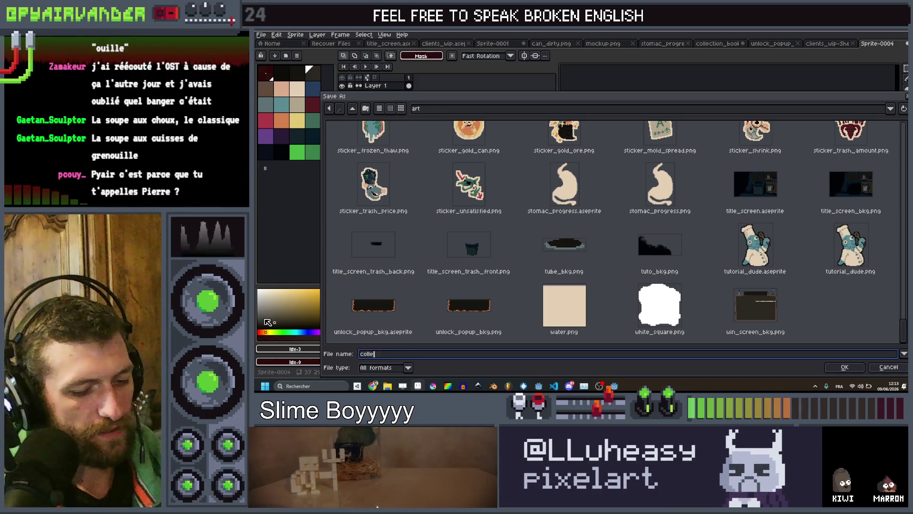
type("ction_arrow")
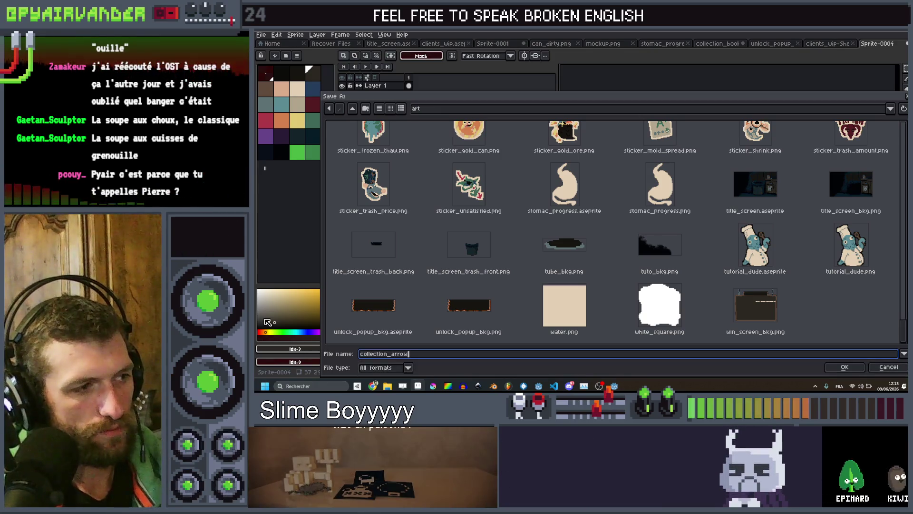
type(".png")
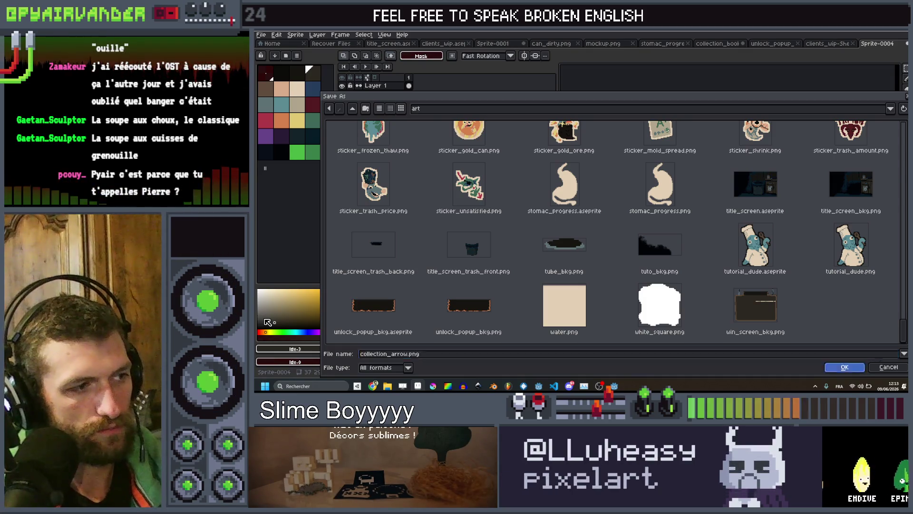
left_click(845, 366)
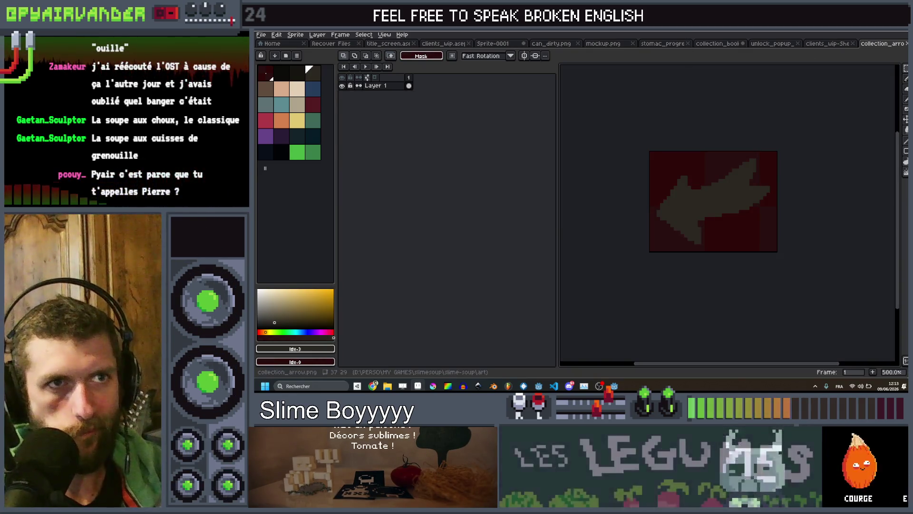
left_click(837, 31)
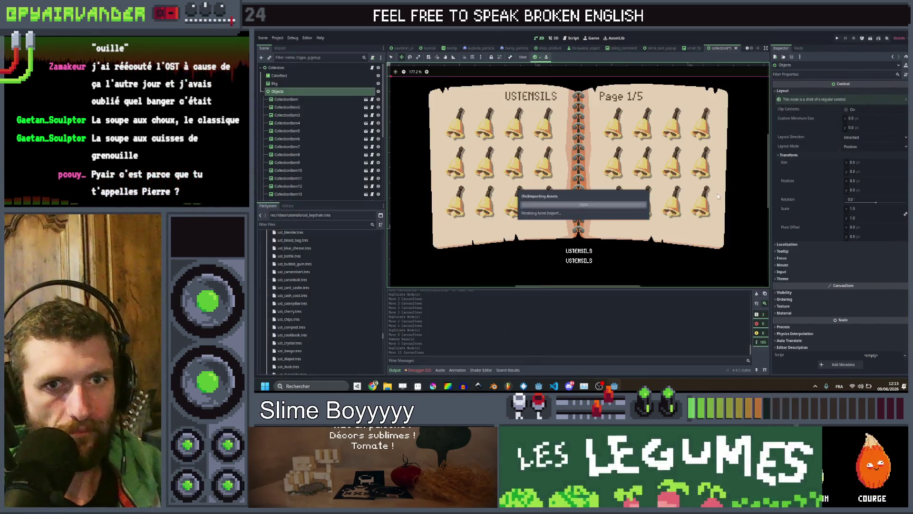
- Add a TextureButton child node under the Collection node
left_click(262, 91)
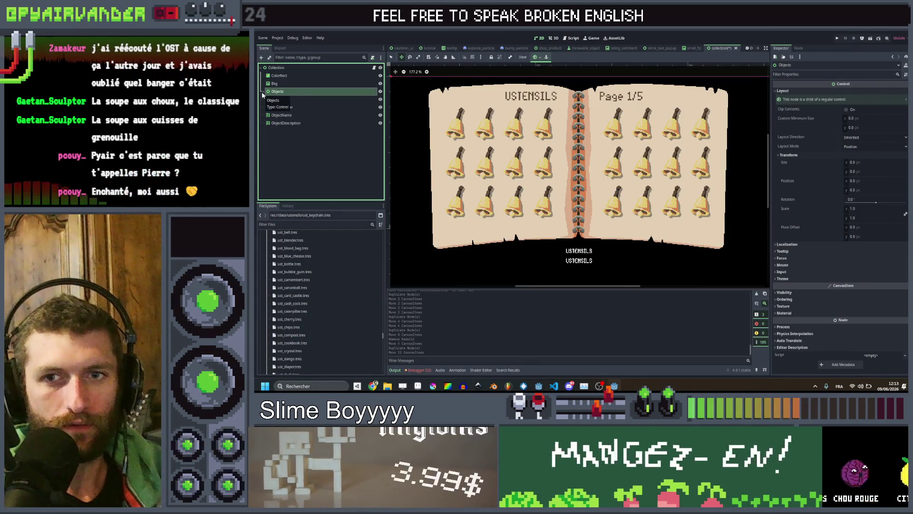
right_click(286, 69)
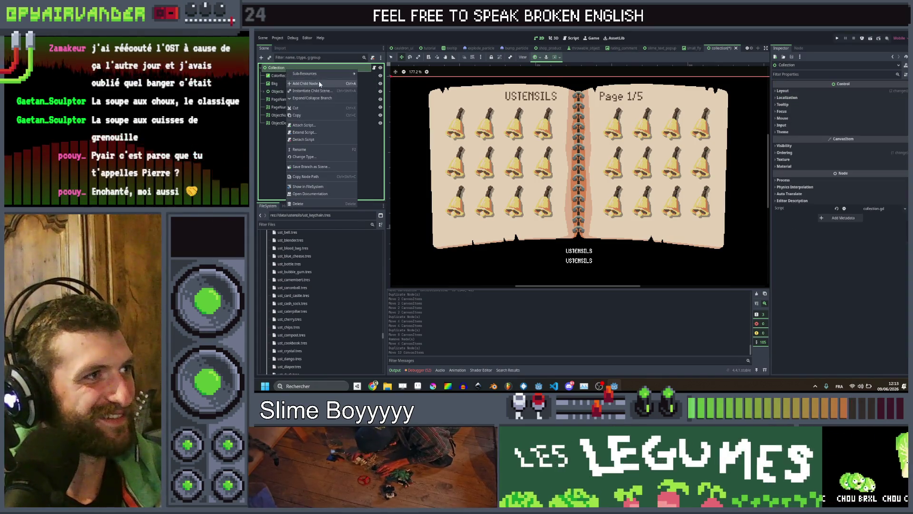
left_click(319, 82)
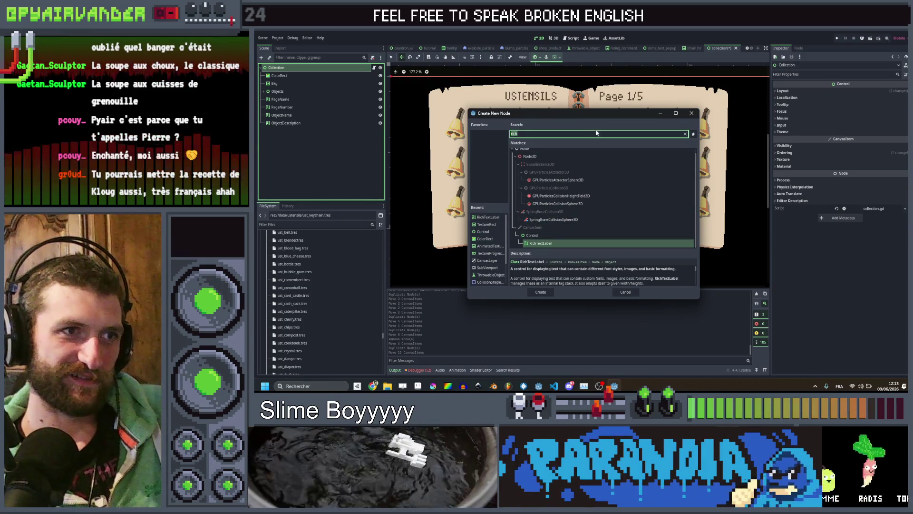
left_click(685, 133)
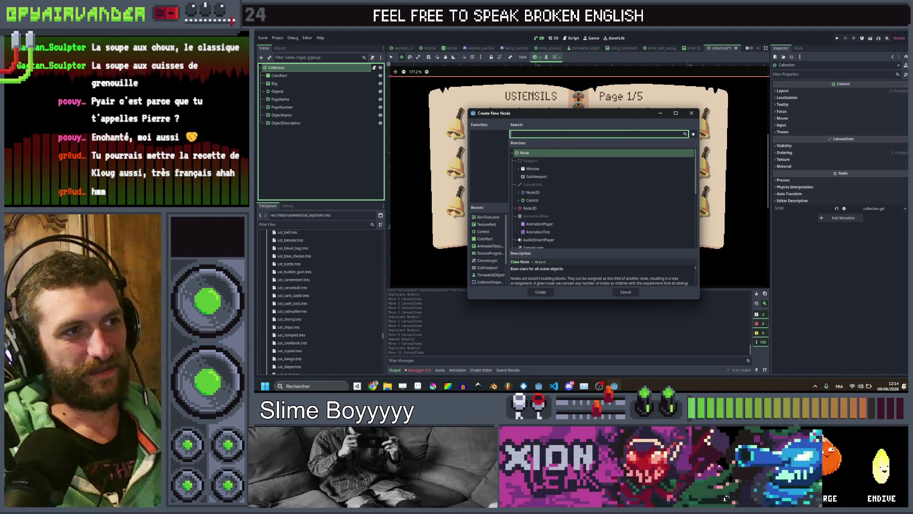
type("texture")
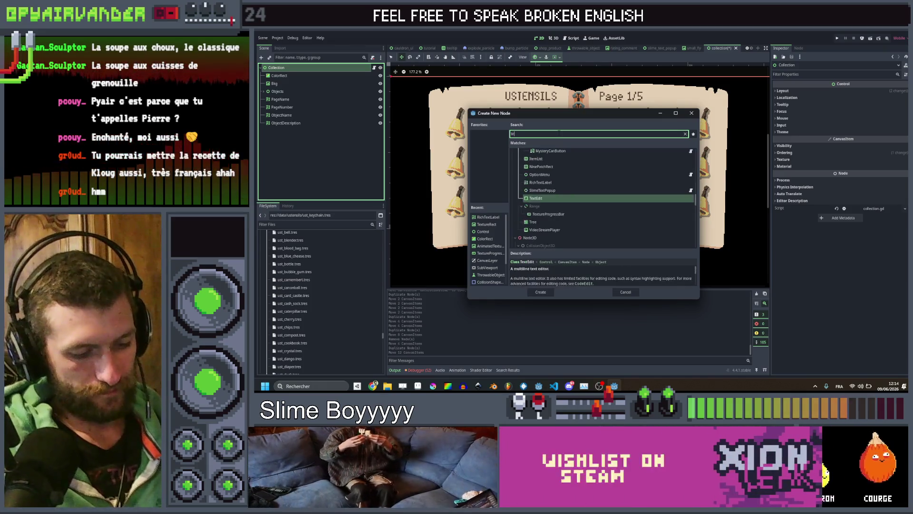
key("Down")
key("Down")
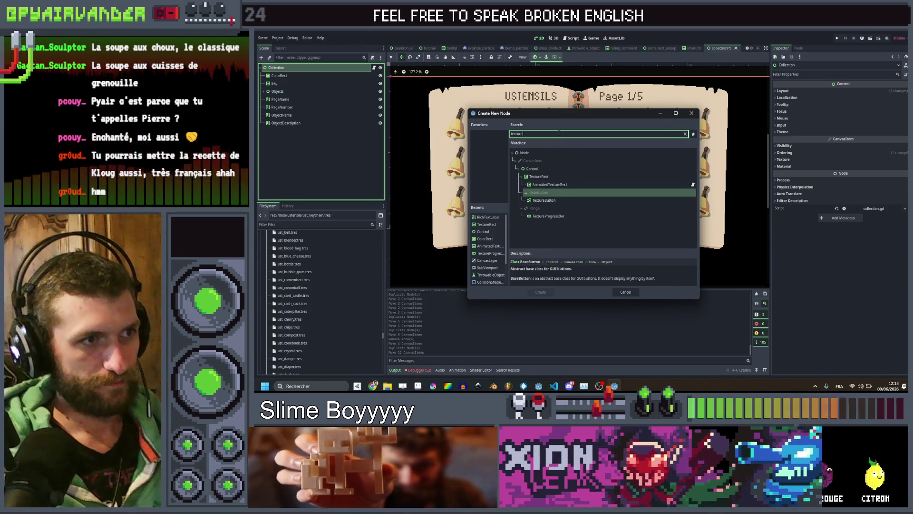
key("Return")
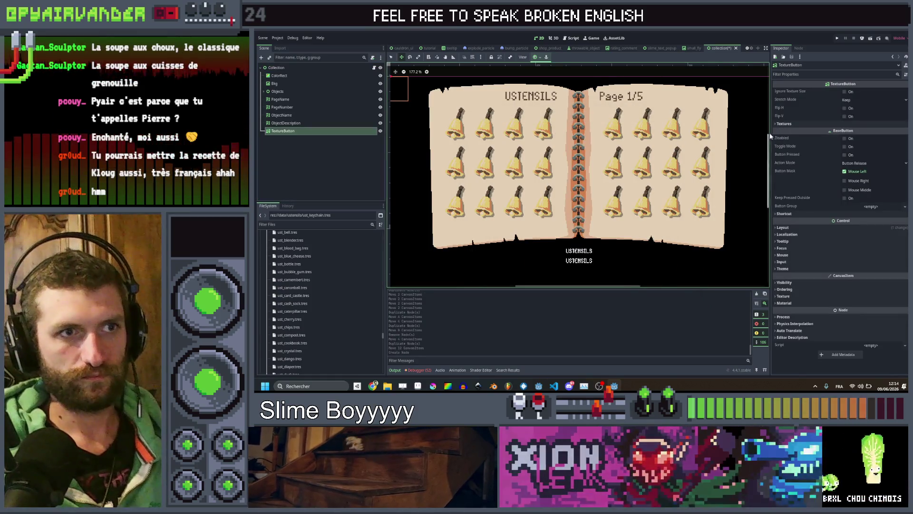
- Expand the button's Textures and open Quick Load for the Normal image
left_click(837, 124)
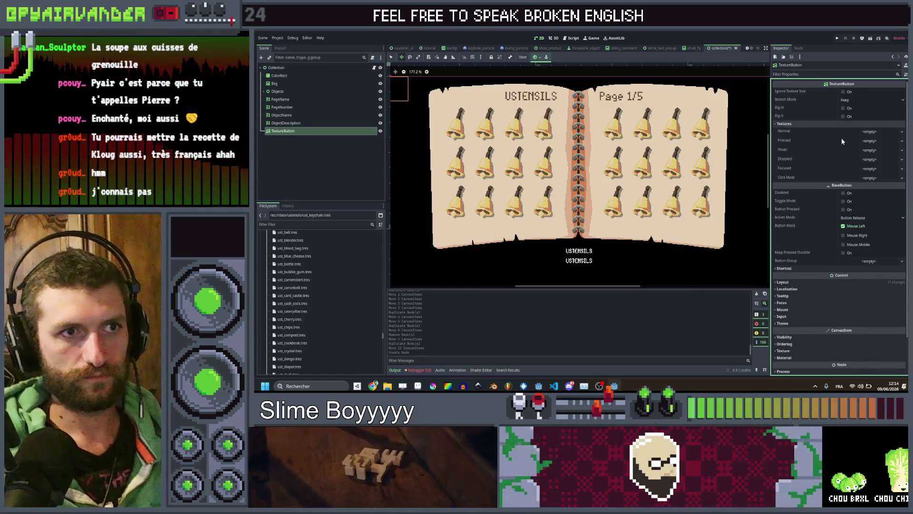
left_click(877, 131)
left_click(864, 264)
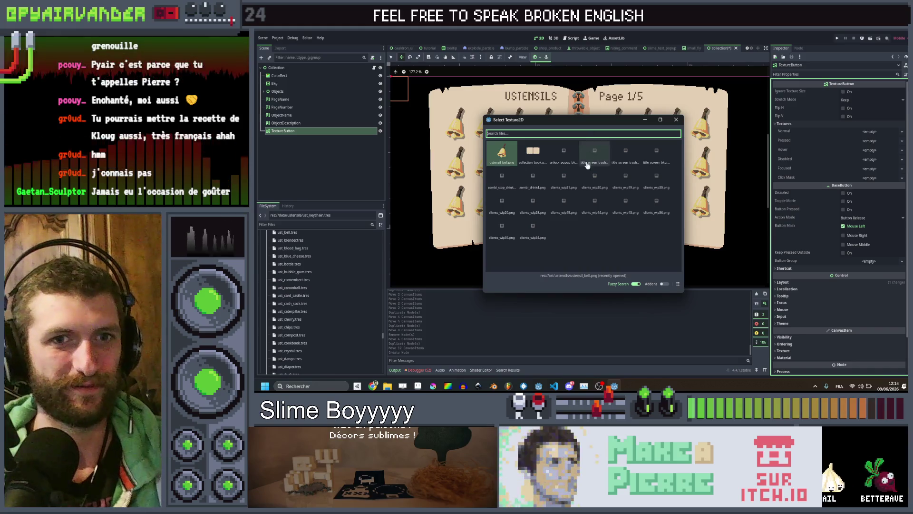
mouse_move(379, 385)
left_click(372, 350)
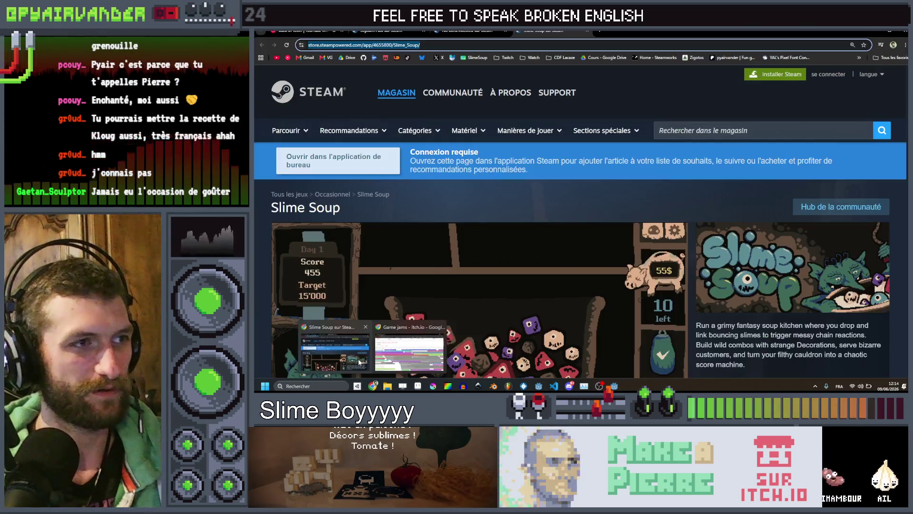
- Search the web for 'soupe au fromage tarn' in a new tab
key("ctrl+t")
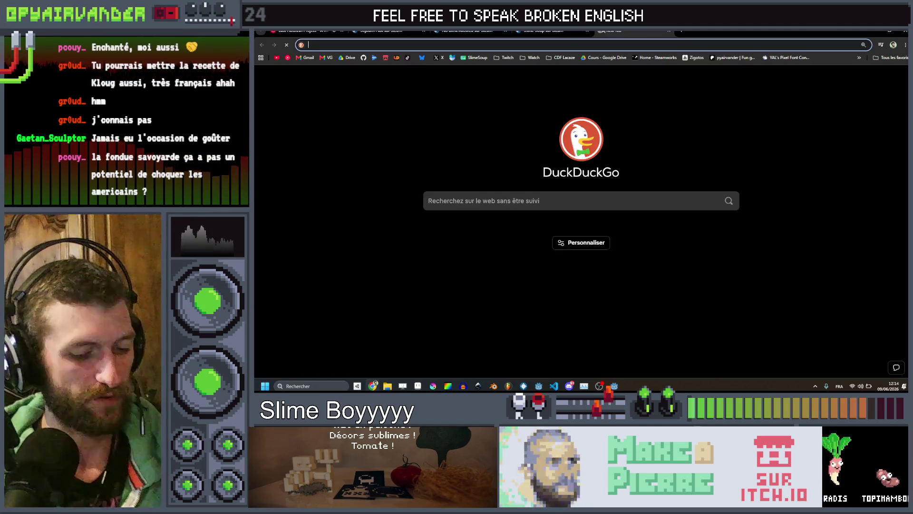
type("souy")
key("BackSpace")
type("p")
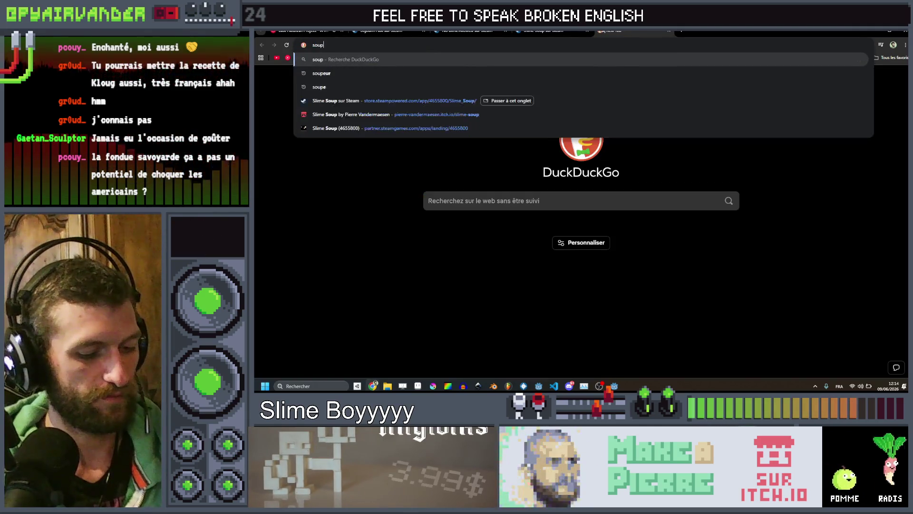
type("e au fromage tarn")
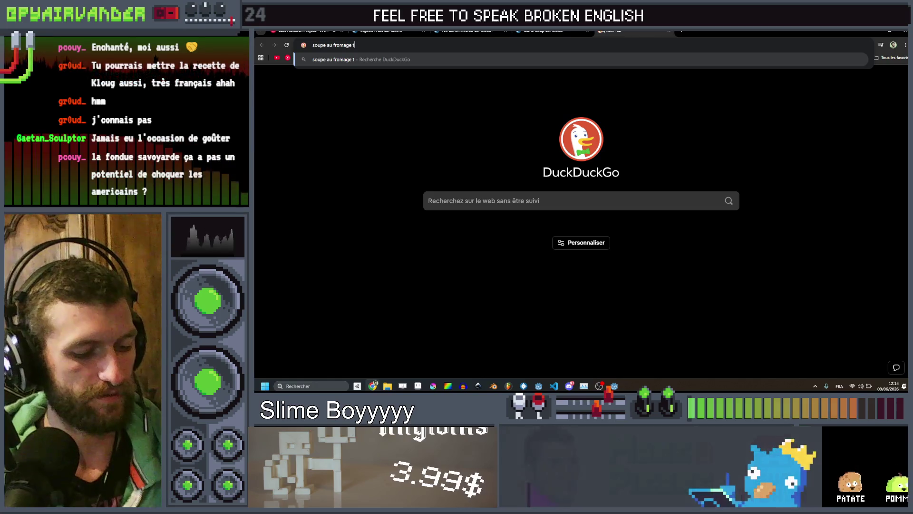
key("Return")
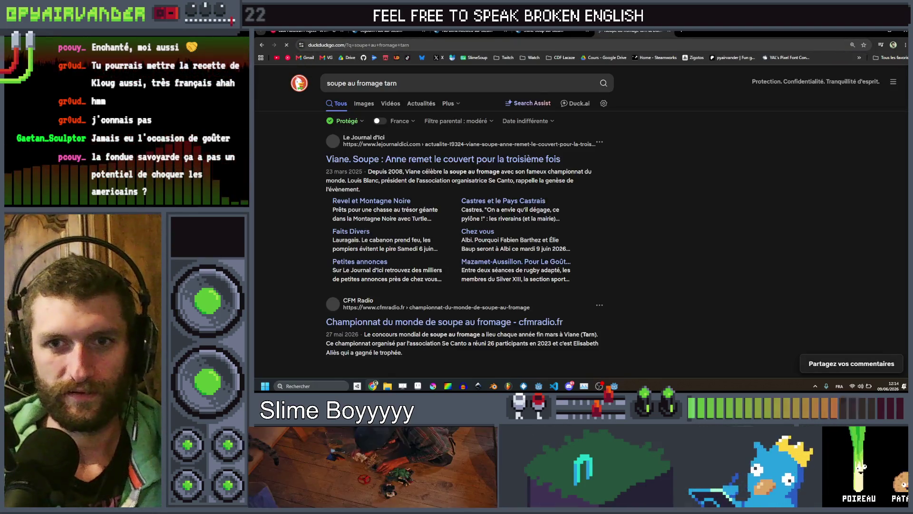
- Browse the image results, then minimise the browser
left_click(363, 108)
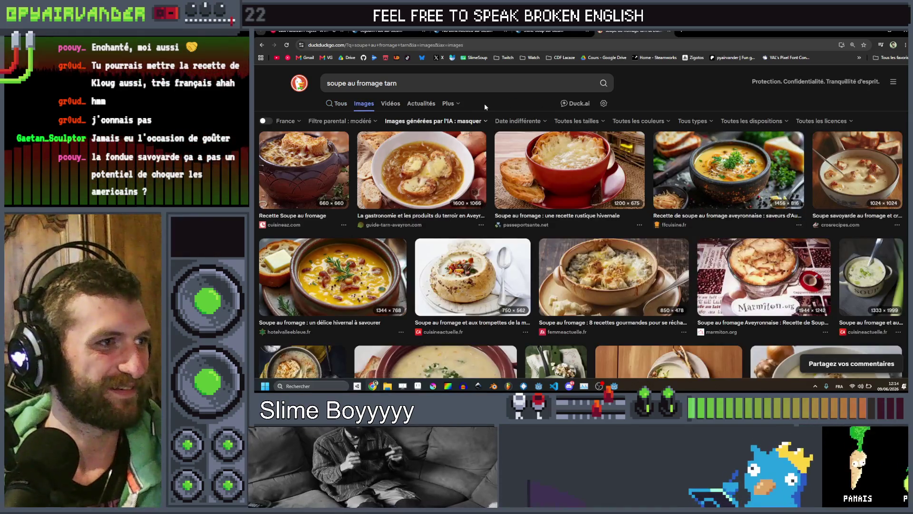
scroll(770, 116, "down", 1)
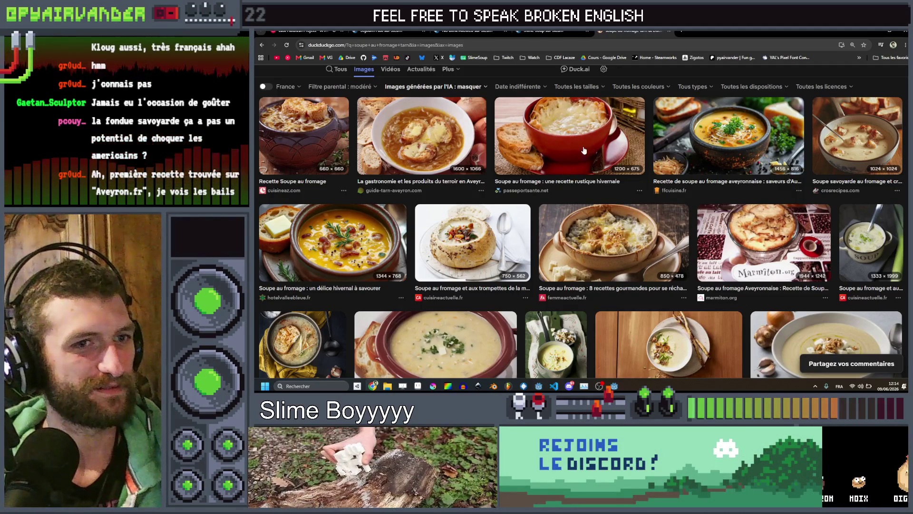
scroll(589, 133, "down", 3)
scroll(592, 134, "up", 3)
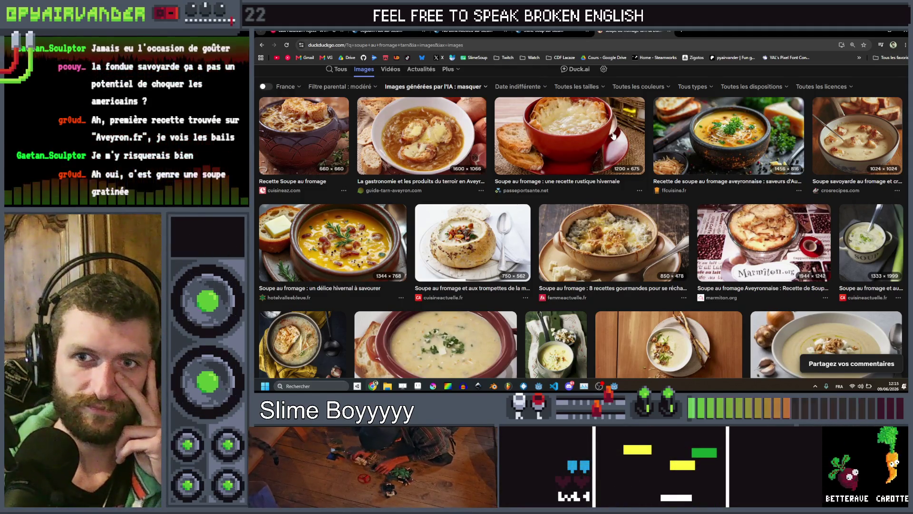
scroll(613, 136, "down", 4)
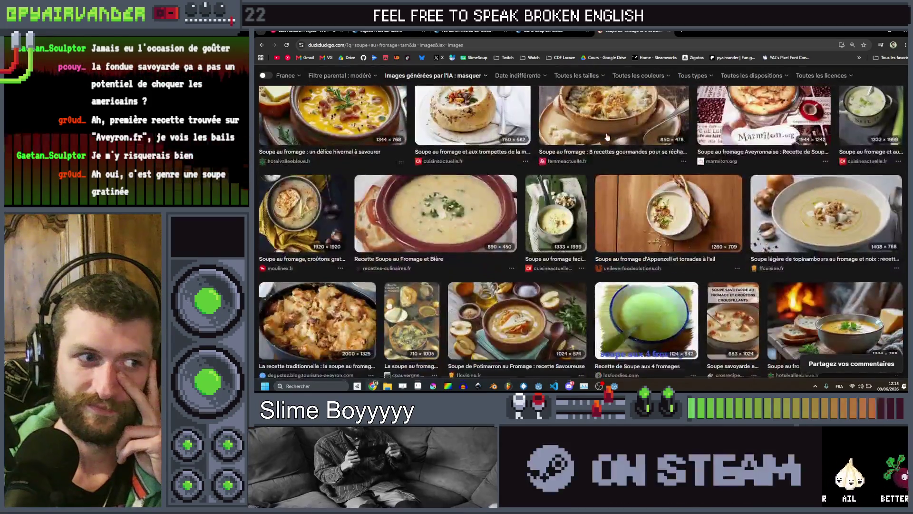
scroll(560, 230, "down", 3)
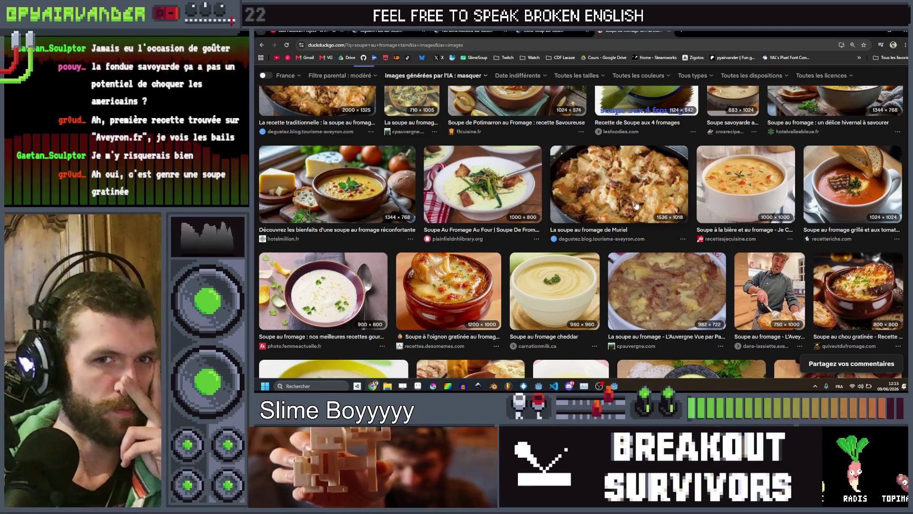
scroll(636, 205, "up", 10)
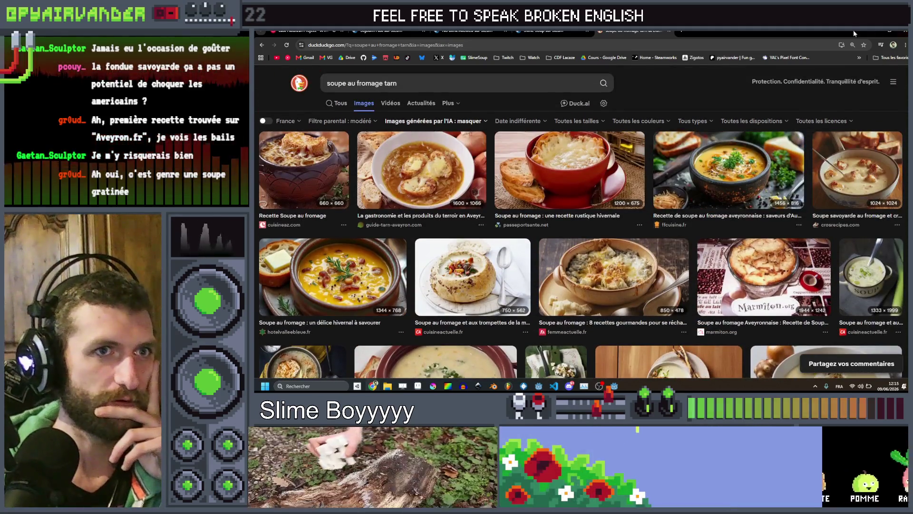
left_click(873, 30)
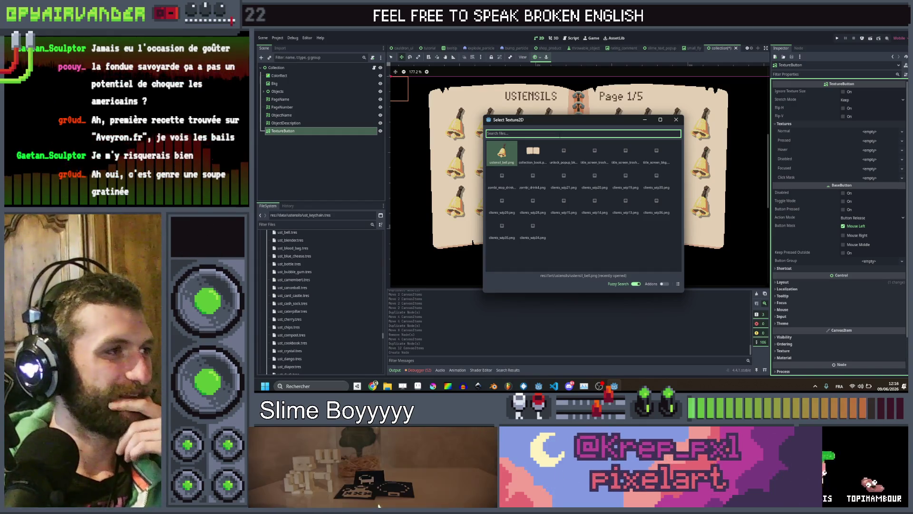
- Filter the texture picker by 'coll' and set the arrow image as the Normal texture
type("co")
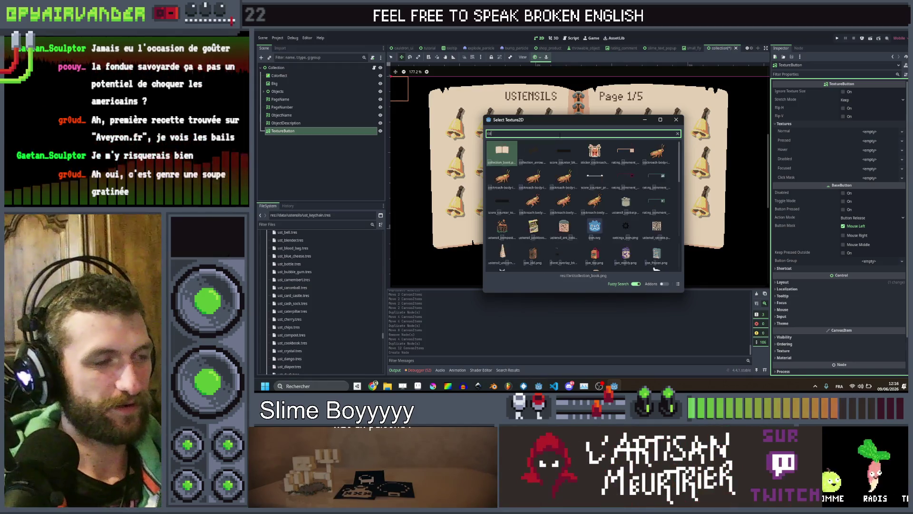
type("ll")
double_click(541, 146)
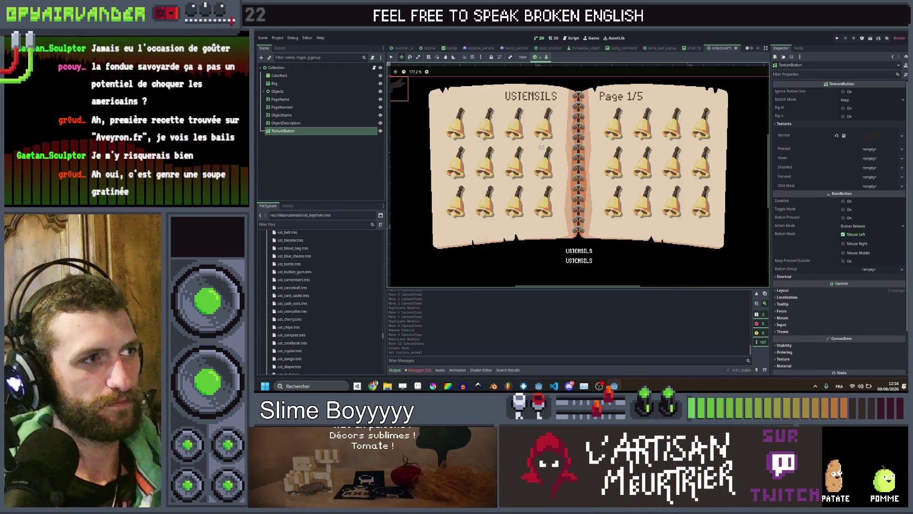
left_click_drag(435, 109, 463, 98)
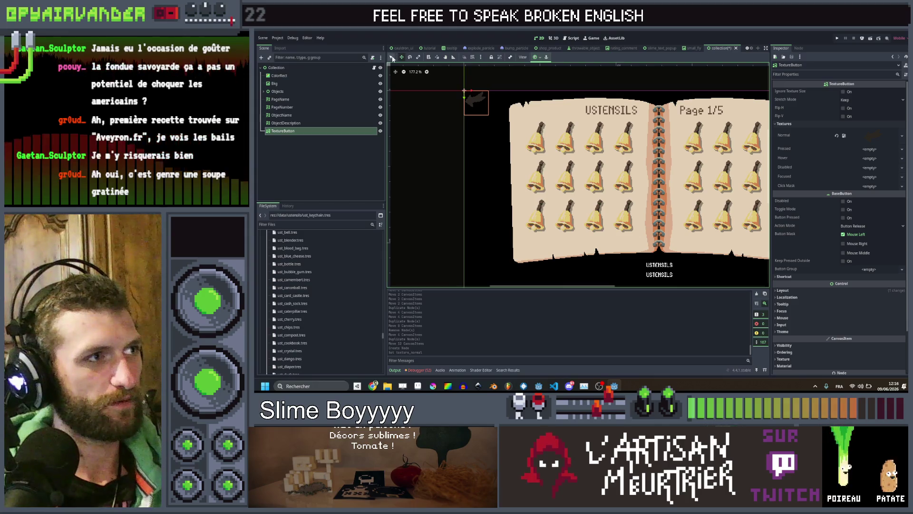
- Place the arrow button on the book's bottom-left corner and duplicate it as TextureButton2
left_click(476, 89)
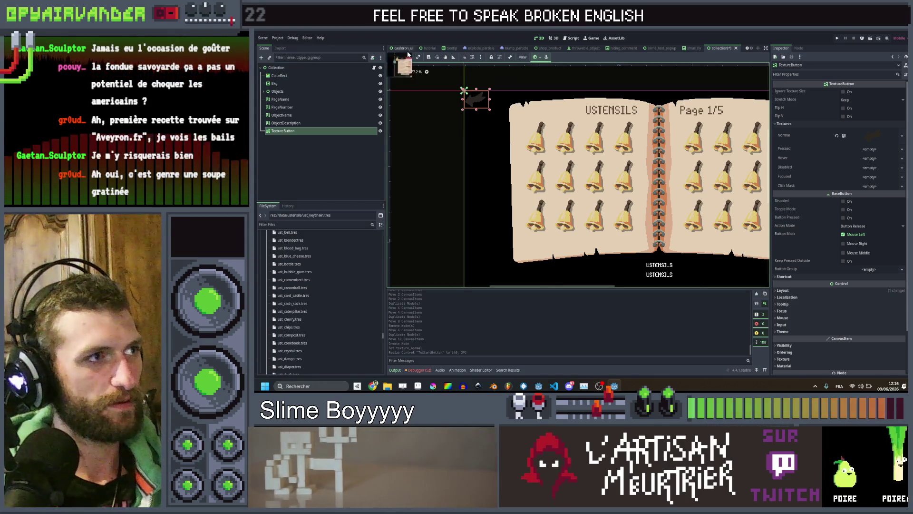
left_click_drag(463, 97, 518, 244)
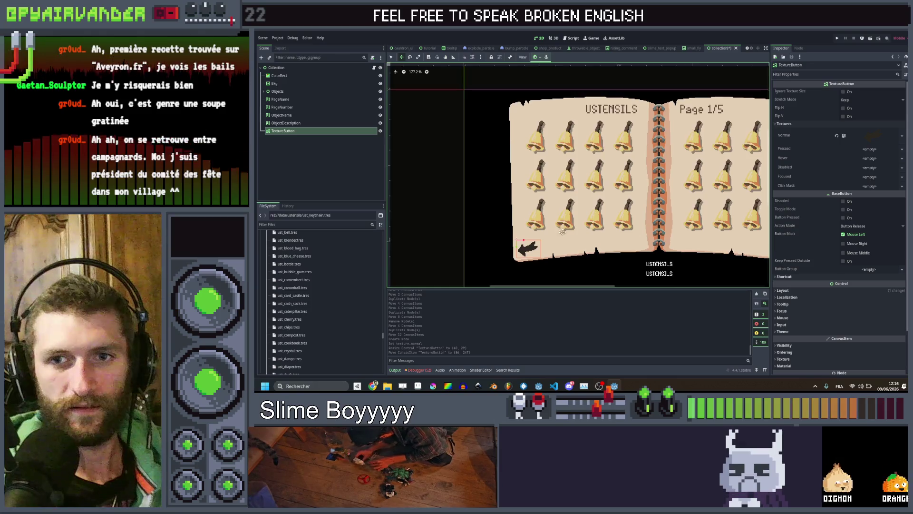
scroll(556, 204, "up", 1)
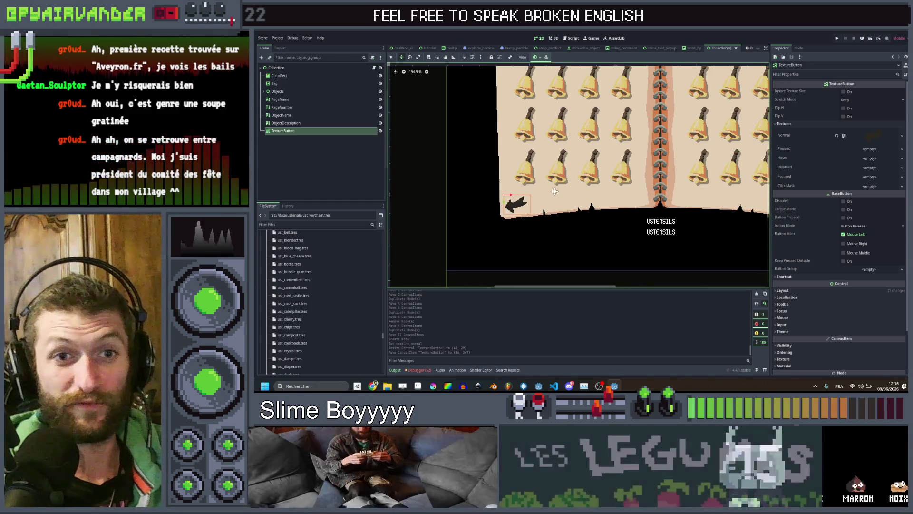
left_click_drag(554, 191, 545, 207)
scroll(483, 213, "up", 9)
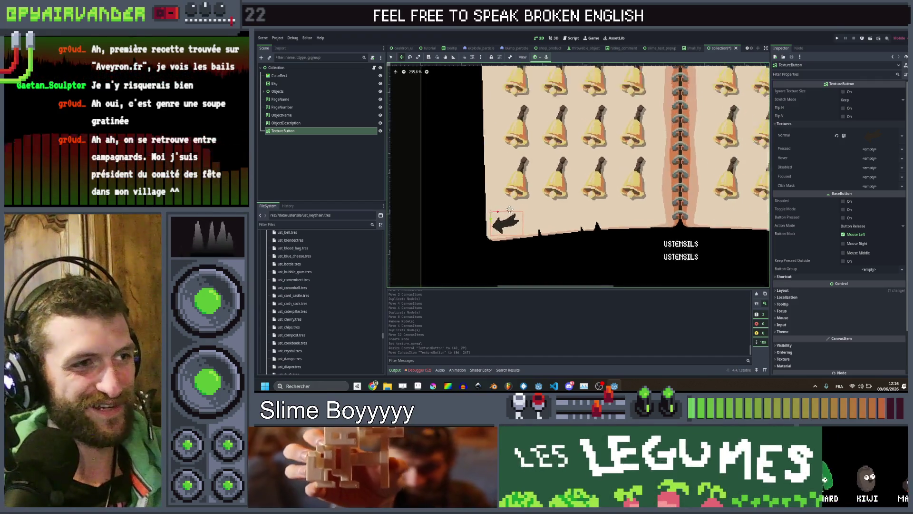
left_click_drag(483, 214, 480, 211)
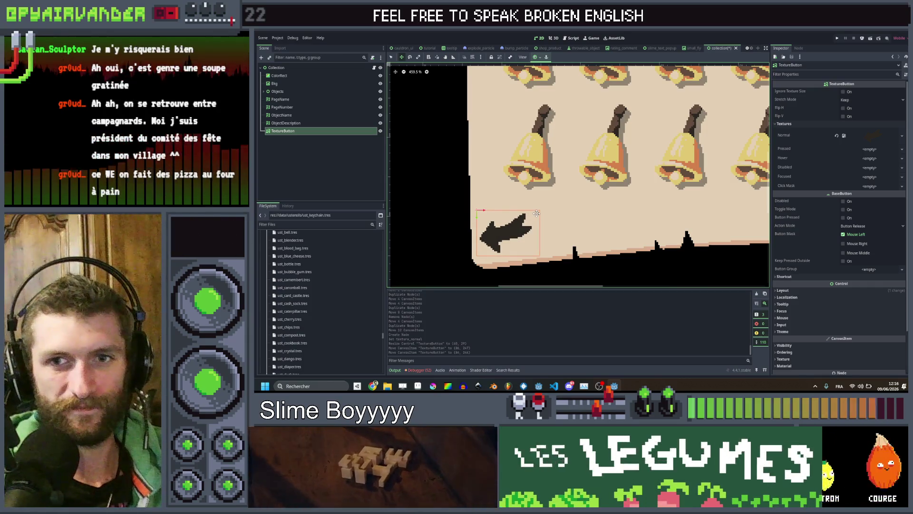
scroll(536, 214, "down", 1)
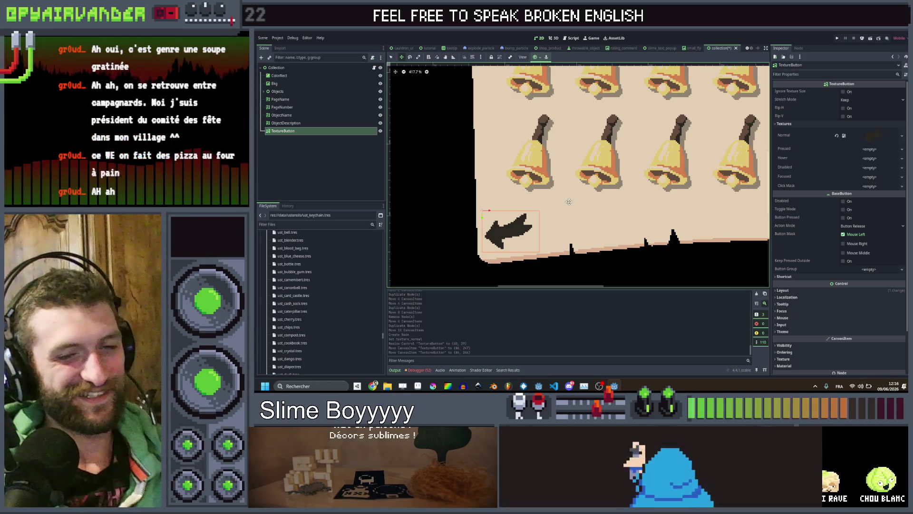
key("ctrl+d")
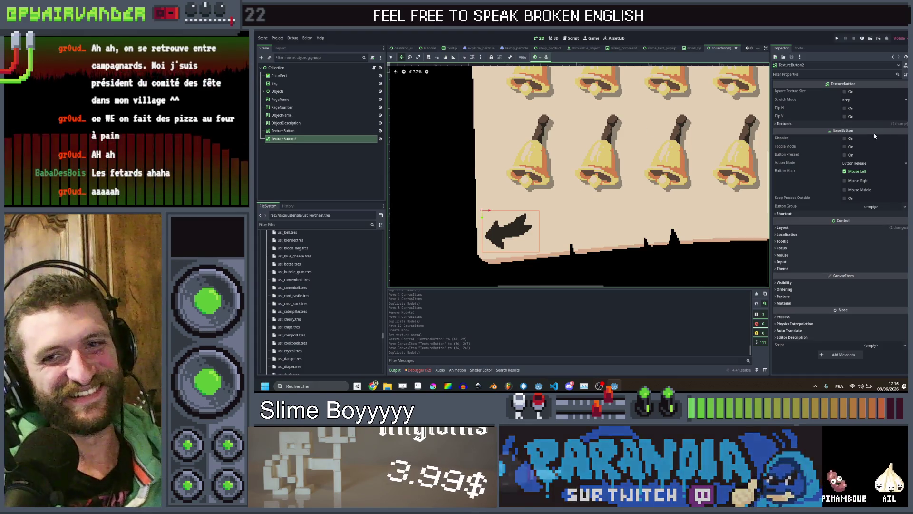
- Set TextureButton2's Transform Scale x to -1 so the arrow points right
left_click(793, 124)
left_click(792, 123)
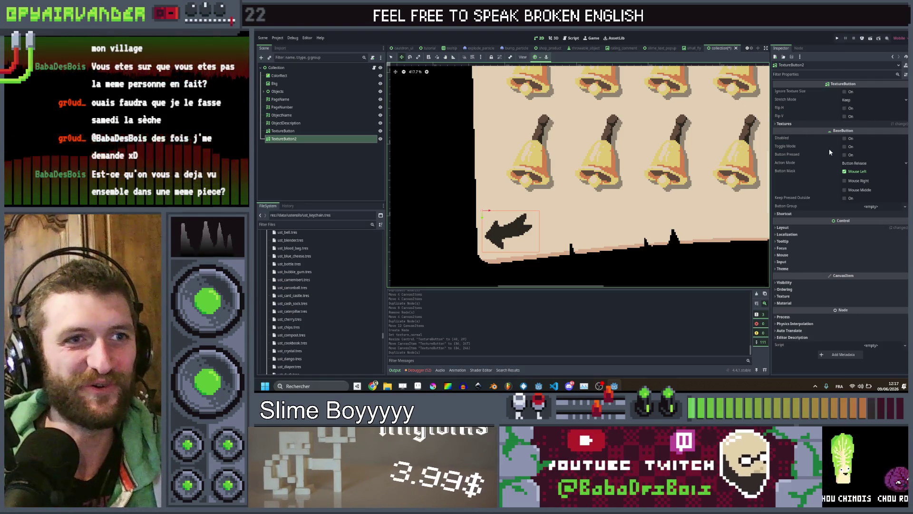
left_click(805, 227)
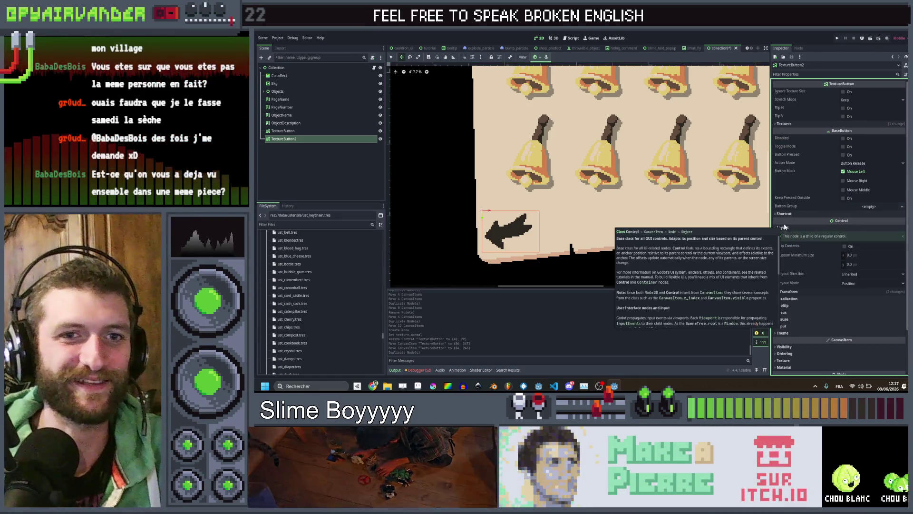
scroll(815, 229, "down", 2)
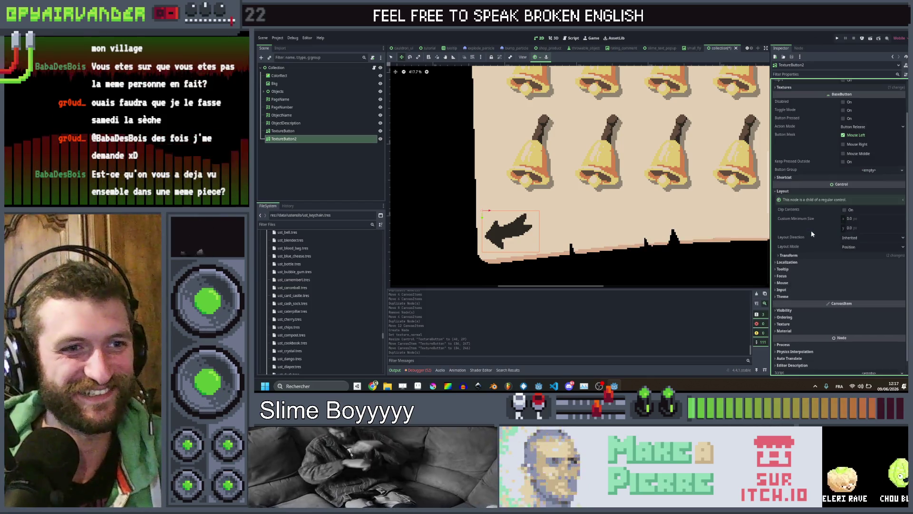
left_click(821, 255)
scroll(851, 228, "down", 2)
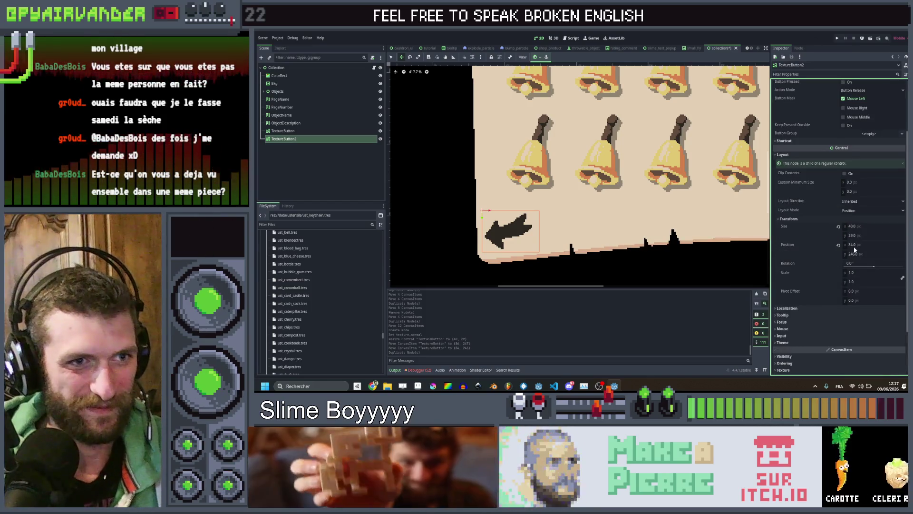
left_click(875, 264)
left_click(879, 274)
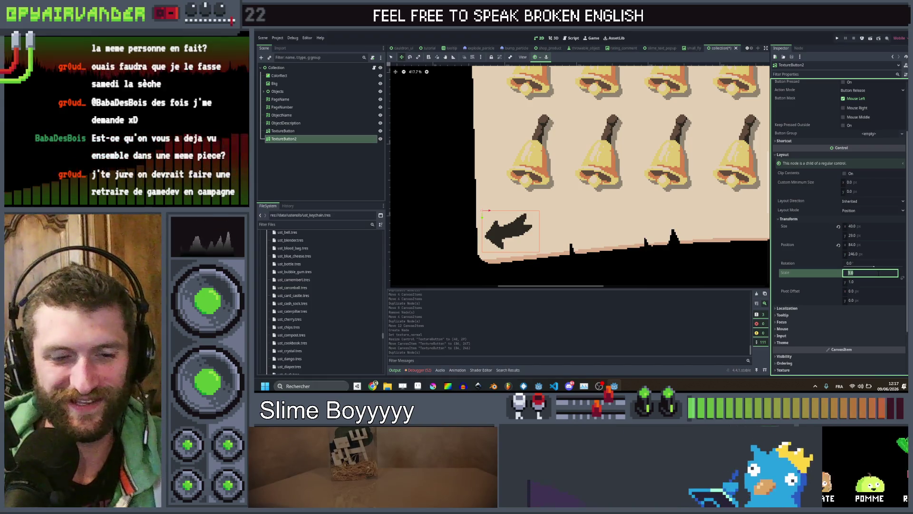
type("-")
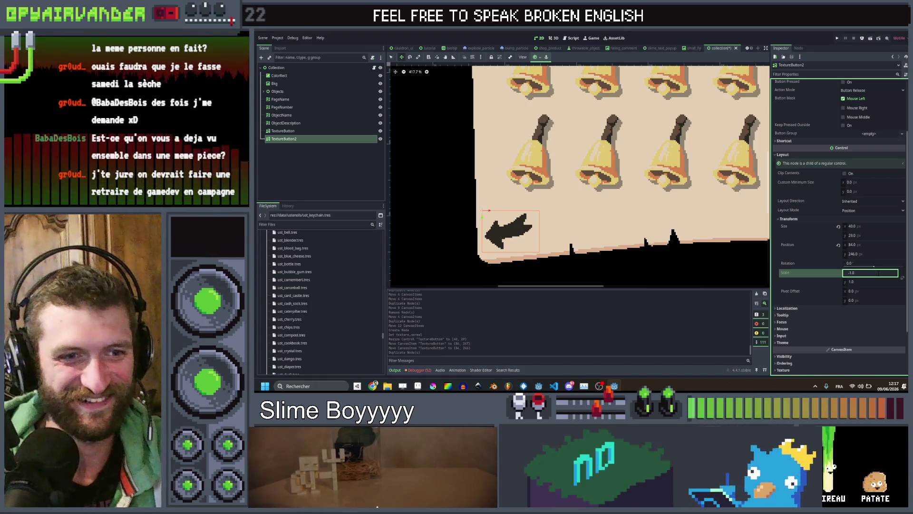
key("Return")
scroll(654, 222, "down", 5)
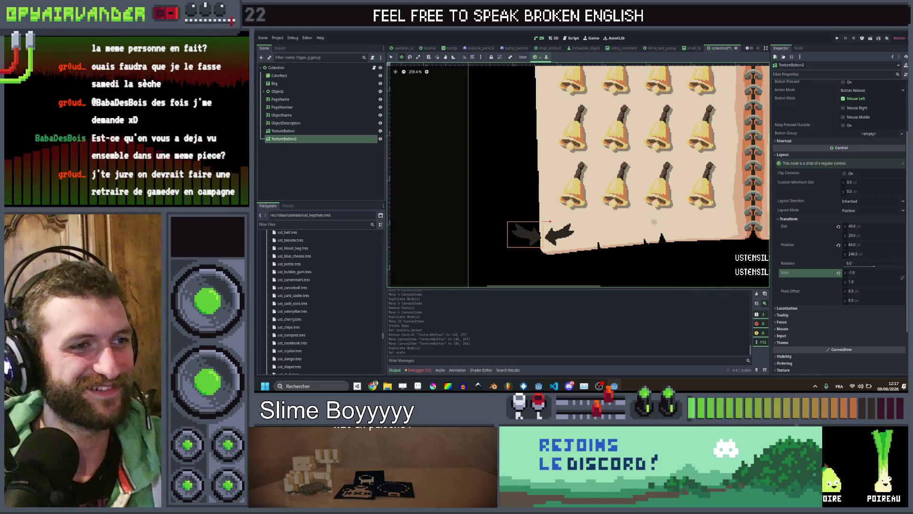
- Drag the mirrored arrow to the book's lower-right corner, around Position x 555
scroll(481, 202, "up", 1)
scroll(481, 202, "down", 2)
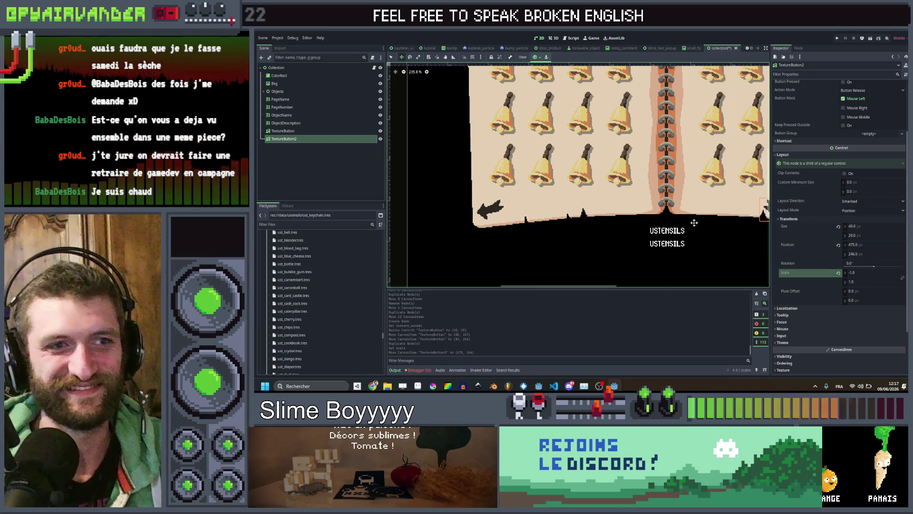
scroll(544, 199, "up", 2)
left_click_drag(544, 199, 632, 207)
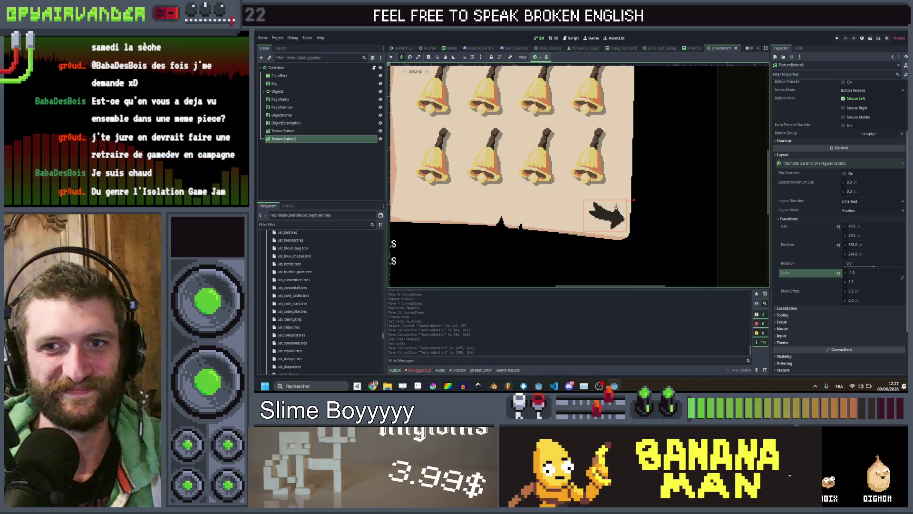
scroll(591, 203, "down", 3)
scroll(731, 213, "down", 3)
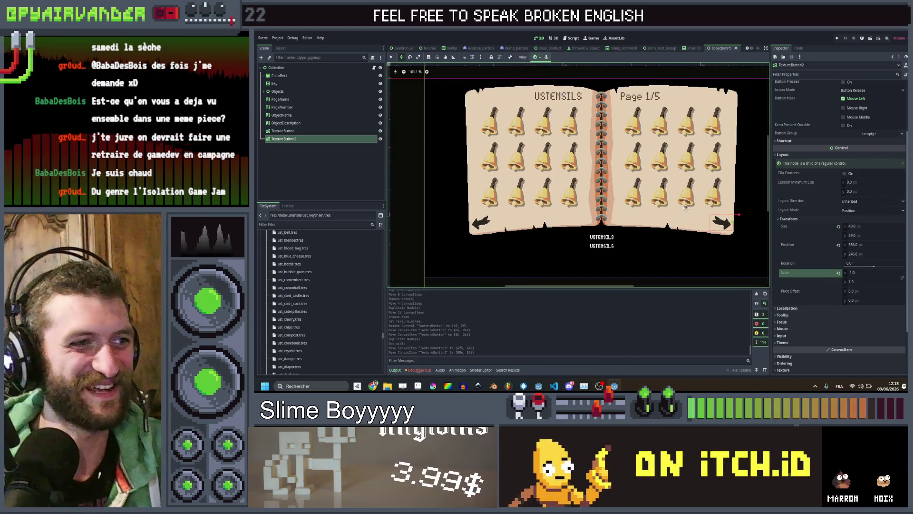
scroll(731, 213, "up", 10)
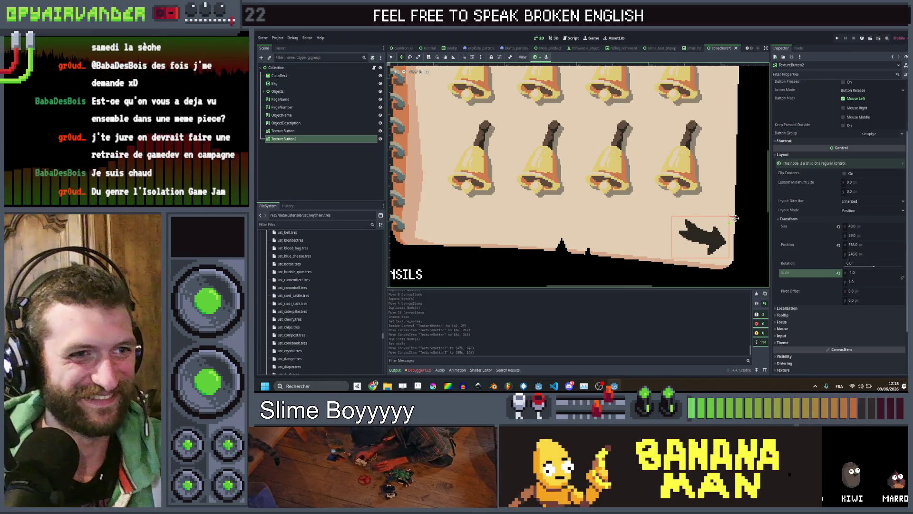
scroll(736, 218, "down", 3)
scroll(715, 223, "up", 2)
left_click_drag(716, 223, 716, 223)
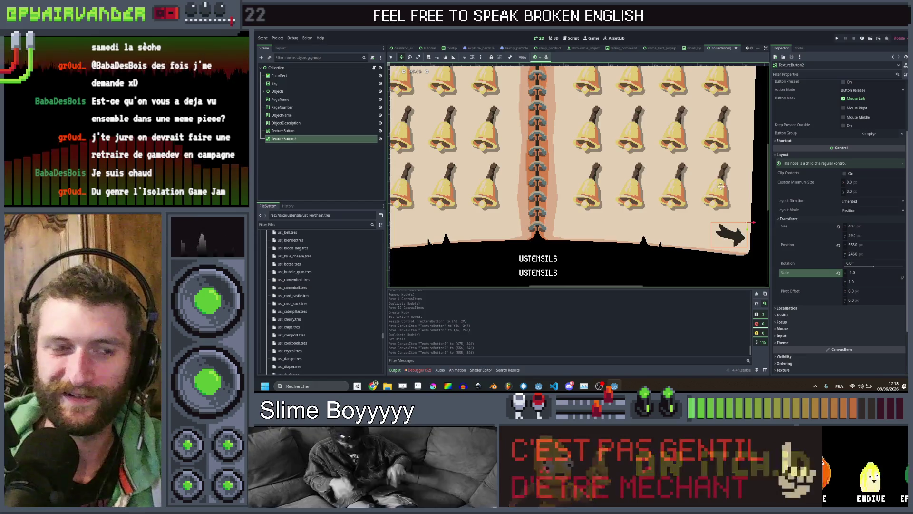
scroll(721, 185, "down", 2)
- Zoom out to confirm arrows sit on both bottom corners of the book
left_click(281, 156)
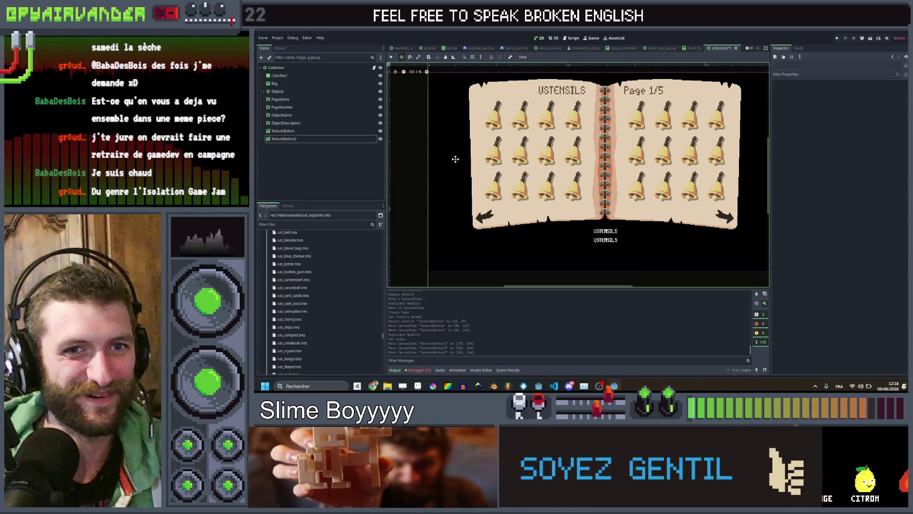
scroll(570, 145, "up", 1)
scroll(571, 145, "down", 1)
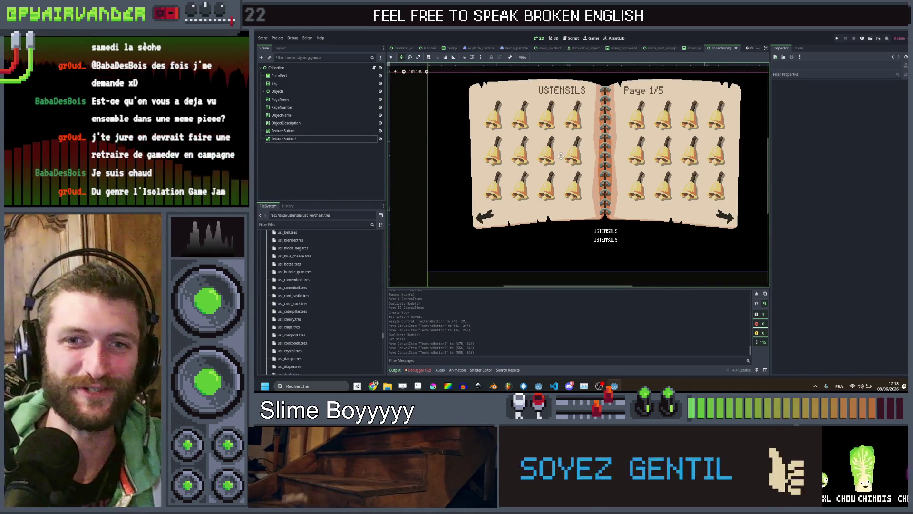
scroll(601, 178, "down", 2)
scroll(601, 178, "down", 2)
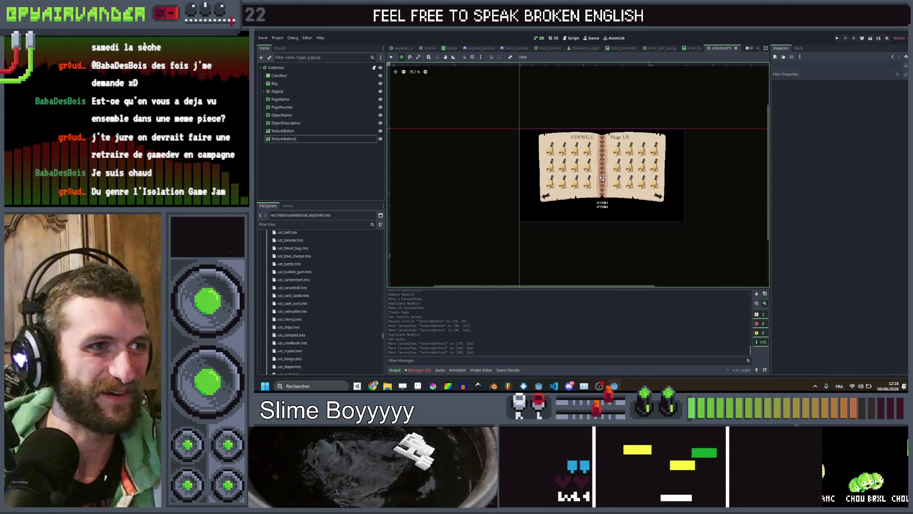
scroll(610, 181, "up", 4)
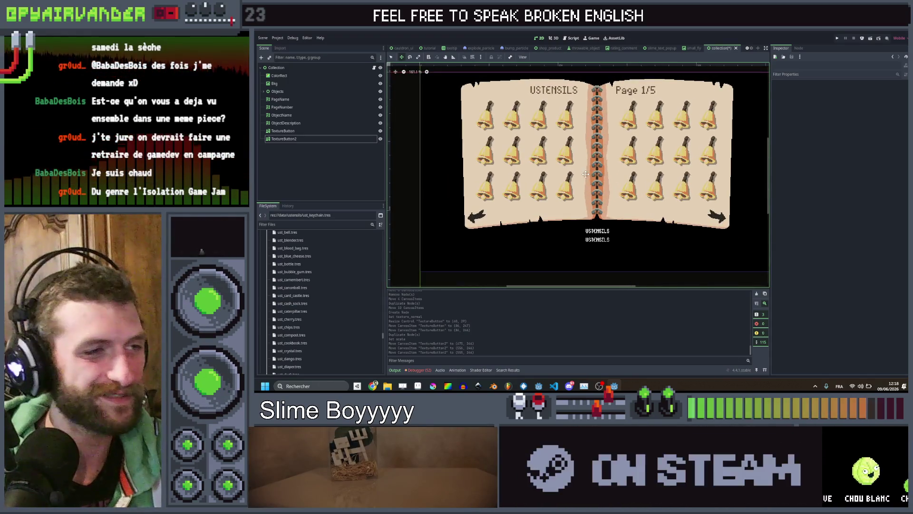
scroll(610, 181, "down", 3)
scroll(646, 186, "up", 4)
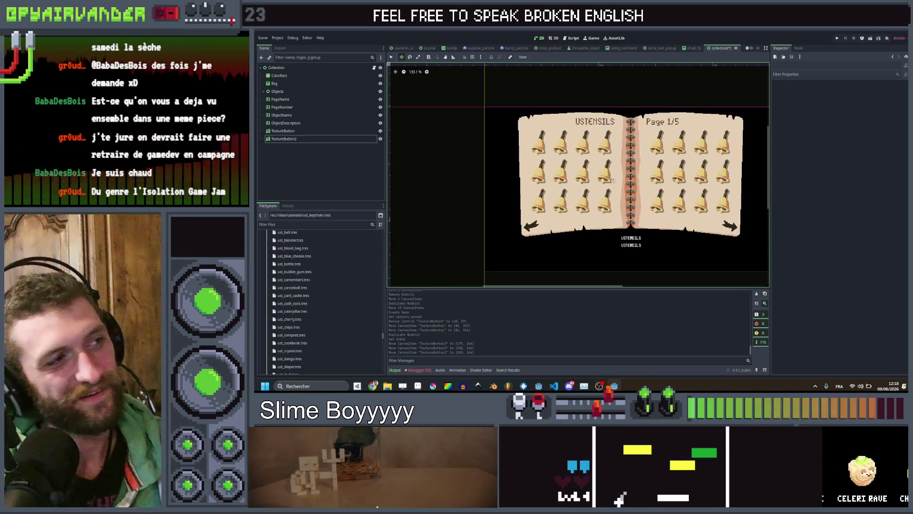
left_click(313, 133)
- Rename TextureButton to PreviousPage and TextureButton2 to NextPage
double_click(313, 132)
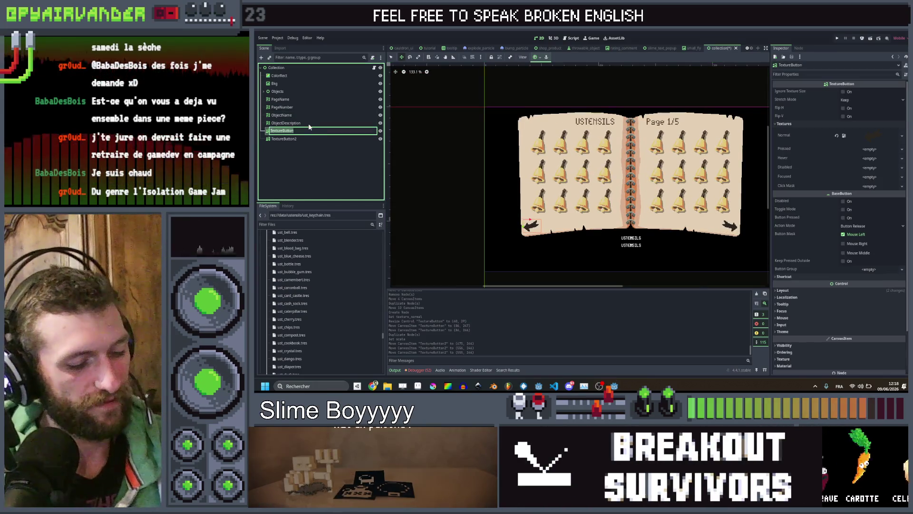
type("PreviousPa")
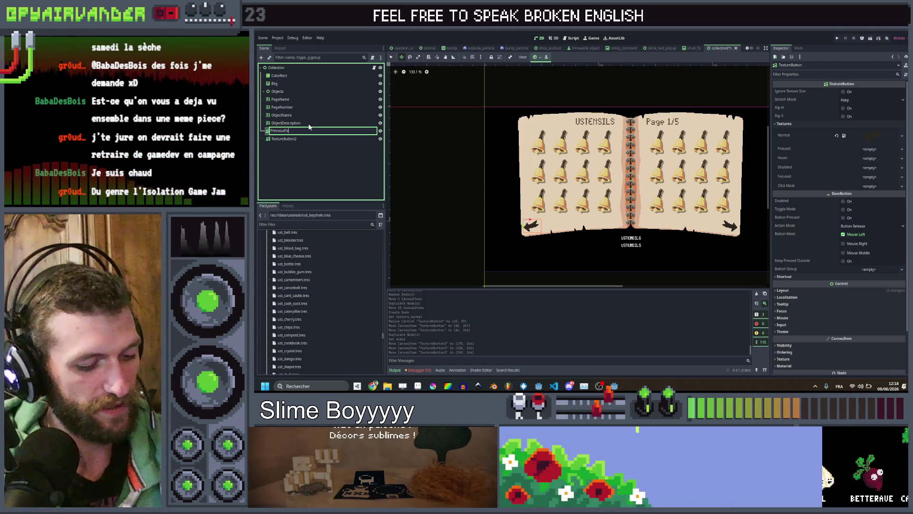
type("ge")
key("Return")
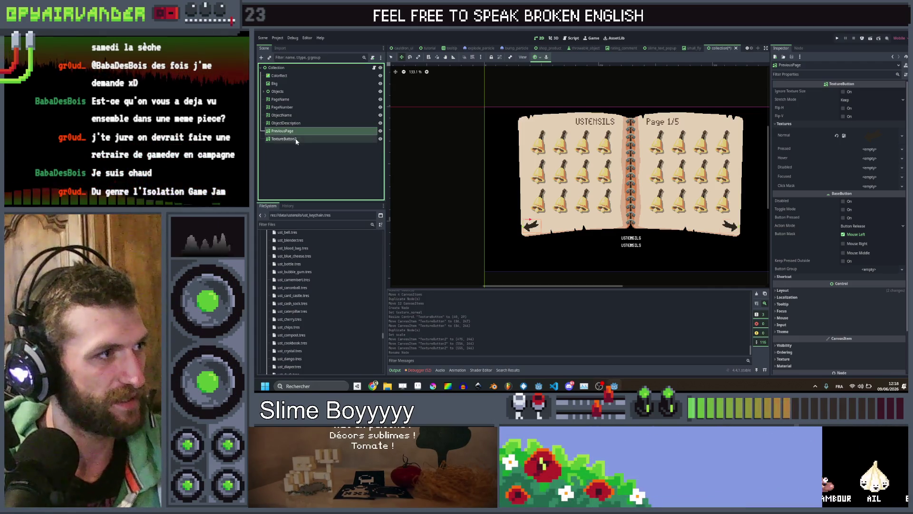
left_click(314, 140)
type("N")
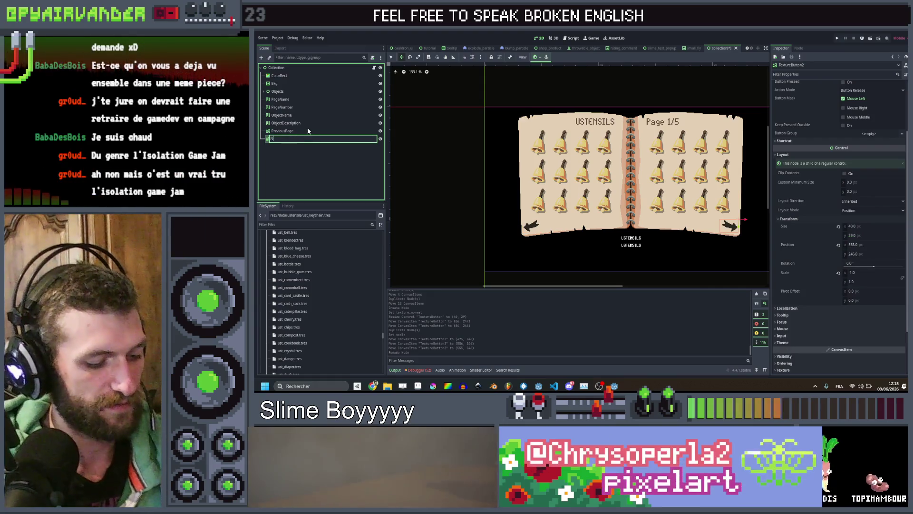
type("extPage")
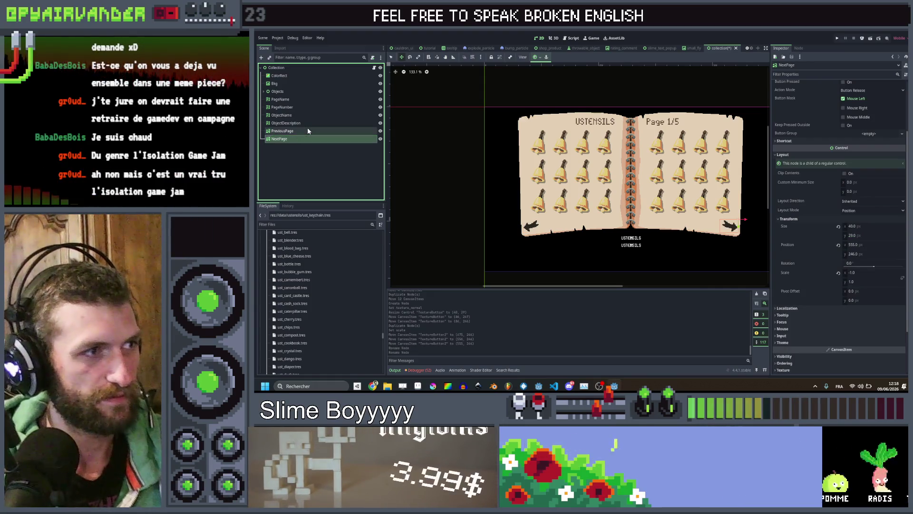
key("Return")
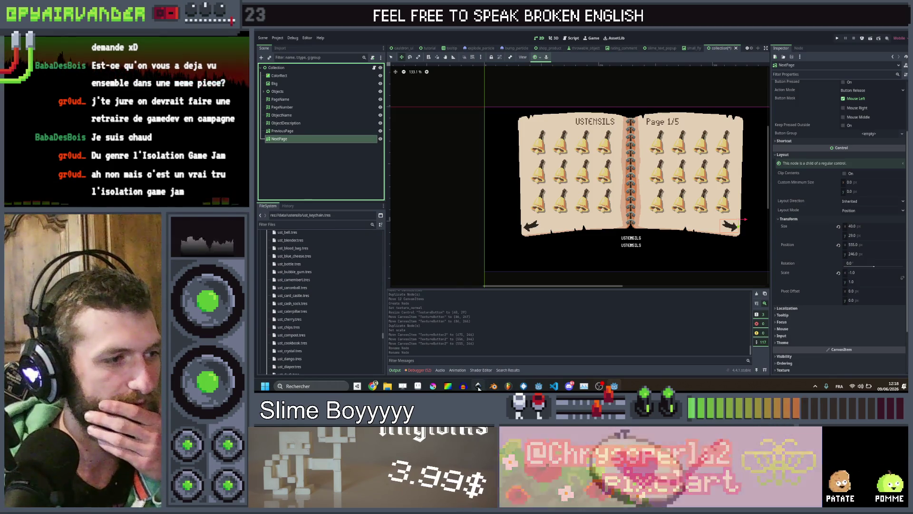
key("alt+Tab")
scroll(719, 203, "up", 4)
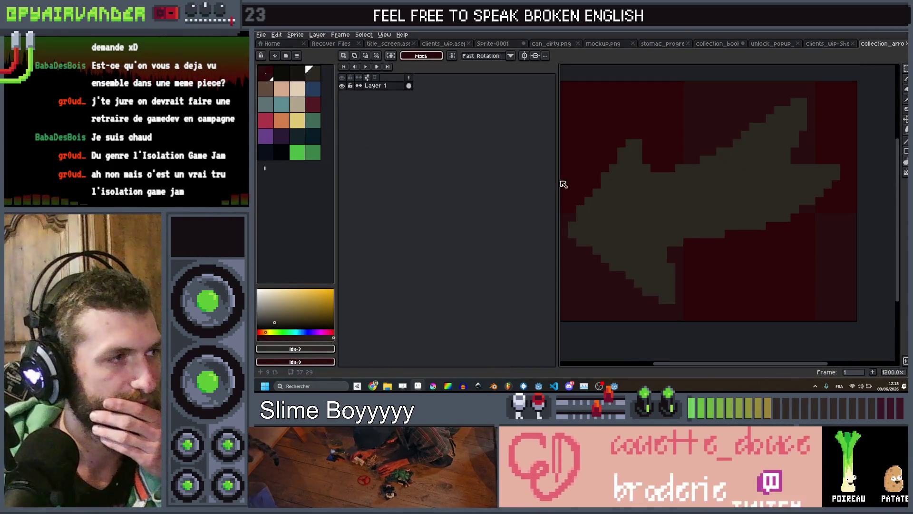
- Fill the arrow brown and give it a yellow outline
left_click(266, 91)
key("g")
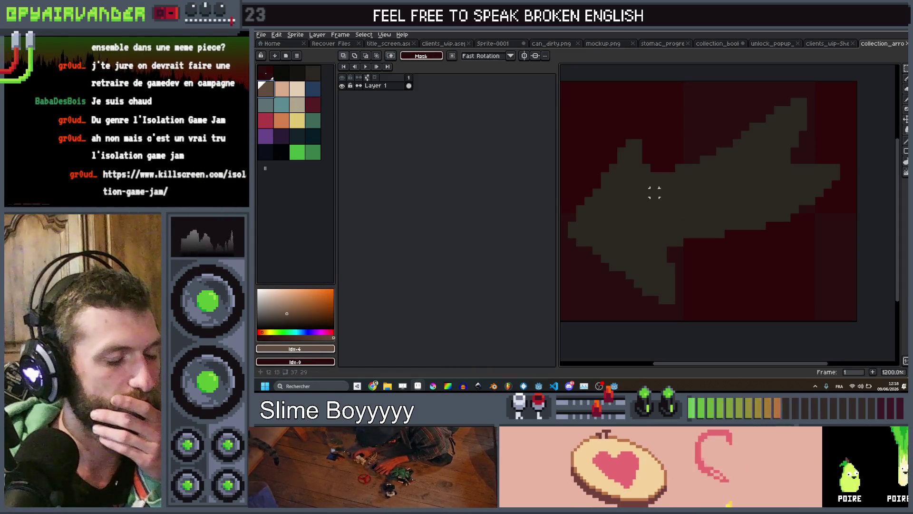
left_click(664, 191)
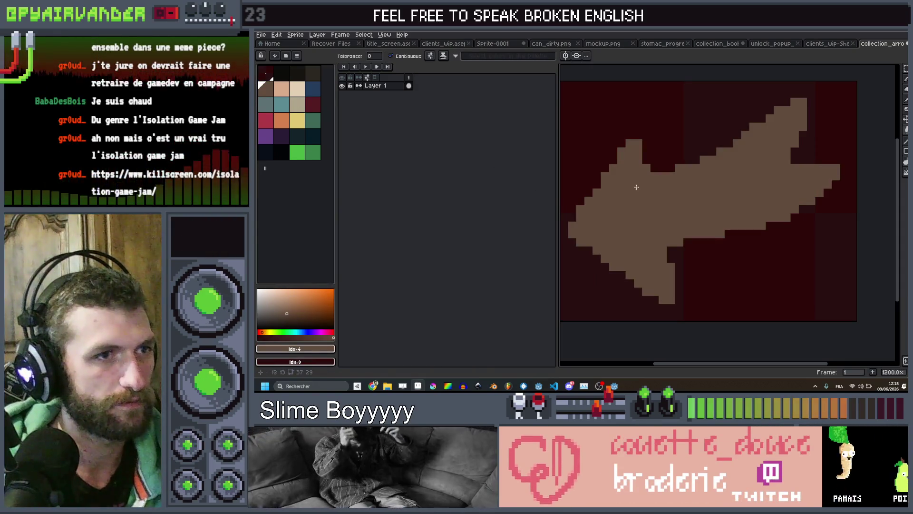
left_click(296, 121)
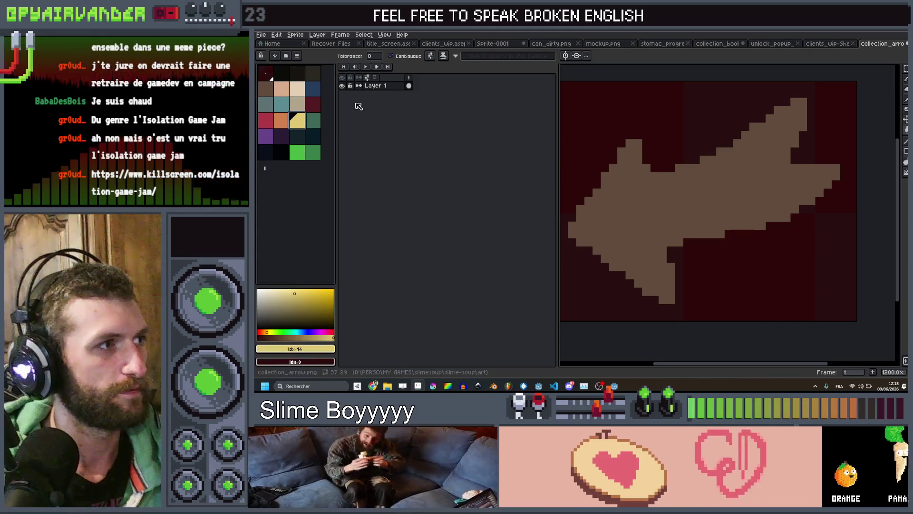
key("shift+o")
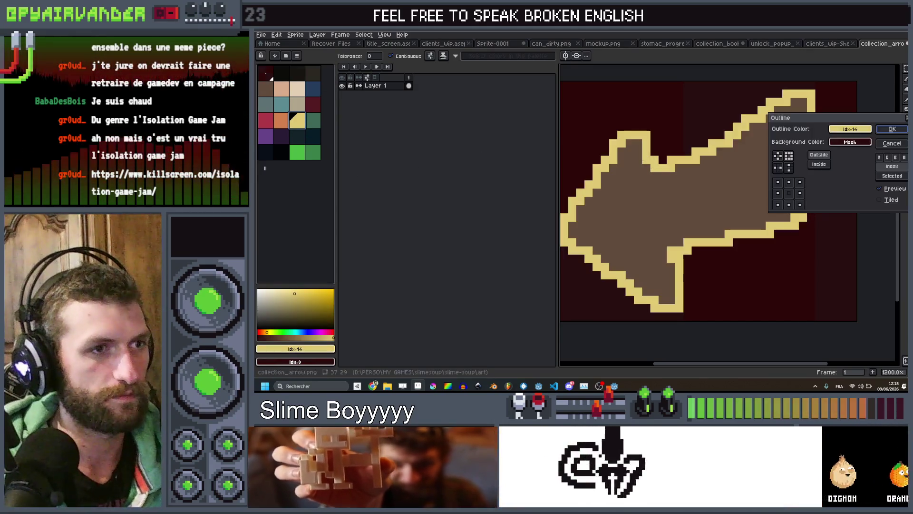
left_click(891, 129)
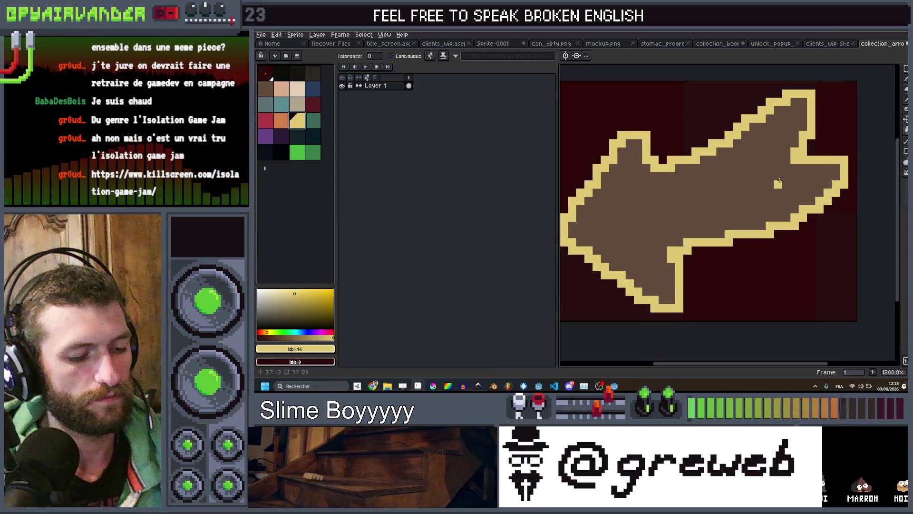
- Save the recoloured arrow as collection_arrow_hover.png
key("ctrl+shift+s")
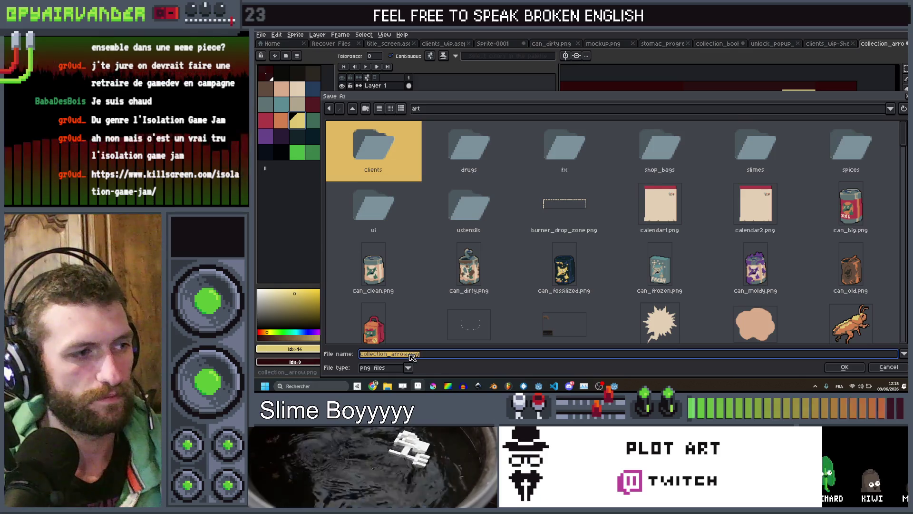
type("_")
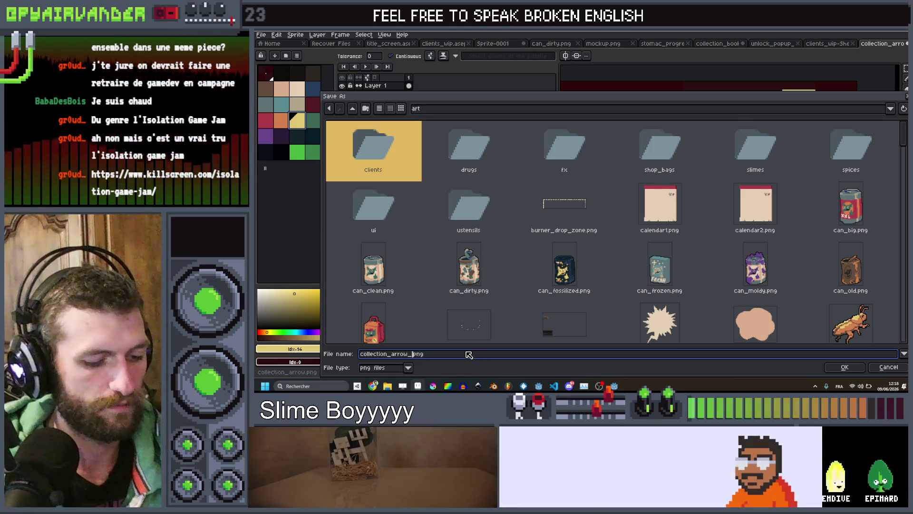
type("r.")
key("Return")
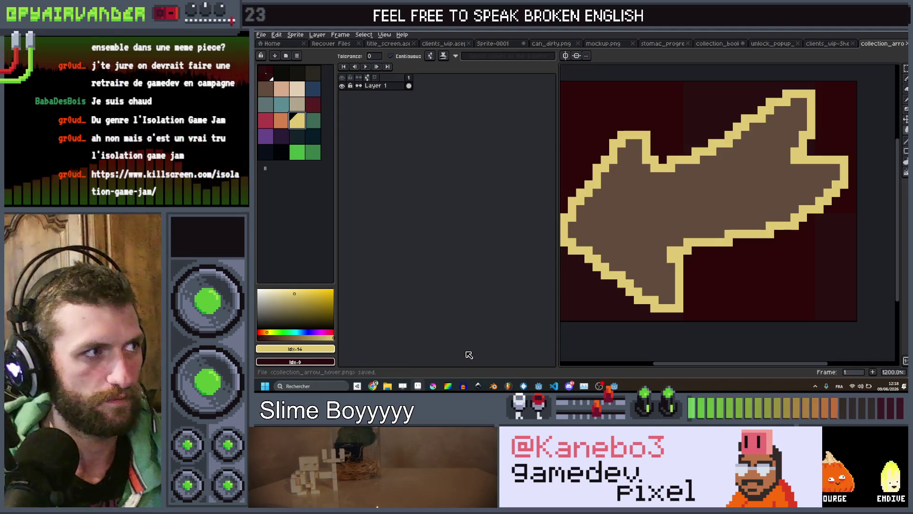
- Recolour the arrow sprite's outline orange with the bucket fill
left_click(265, 120)
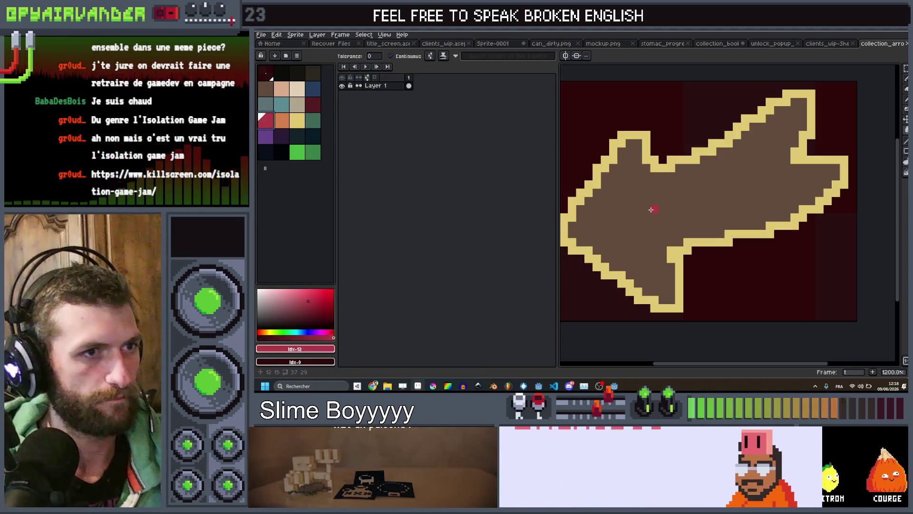
scroll(650, 209, "down", 2)
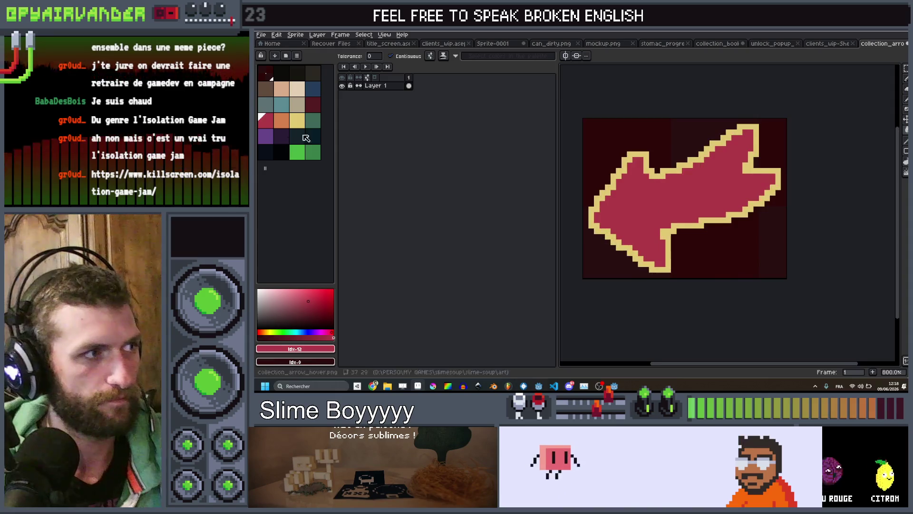
left_click(286, 124)
scroll(709, 173, "up", 2)
left_click(708, 172)
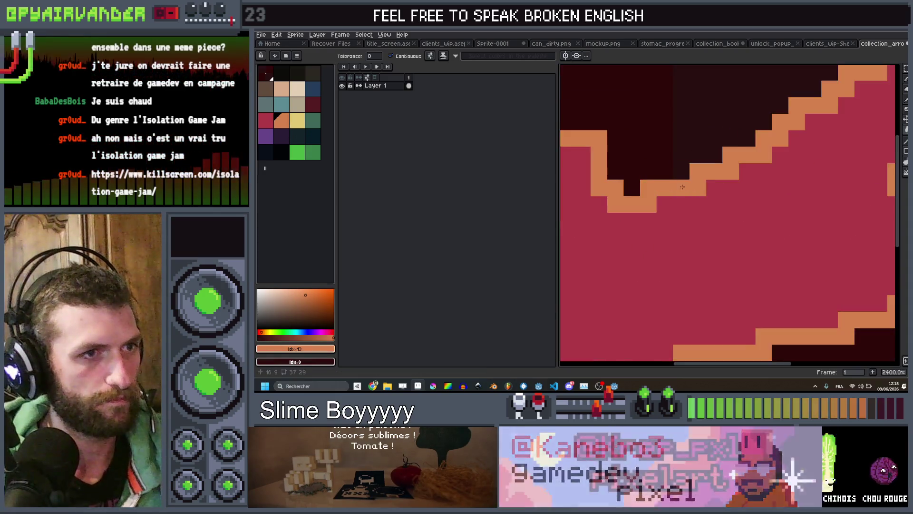
scroll(708, 173, "down", 4)
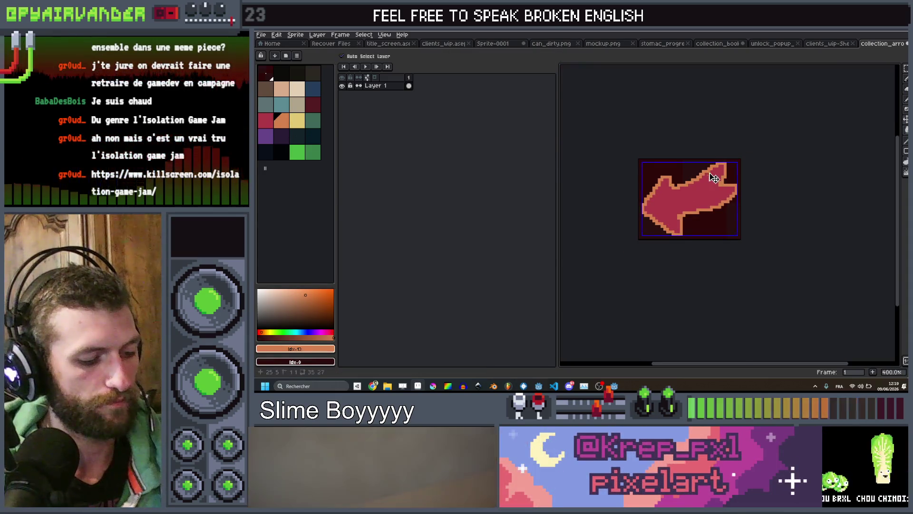
- Save the sprite as collection_arrow_pressed.png, replacing 'hover' with 'pressed' in the name
key("ctrl+shift+s")
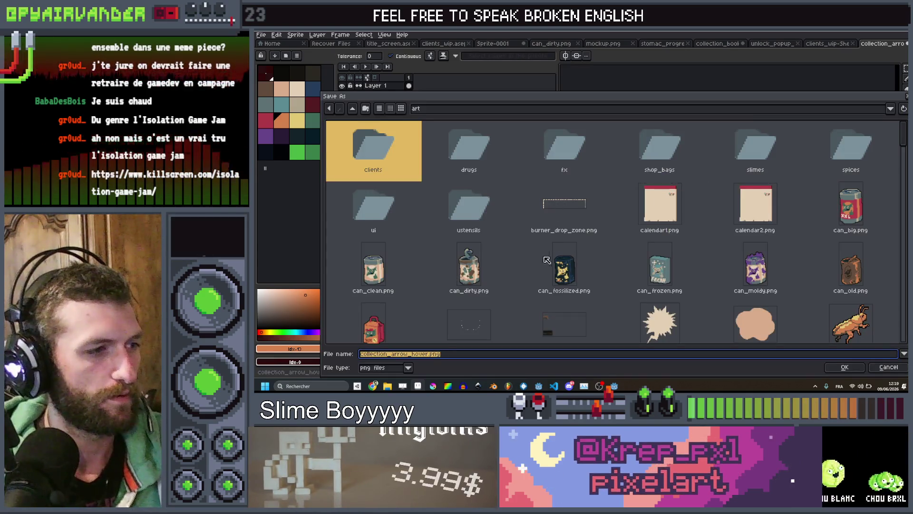
left_click(429, 354)
key("BackSpace")
key("BackSpace")
key("BackSpace")
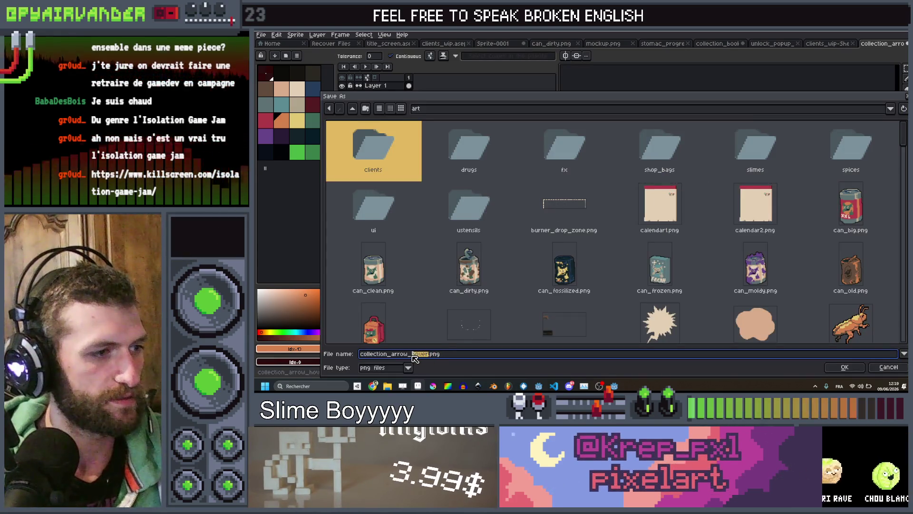
type("pressed")
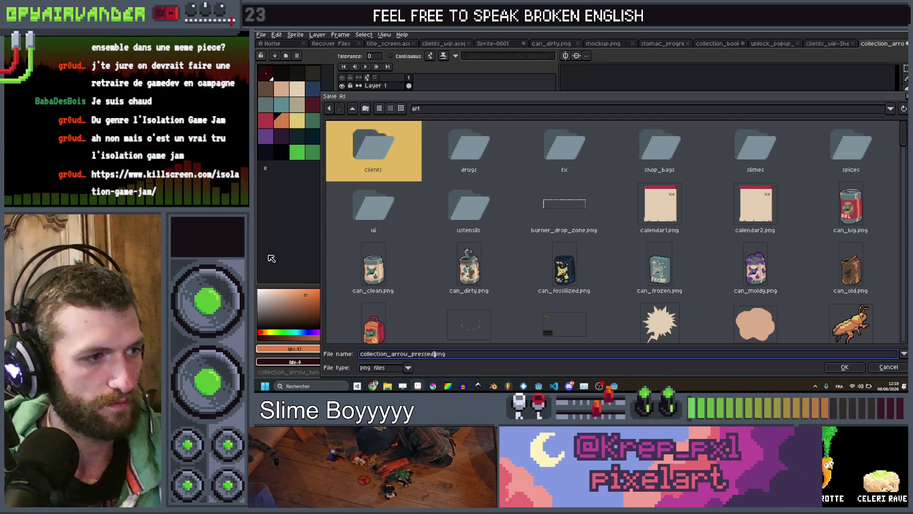
left_click(864, 366)
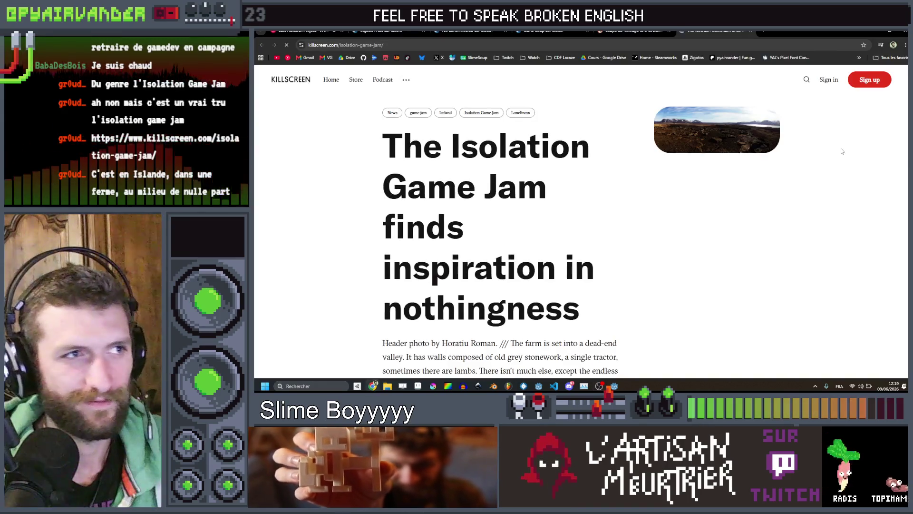
- Skim the Killscreen Isolation Game Jam article, then go back to the soupe au fromage tarn image results
scroll(598, 216, "down", 3)
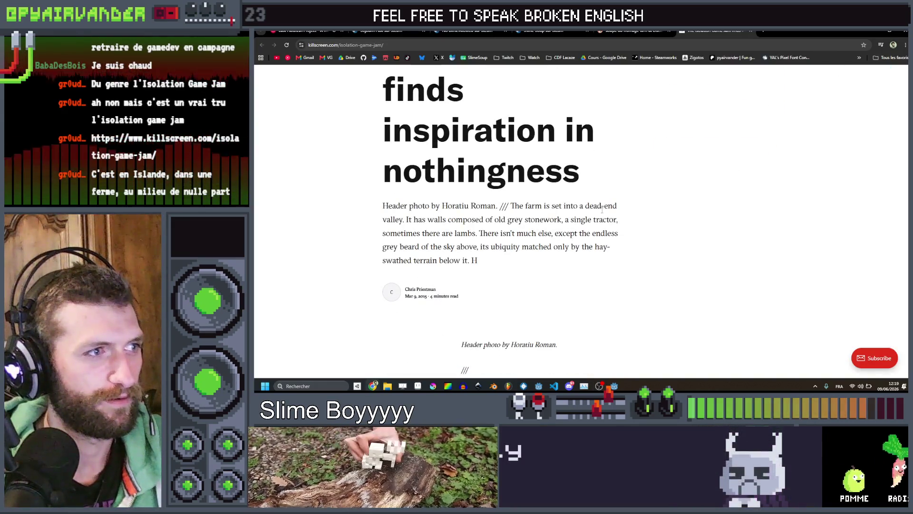
scroll(601, 213, "down", 1)
scroll(601, 213, "down", 2)
scroll(602, 210, "up", 3)
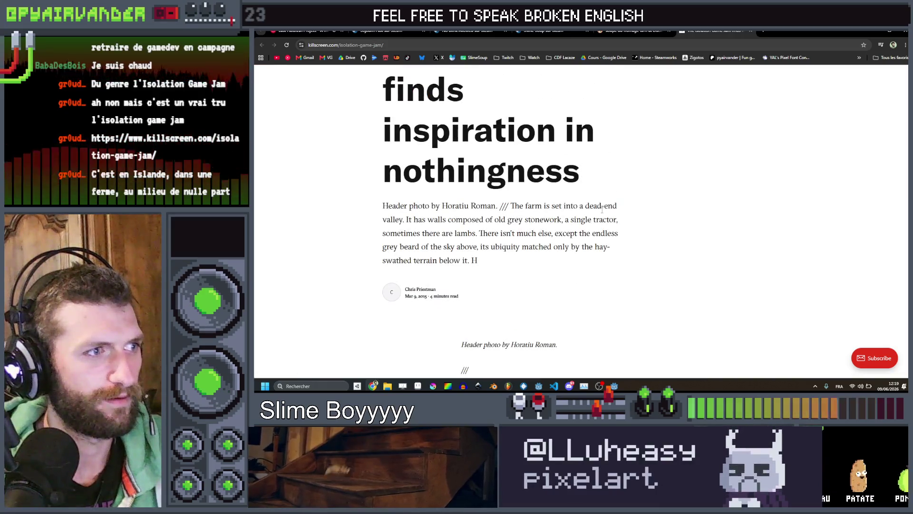
scroll(618, 180, "up", 3)
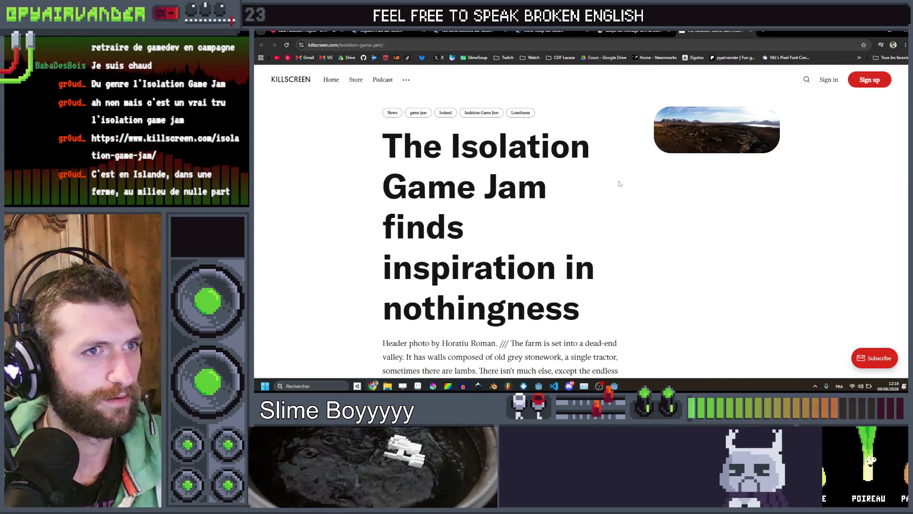
scroll(655, 164, "down", 10)
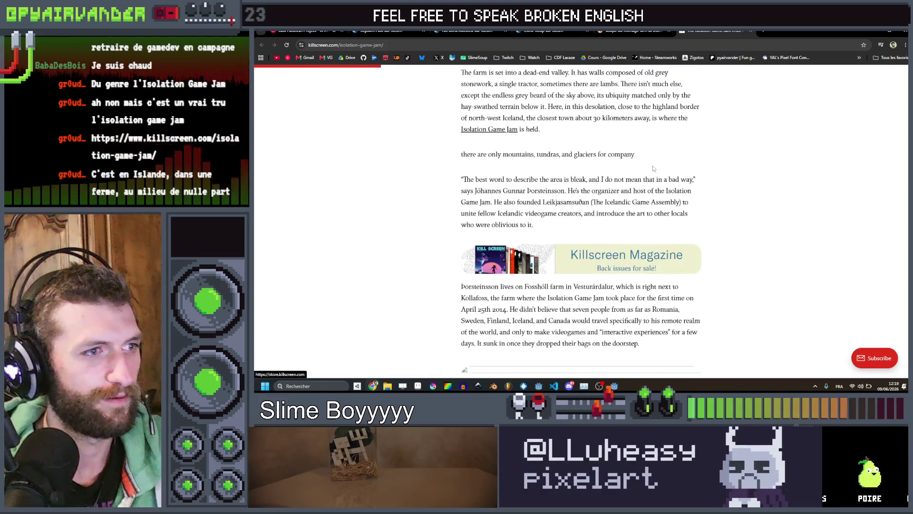
scroll(657, 162, "up", 8)
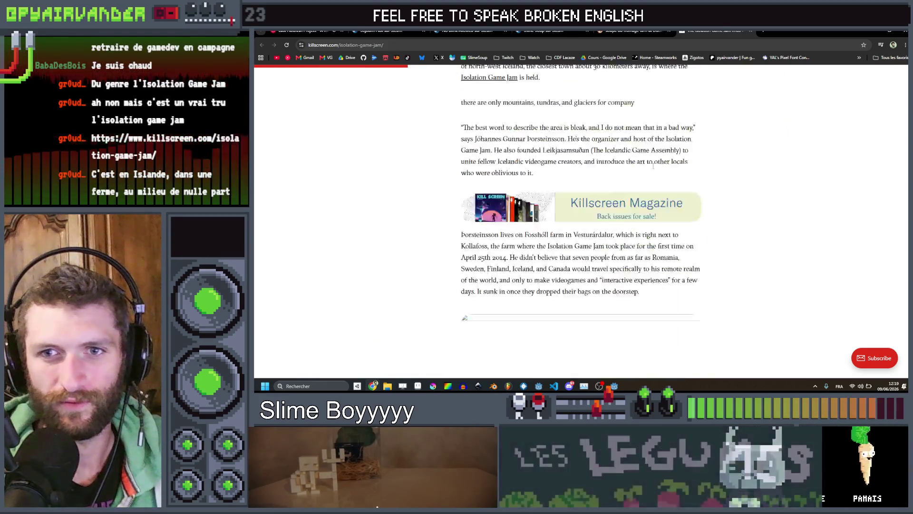
scroll(659, 151, "up", 5)
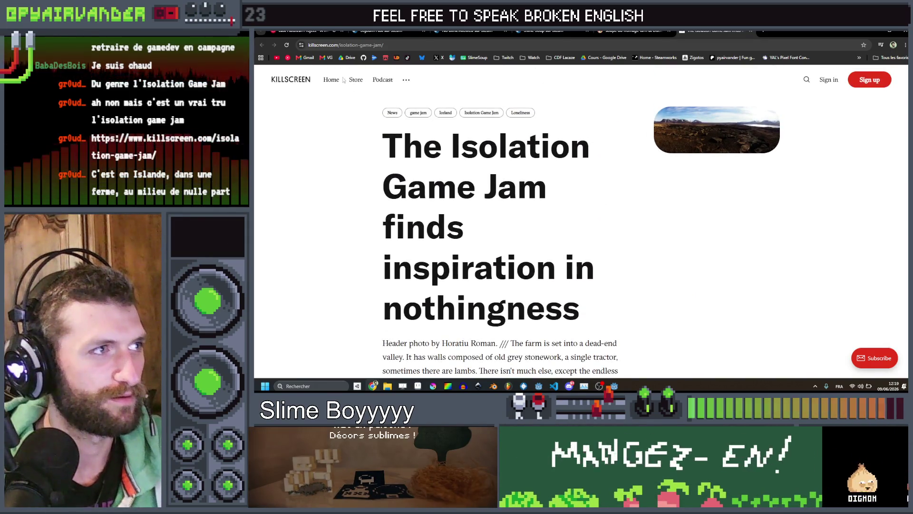
scroll(676, 193, "down", 6)
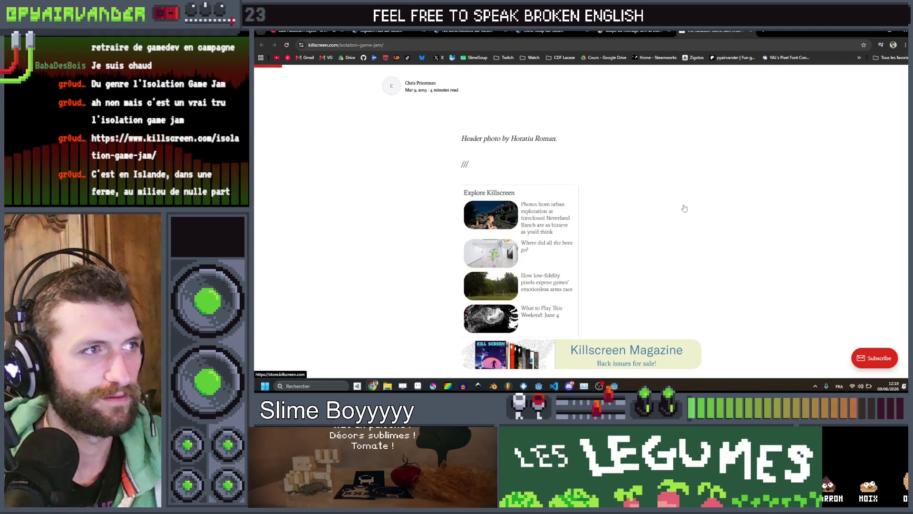
scroll(681, 205, "up", 3)
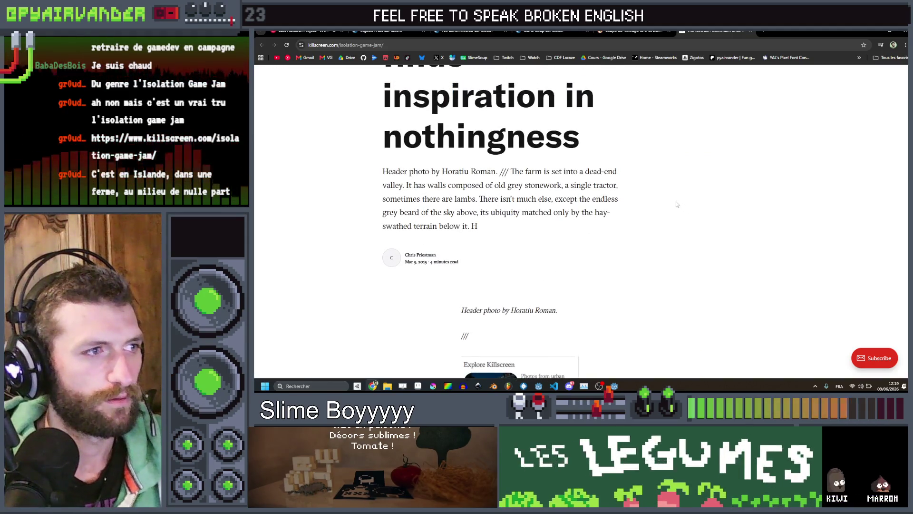
scroll(675, 203, "down", 10)
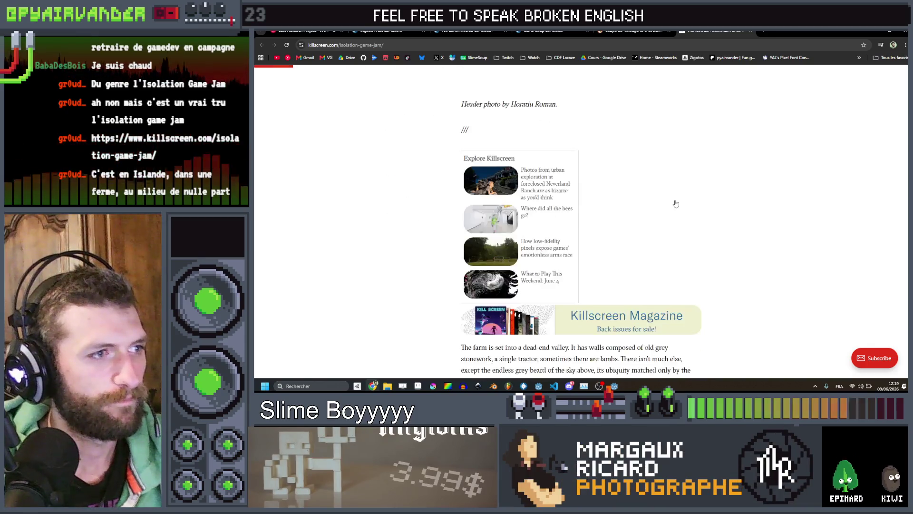
scroll(675, 203, "down", 4)
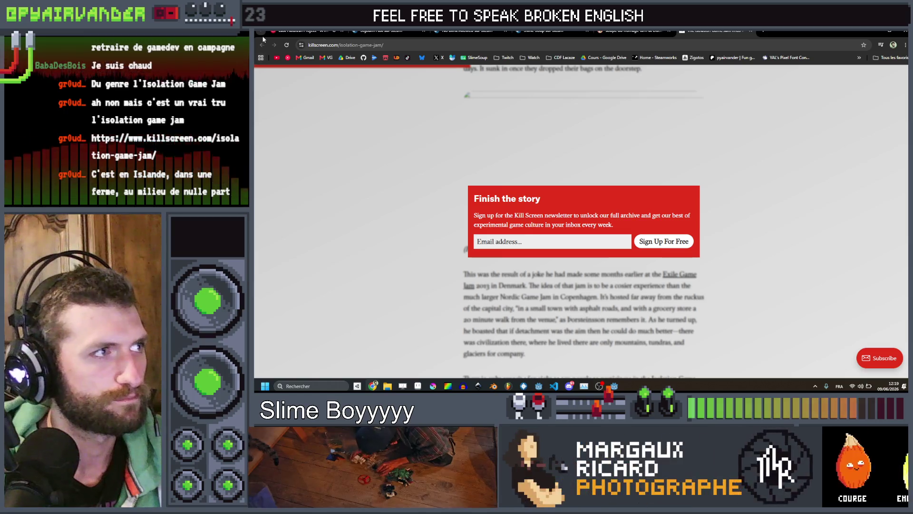
left_click(261, 45)
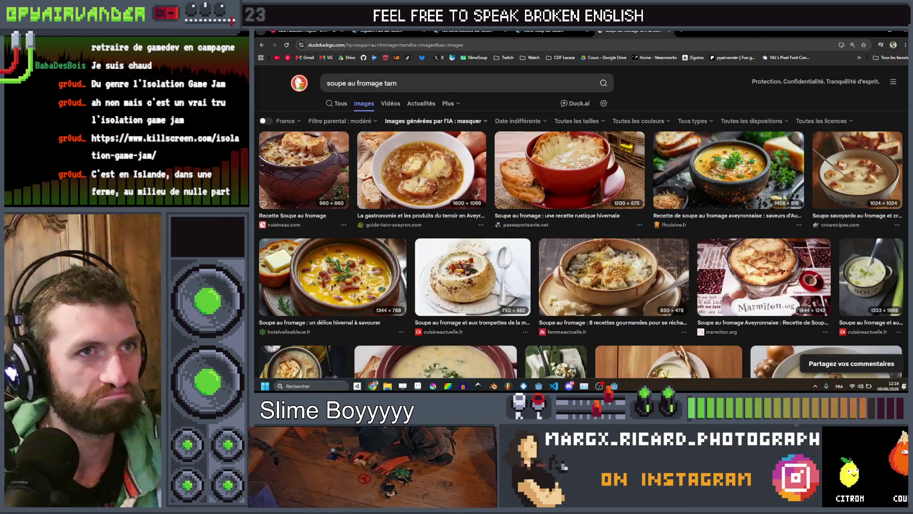
- Switch to the arrow sprite in Aseprite, then to the Godot collection book scene
key("alt+Tab")
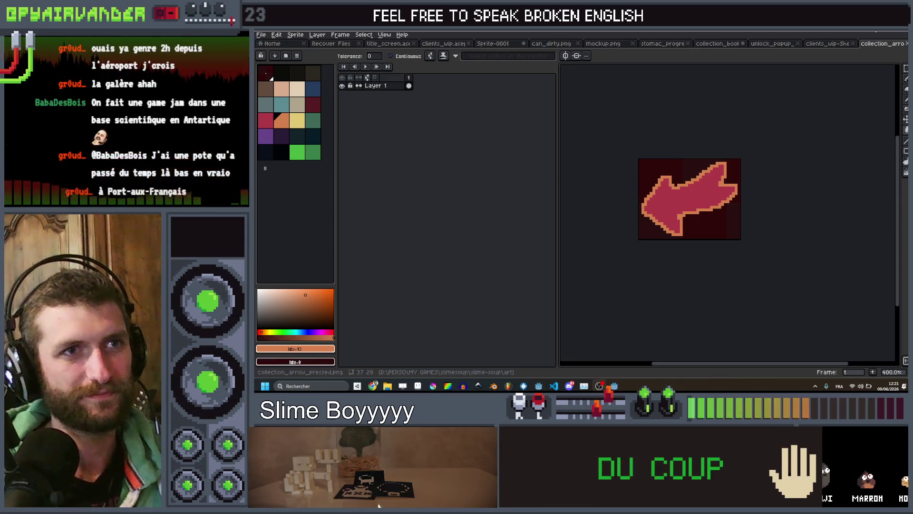
key("alt+Tab")
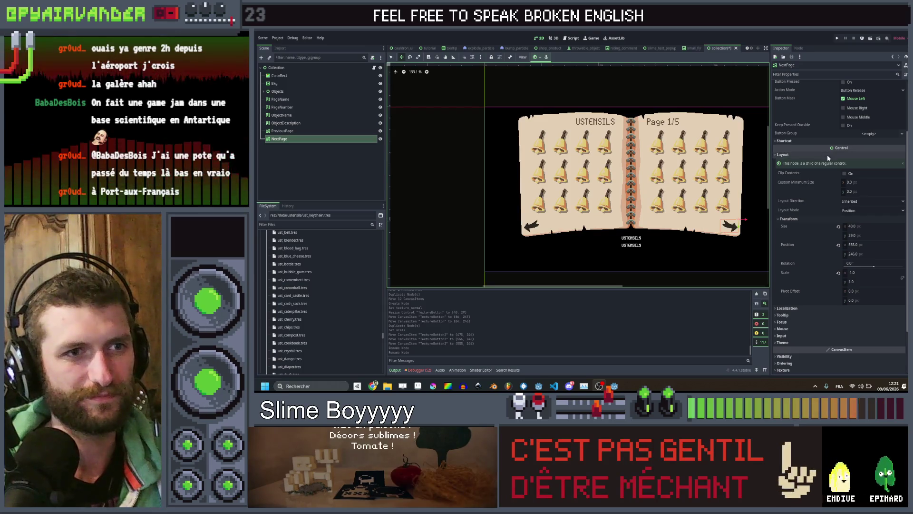
- Quick-load the red collection_arrow image as the PreviousPage button's pressed texture
scroll(827, 154, "up", 3)
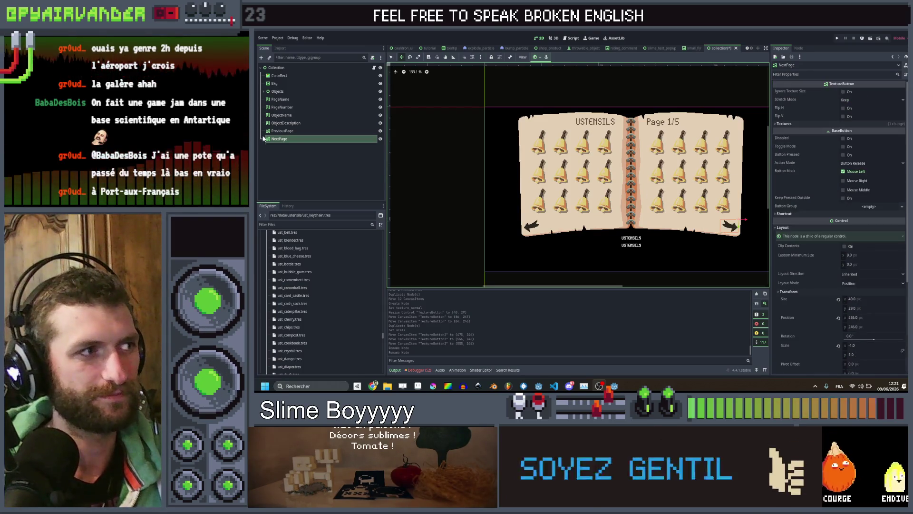
left_click(282, 130)
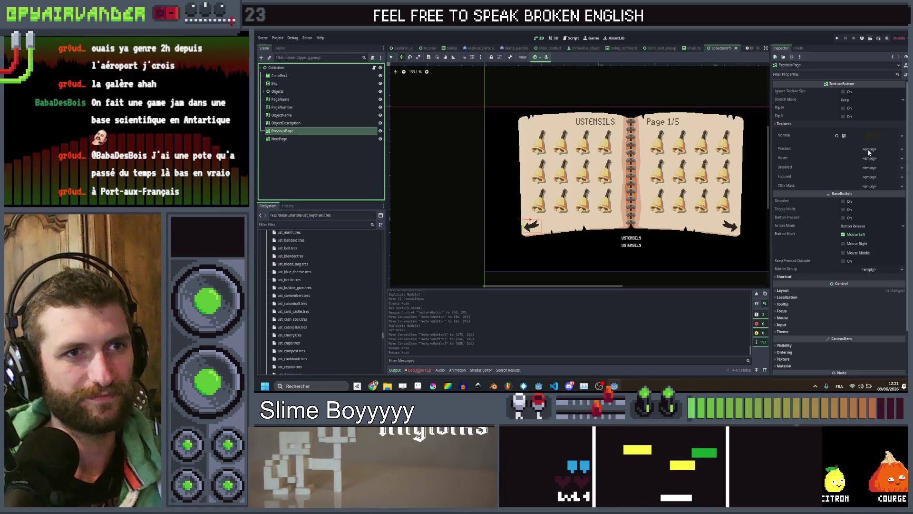
left_click(870, 148)
left_click(861, 280)
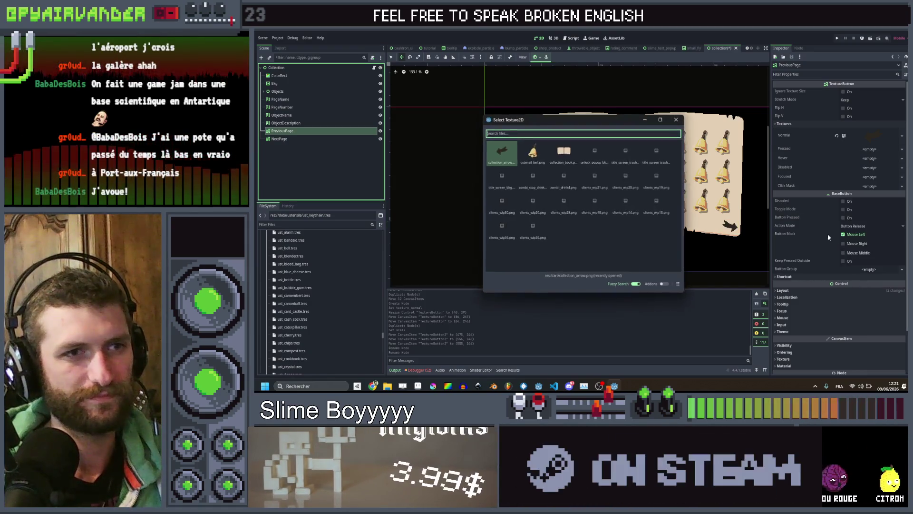
type("coll")
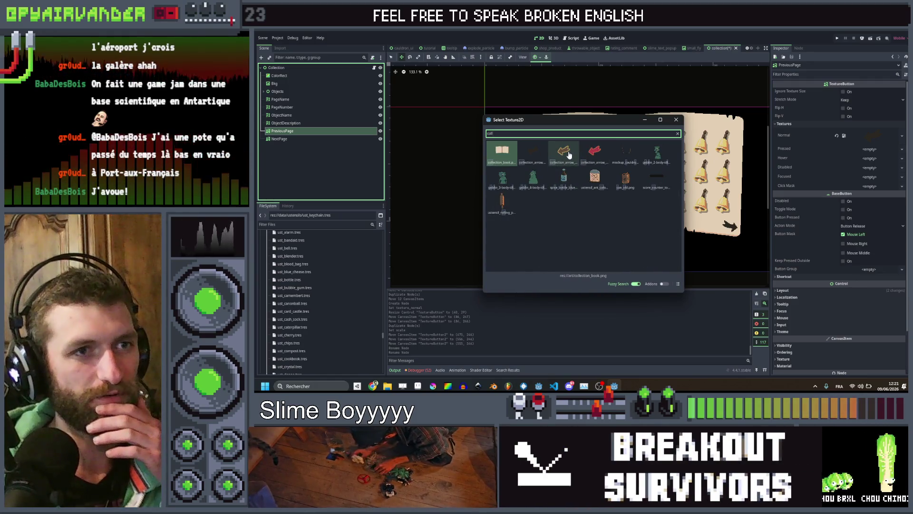
double_click(594, 152)
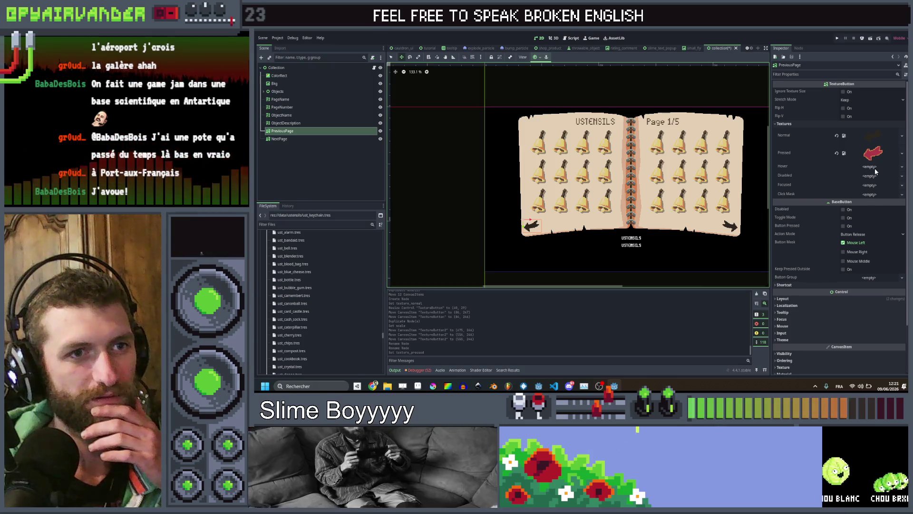
- Quick-load the brown collection_arrow image as PreviousPage's hover texture
left_click(875, 168)
left_click(877, 295)
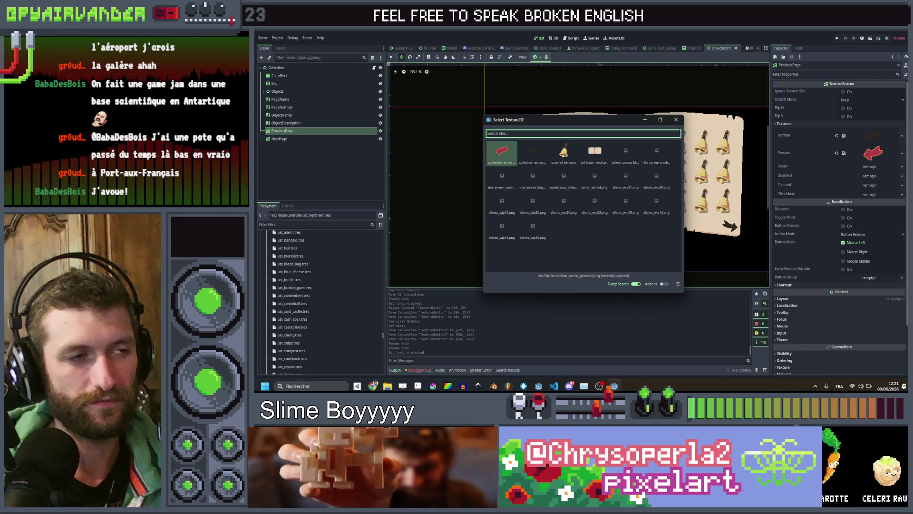
type("coll")
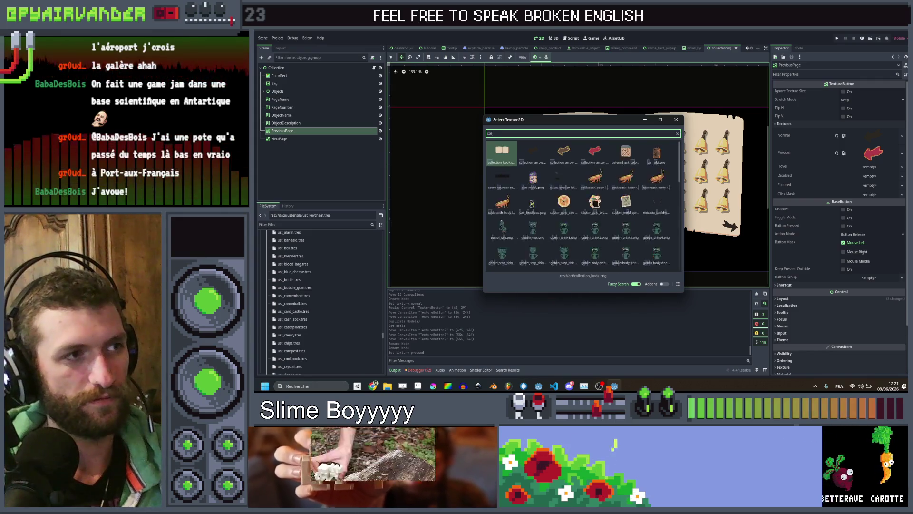
double_click(568, 152)
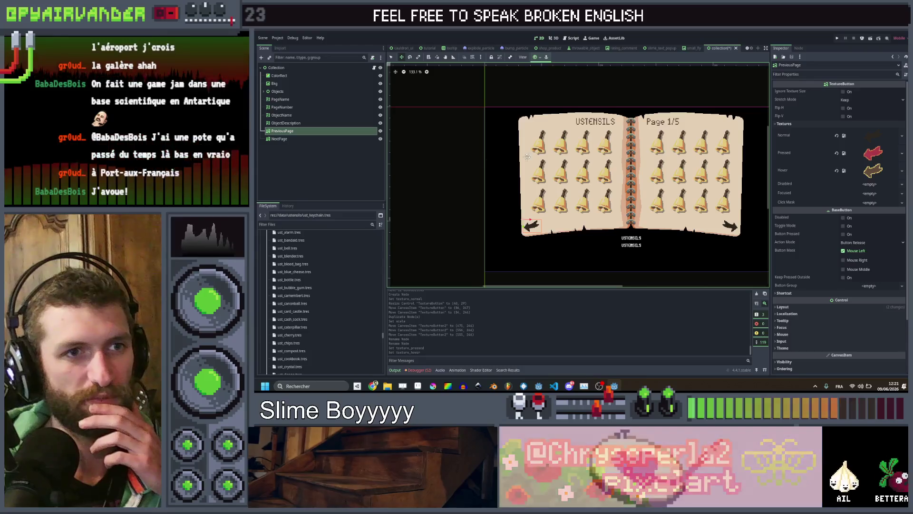
left_click(284, 139)
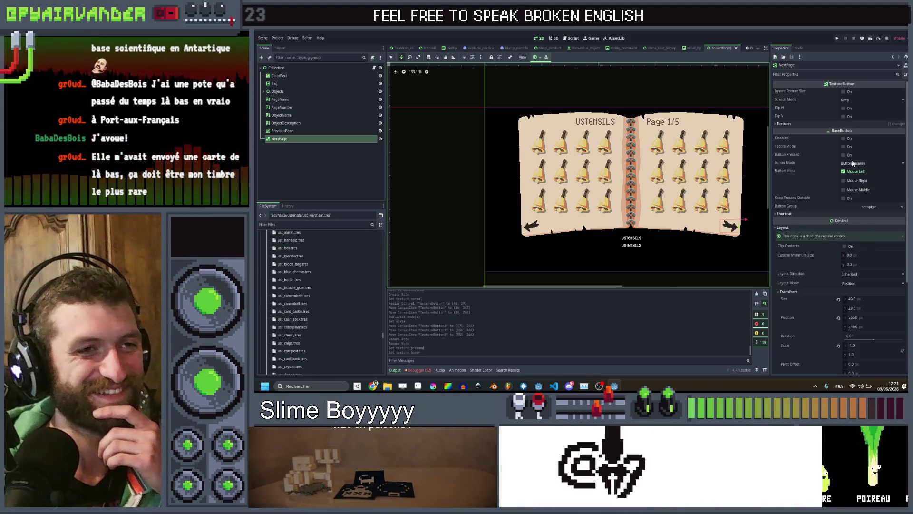
- Quick-load an arrow texture into the NextPage button's pressed slot
scroll(852, 151, "down", 5)
scroll(851, 151, "up", 5)
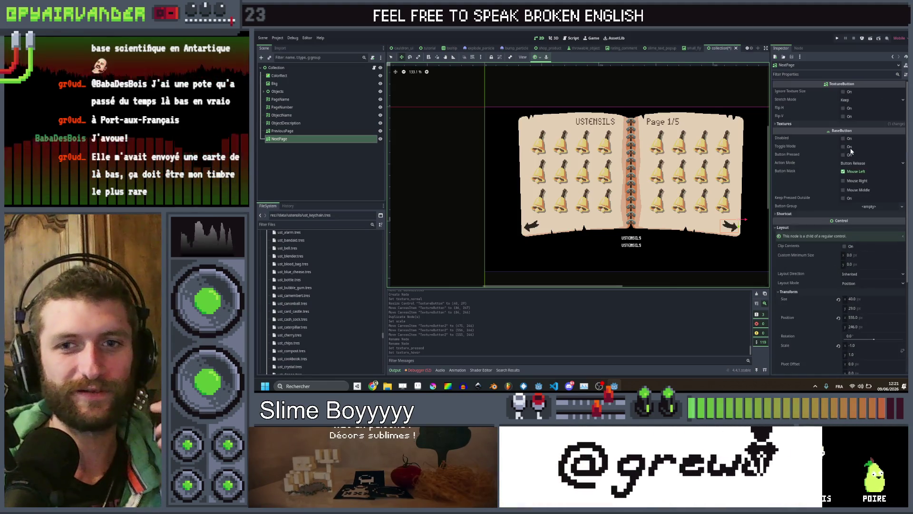
left_click(833, 124)
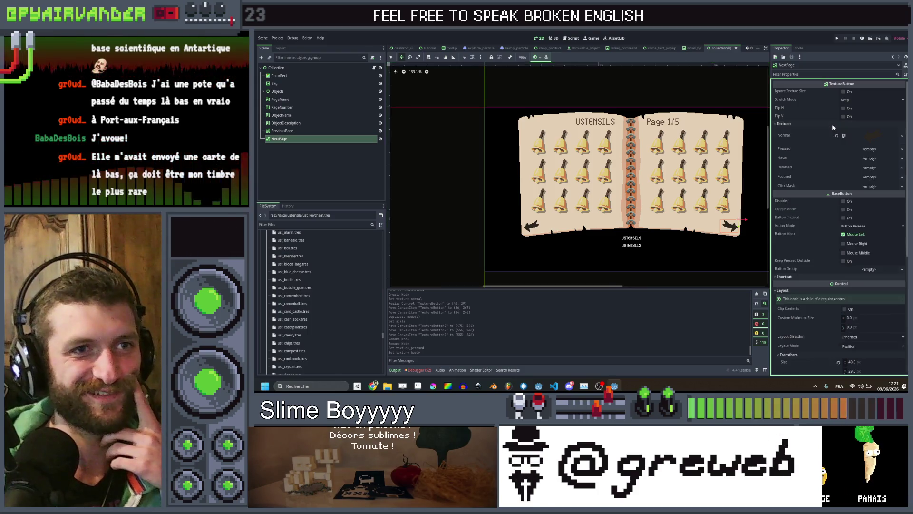
left_click(869, 153)
left_click(871, 284)
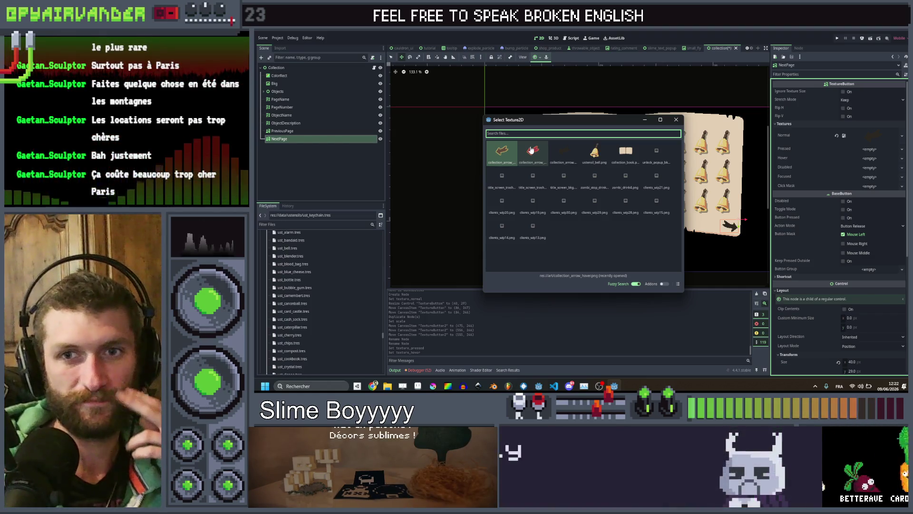
left_click(503, 155)
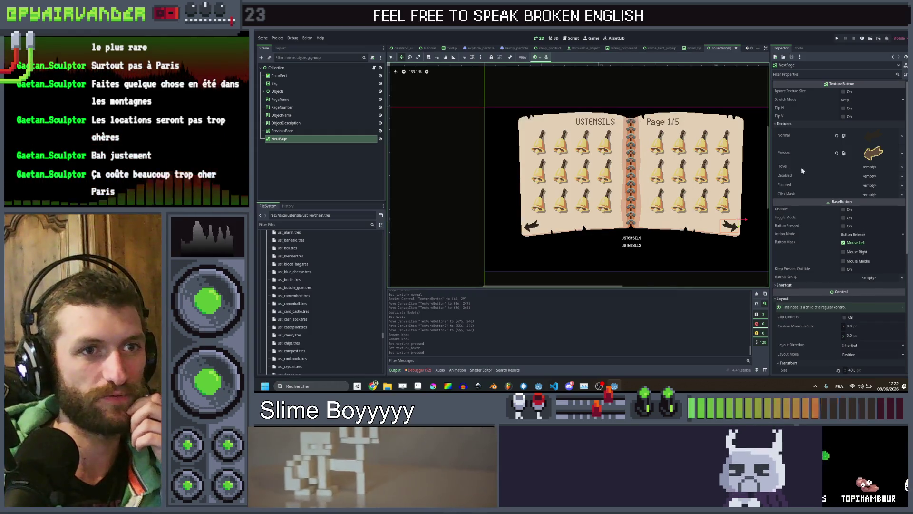
- Set NextPage's hover texture to the brown arrow and its pressed texture to the red arrow
left_click(865, 166)
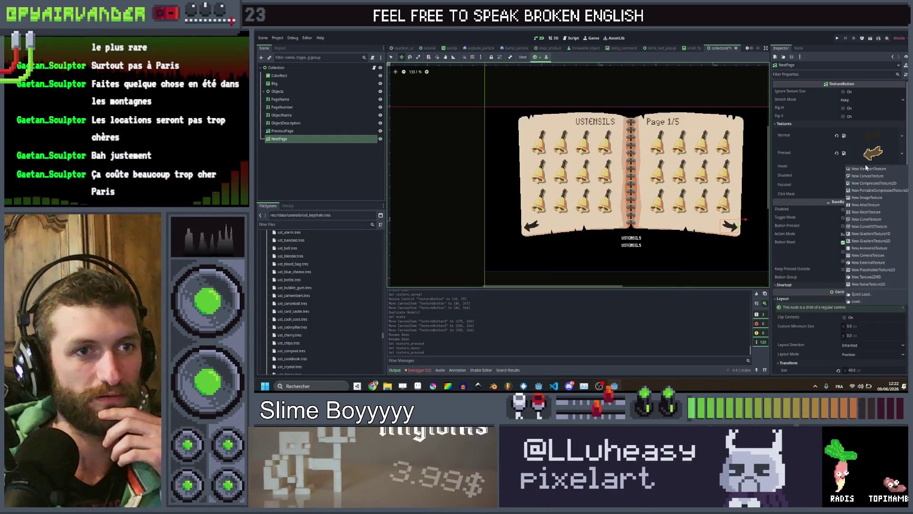
left_click(867, 294)
double_click(502, 174)
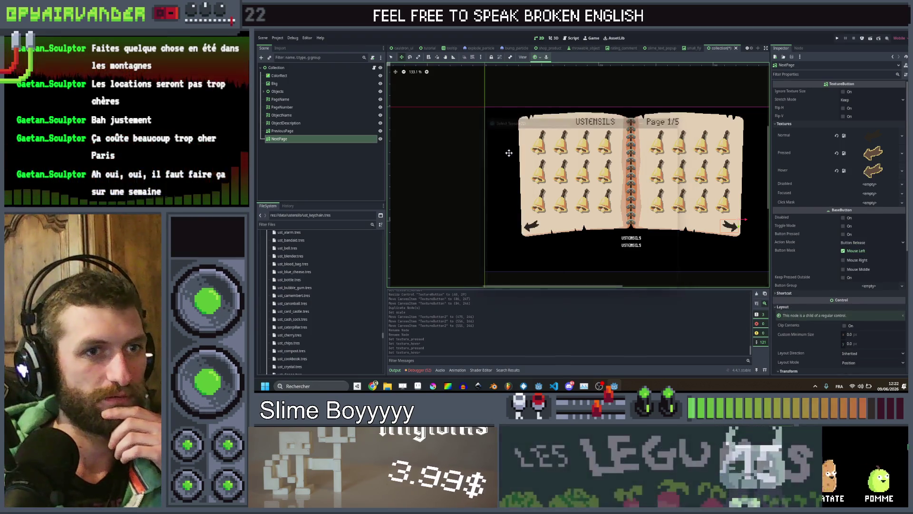
left_click(875, 169)
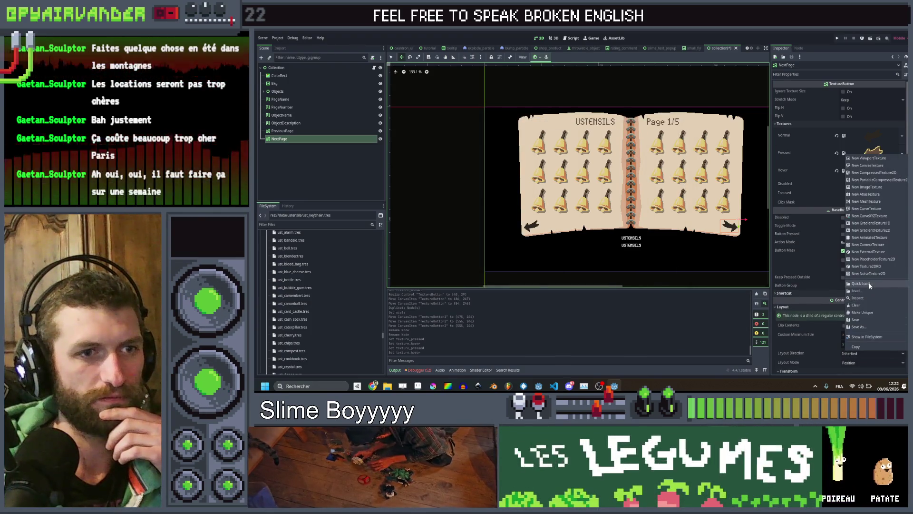
left_click(867, 291)
double_click(533, 151)
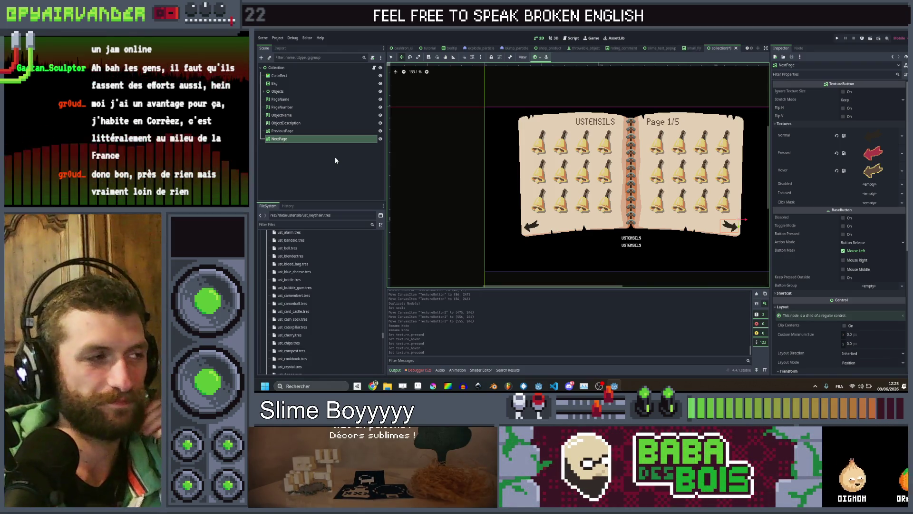
left_click(312, 173)
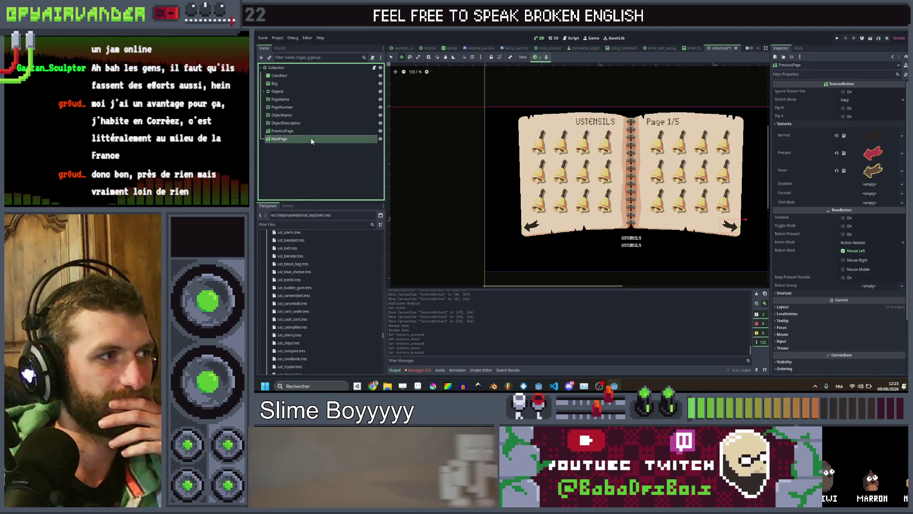
left_click(303, 175)
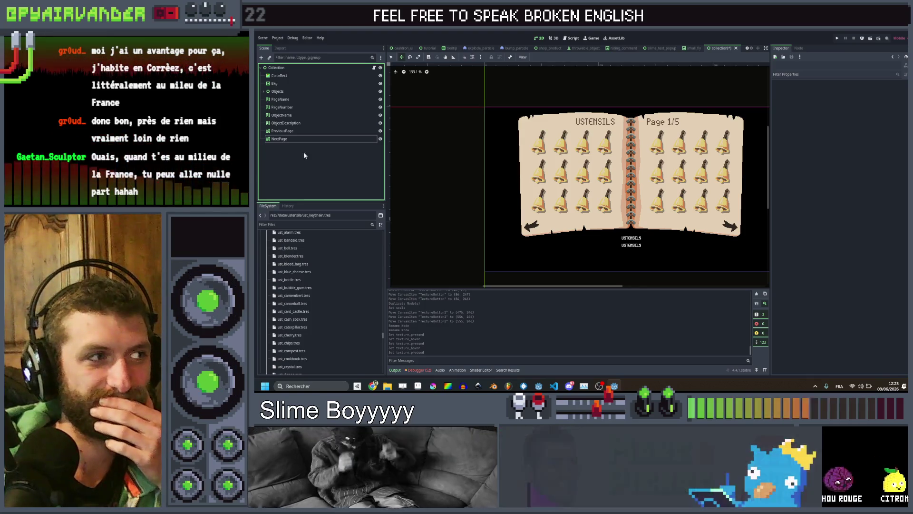
left_click(304, 131)
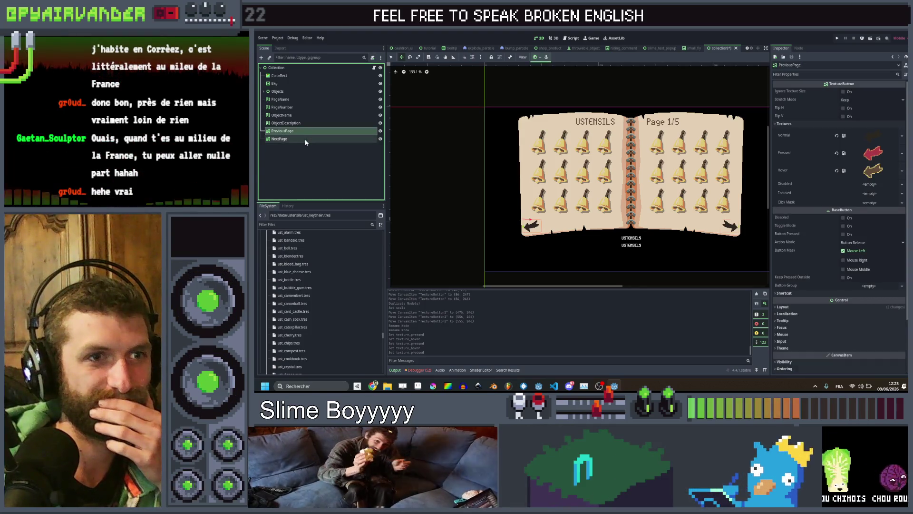
left_click(305, 139)
left_click(310, 125)
left_click(308, 131)
left_click(307, 139)
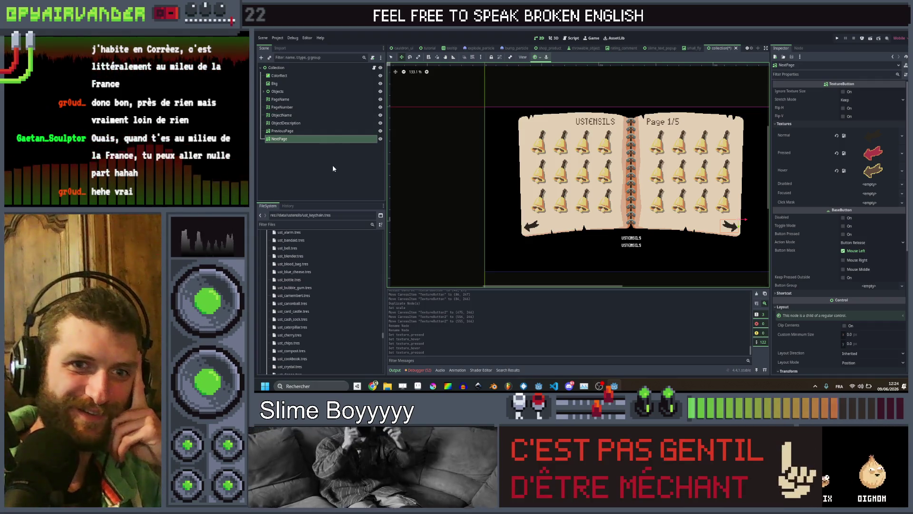
left_click(332, 164)
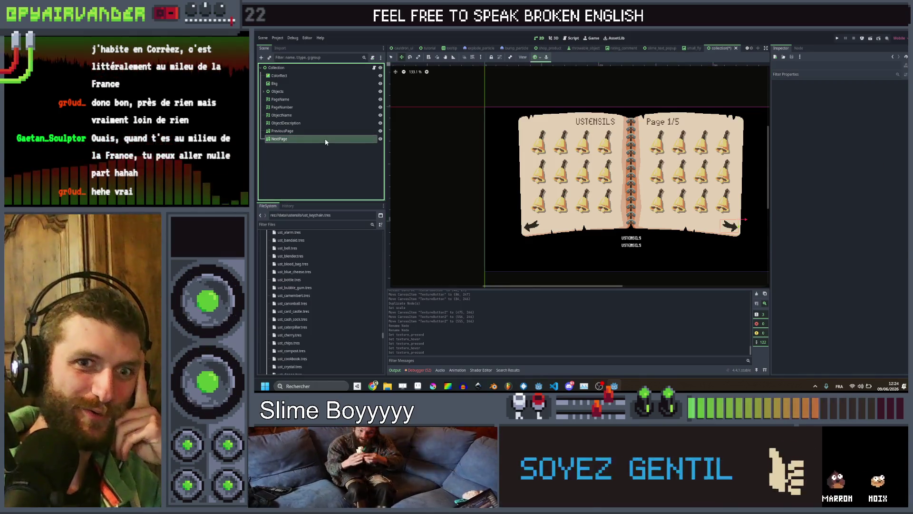
left_click(328, 123)
left_click(331, 115)
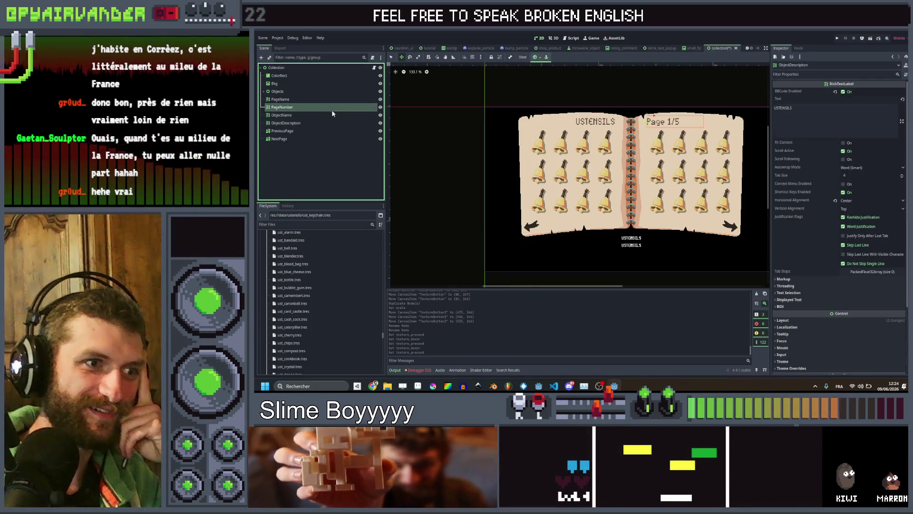
left_click(327, 128)
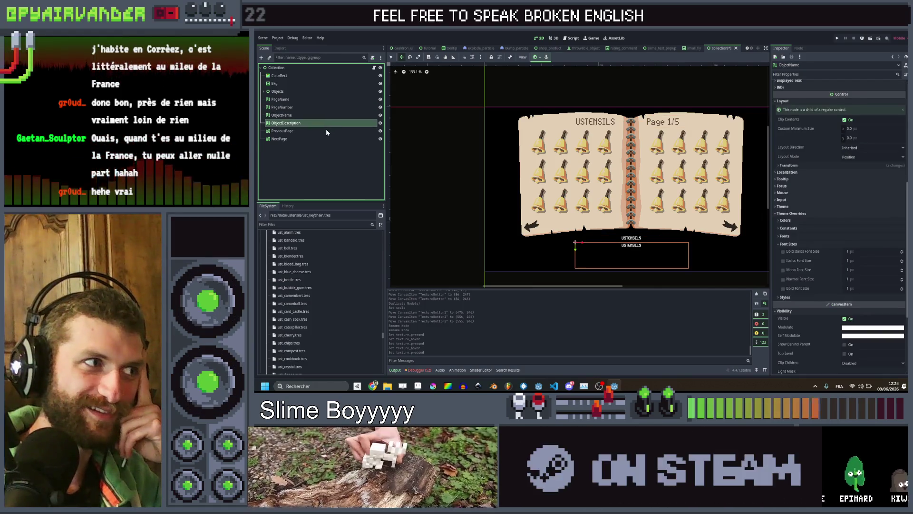
left_click(323, 139)
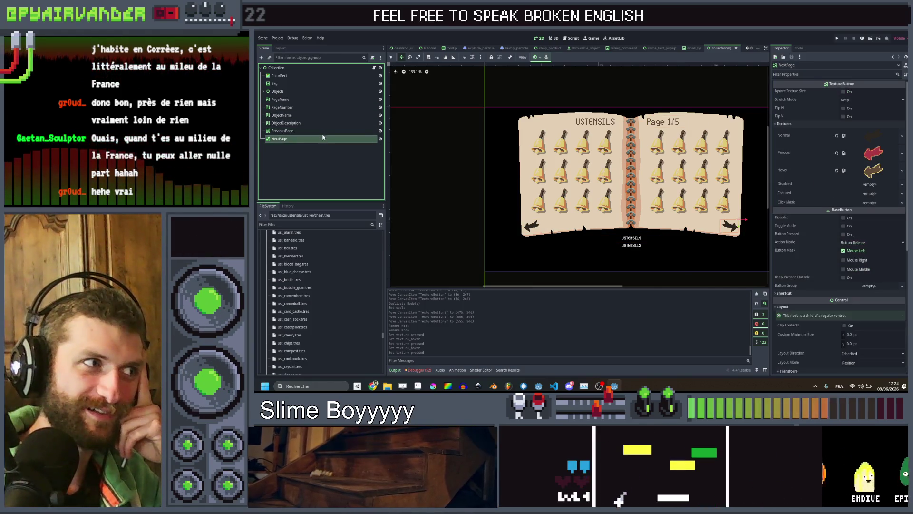
left_click(327, 123)
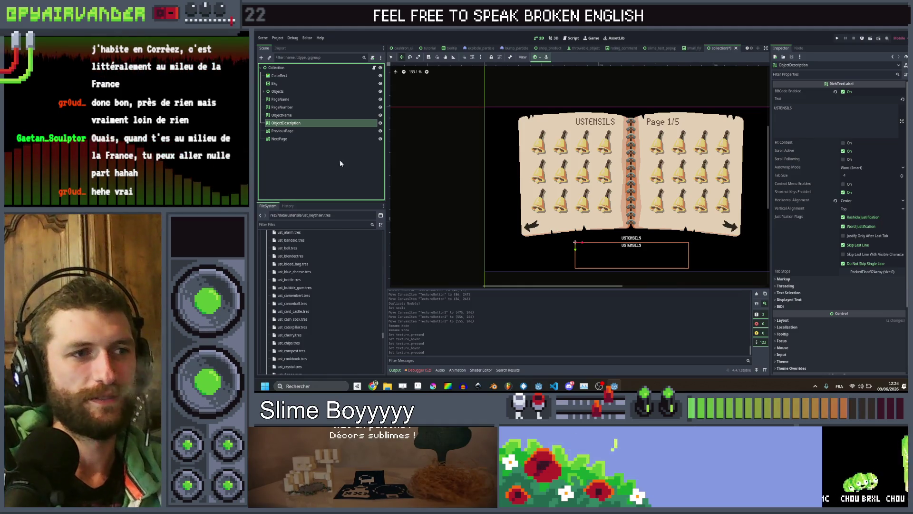
left_click(287, 156)
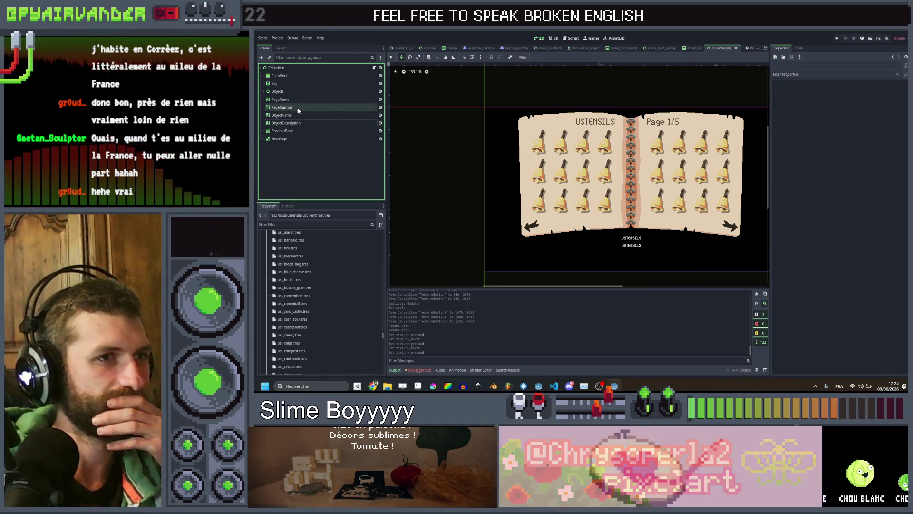
left_click(291, 67)
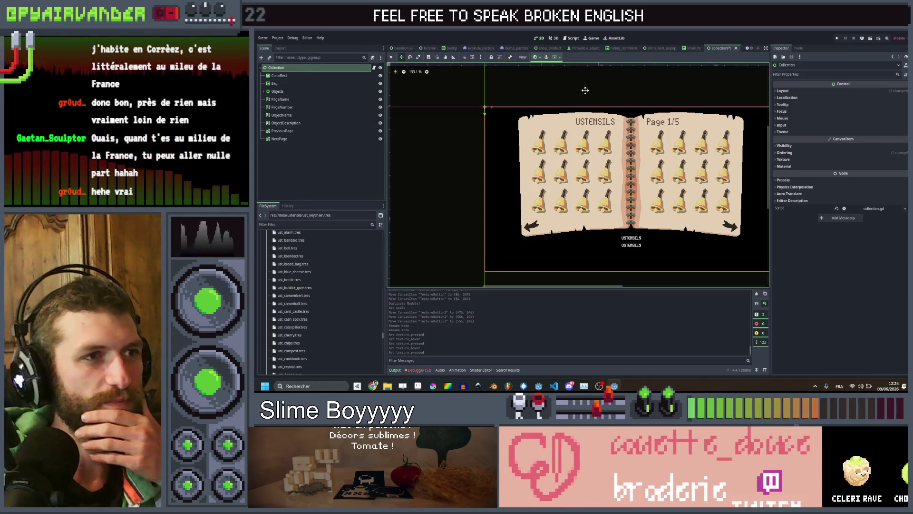
- Save the collection scene
scroll(585, 90, "right", 4)
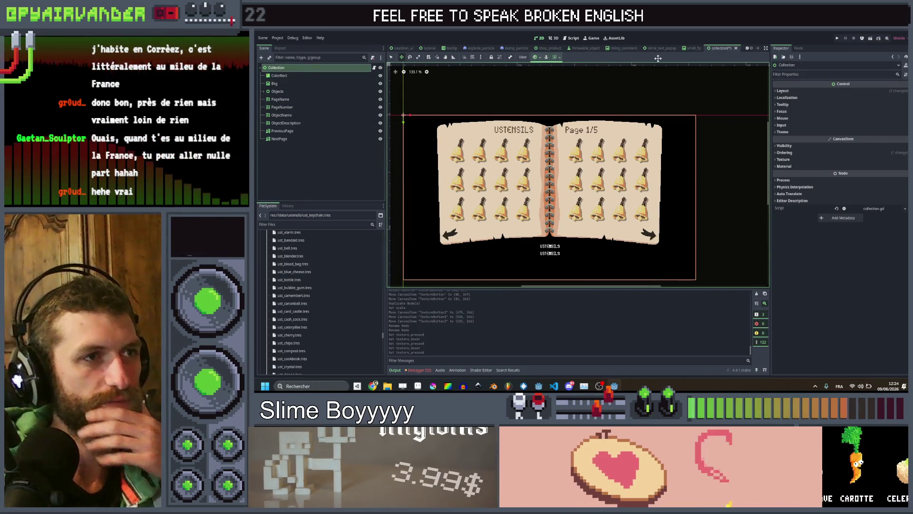
key("ctrl+s")
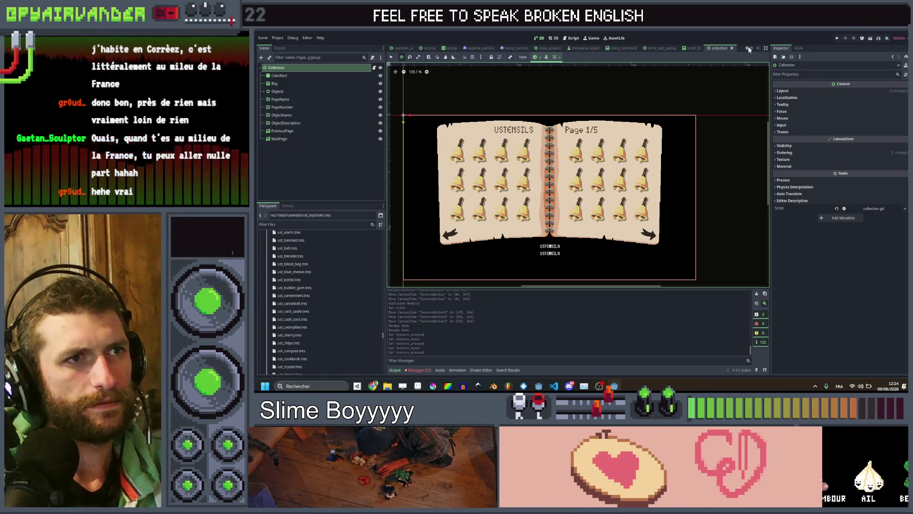
scroll(749, 49, "up", 3)
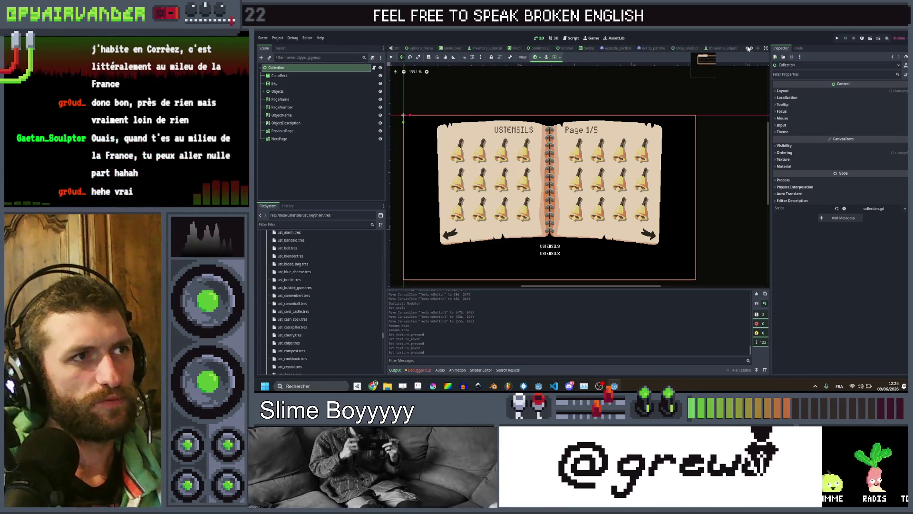
scroll(748, 49, "up", 2)
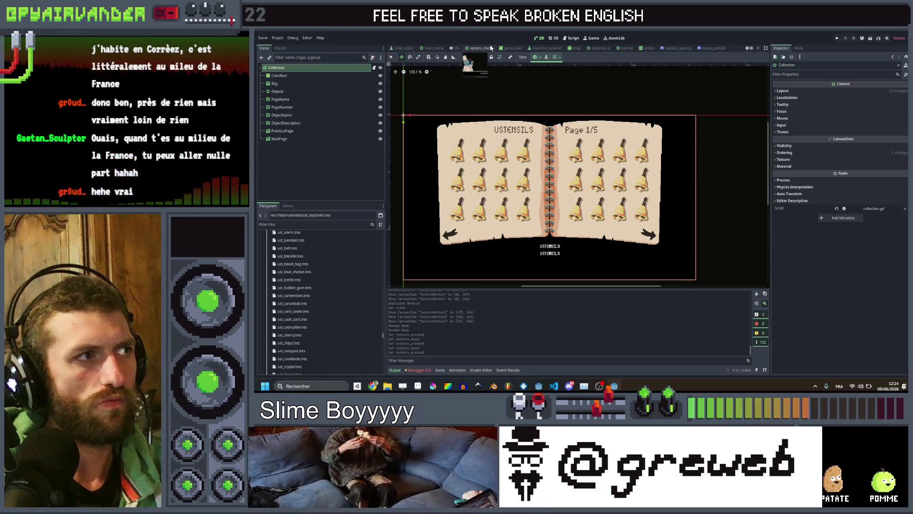
- Copy the red Close button from options_menu and paste it under Collection
left_click(485, 48)
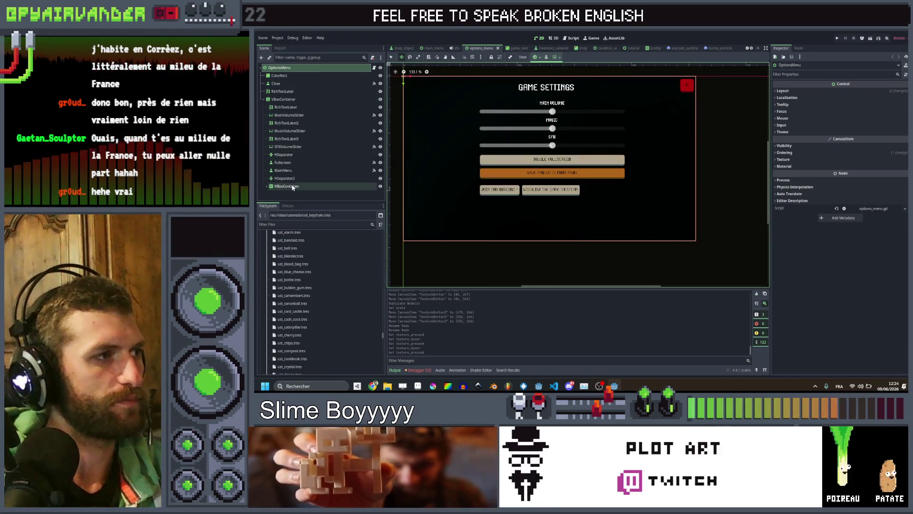
left_click(295, 84)
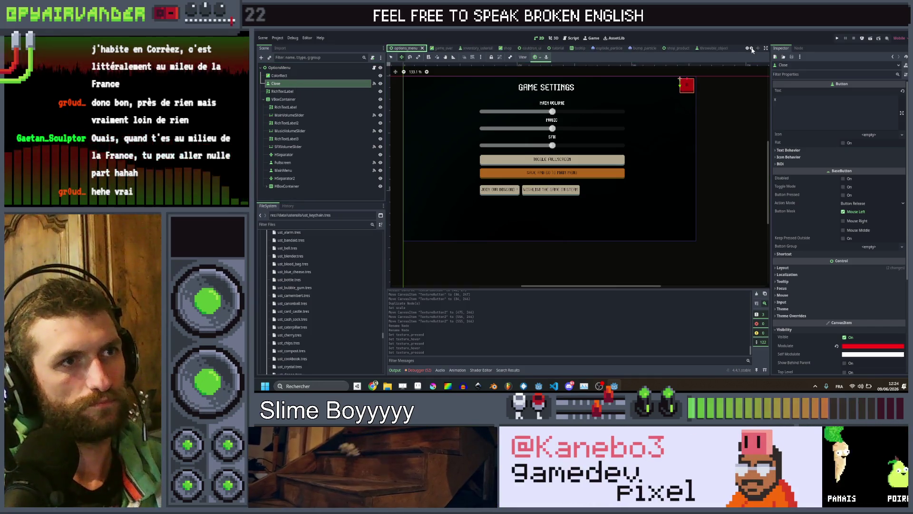
scroll(752, 49, "down", 3)
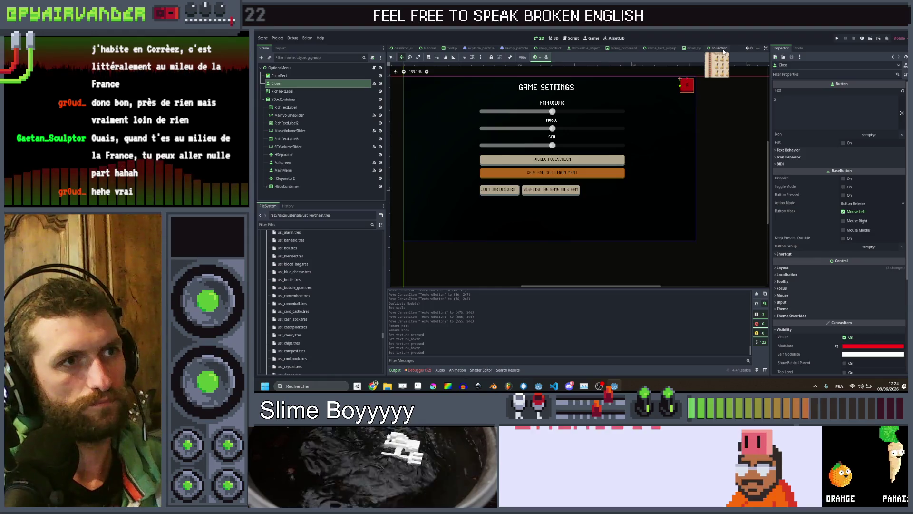
left_click(718, 48)
left_click(311, 71)
key("ctrl+v")
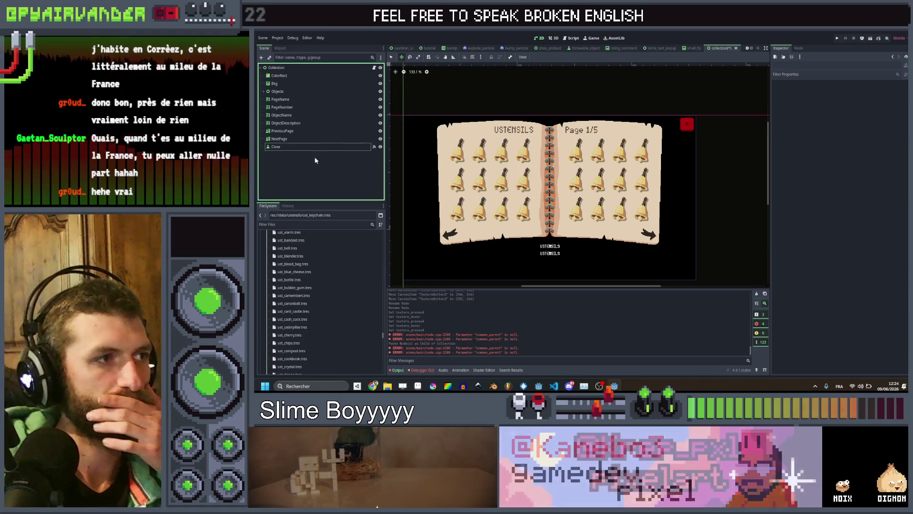
- Remove the pasted Close button's inherited pressed connection to _on_close_pressed
left_click(374, 146)
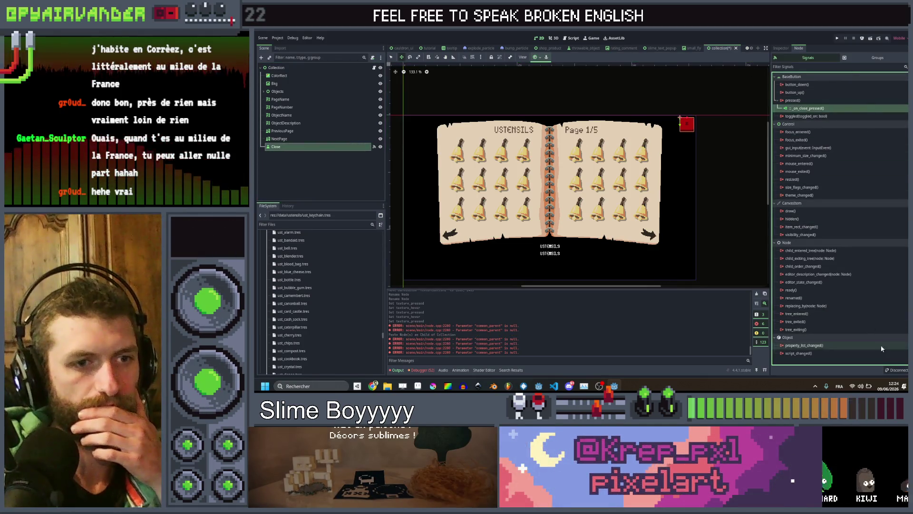
left_click(898, 370)
left_click(278, 191)
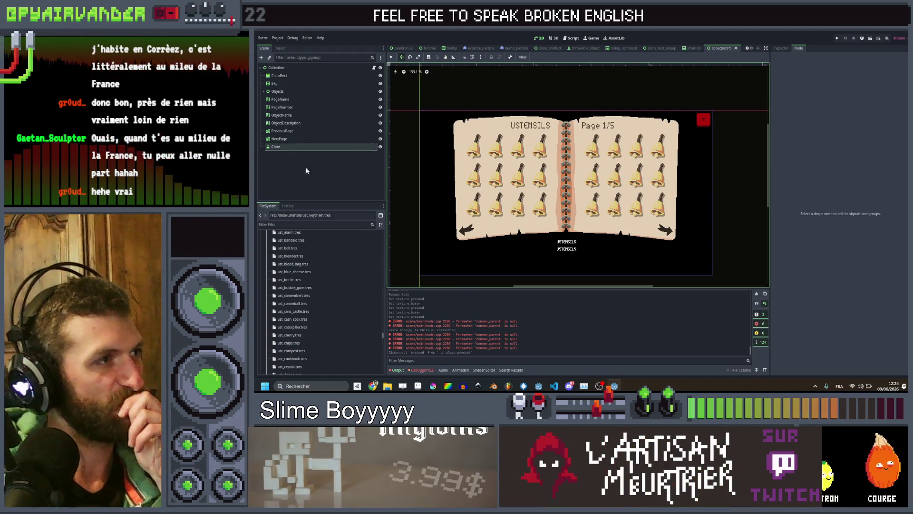
- Switch to the root_game scene tab
left_click(309, 171)
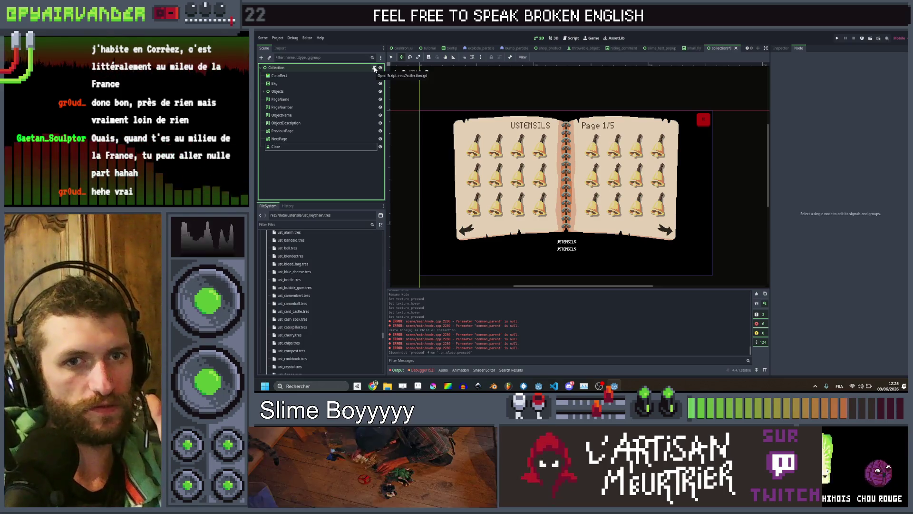
left_click(429, 158)
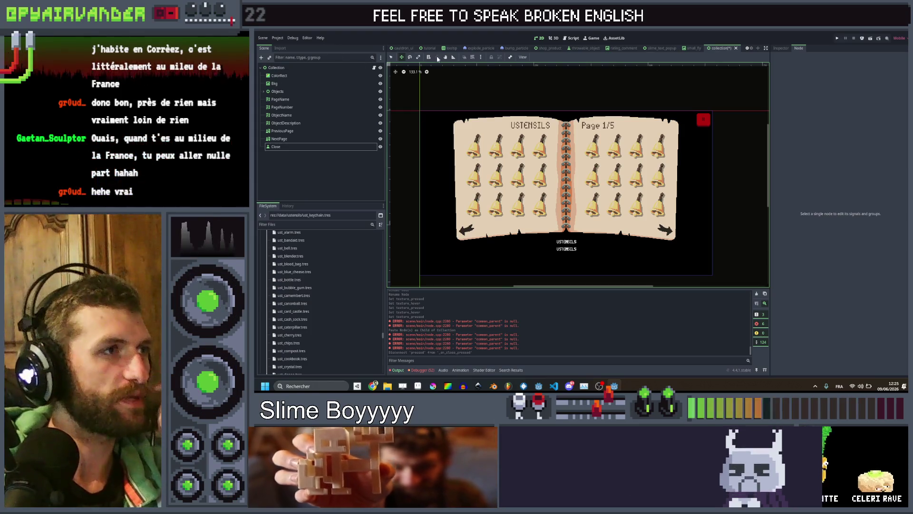
left_click(747, 49)
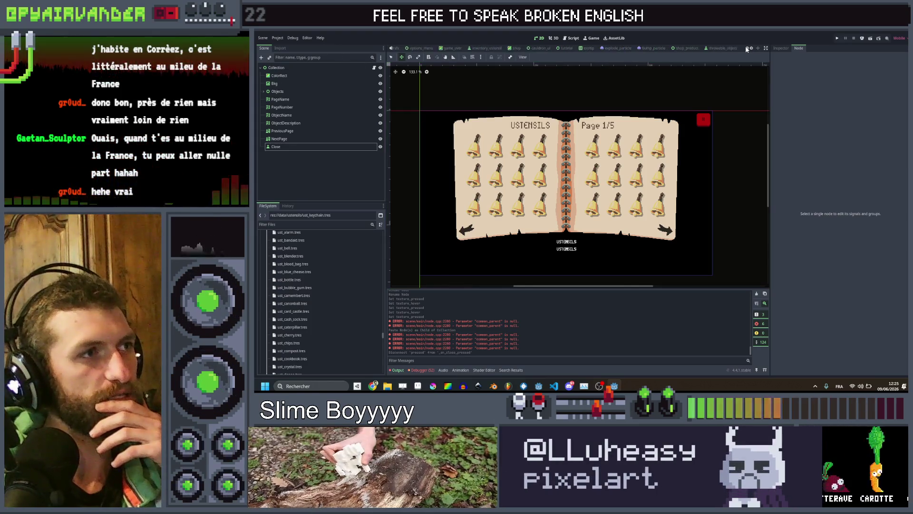
scroll(639, 50, "up", 5)
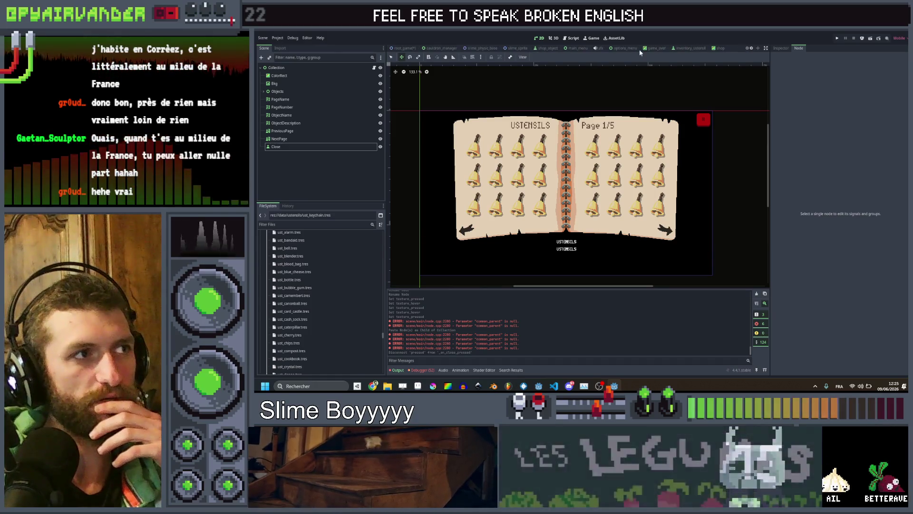
left_click(403, 48)
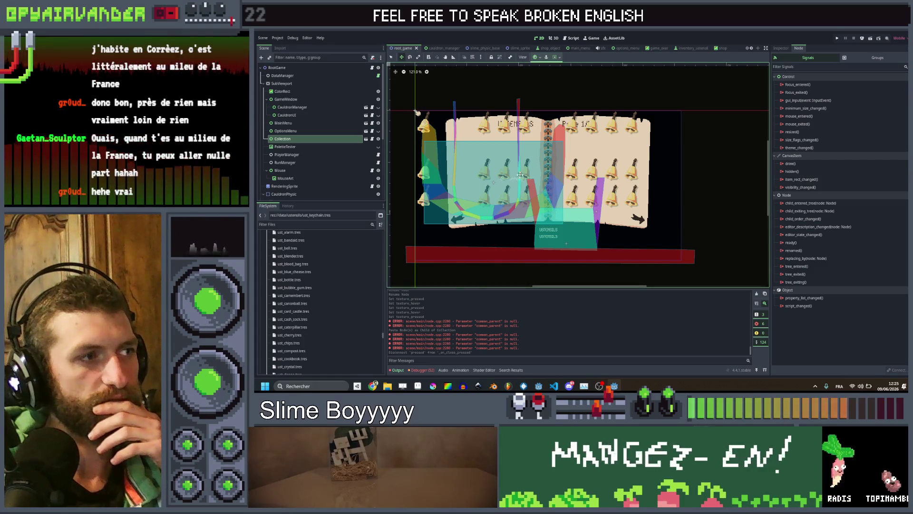
- Toggle the Collection node's visibility in root_game and start renaming it
scroll(571, 157, "up", 1)
scroll(581, 147, "down", 1)
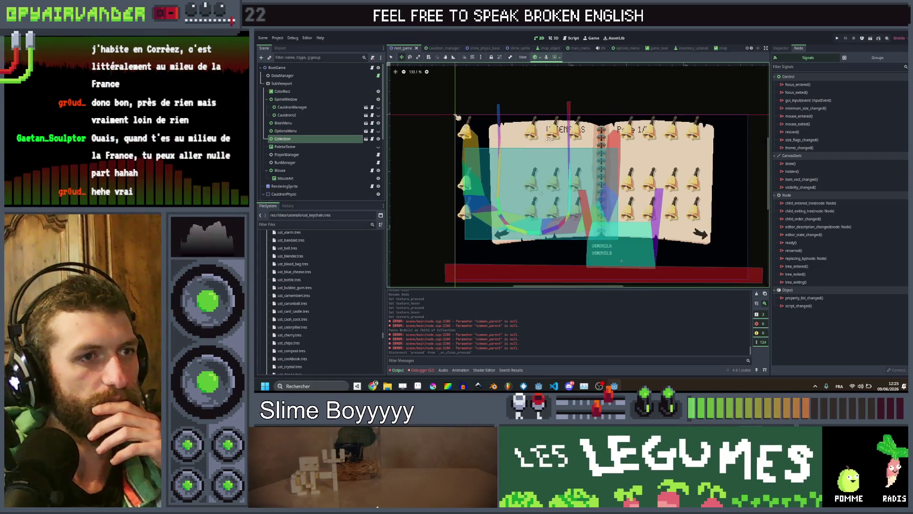
scroll(605, 130, "up", 1)
scroll(606, 130, "up", 2)
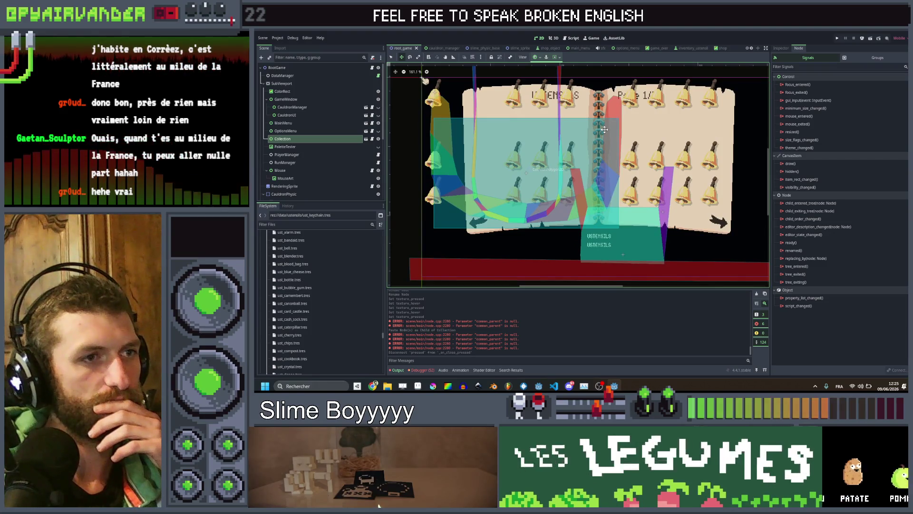
left_click(378, 139)
left_click(378, 138)
key("F2")
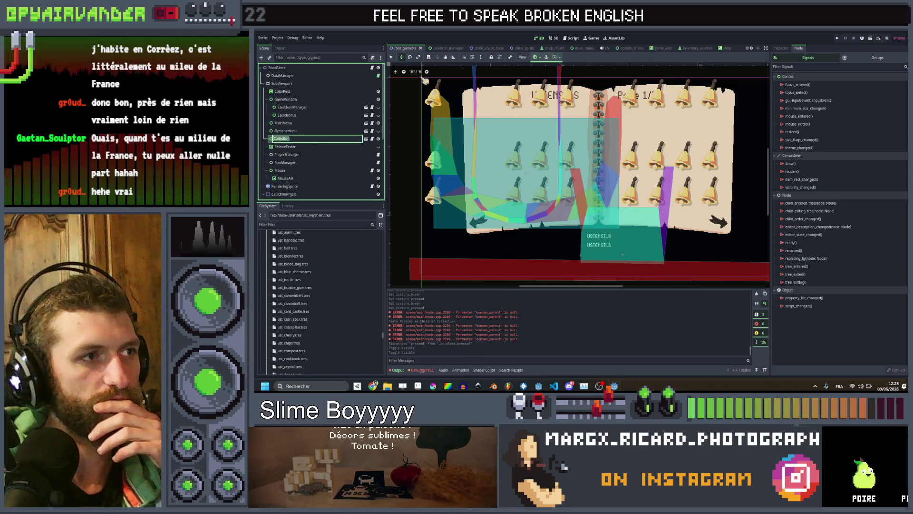
scroll(567, 164, "up", 2)
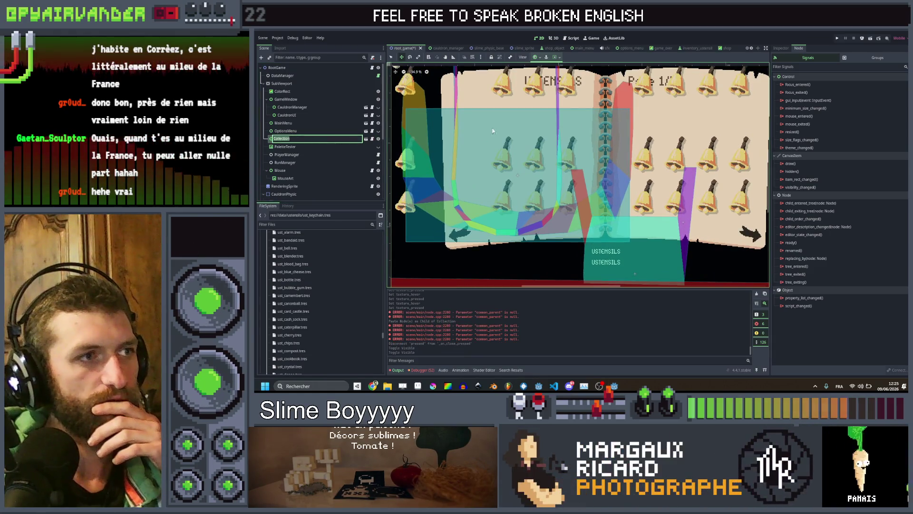
- Check the collection scene tab, then return to root_game
left_click(752, 50)
left_click(752, 49)
left_click(752, 49)
left_click(752, 48)
left_click(752, 48)
left_click(751, 48)
left_click(752, 49)
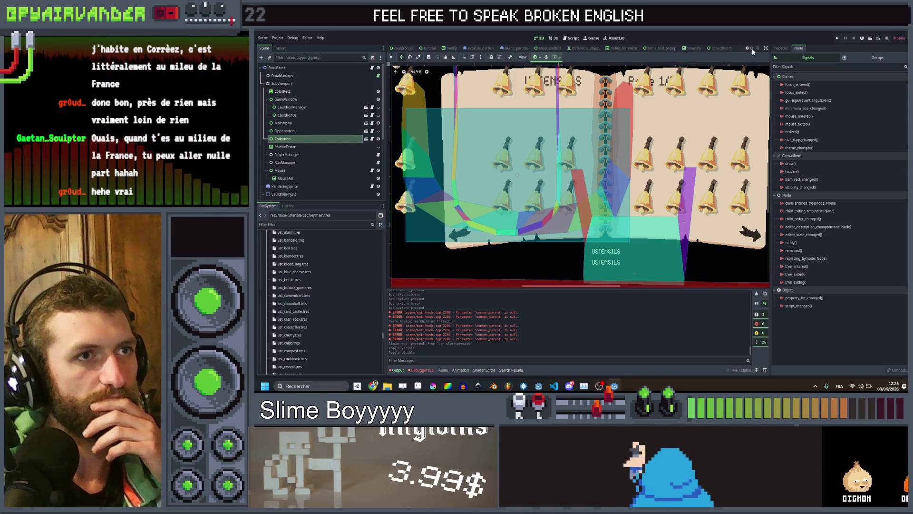
left_click(714, 50)
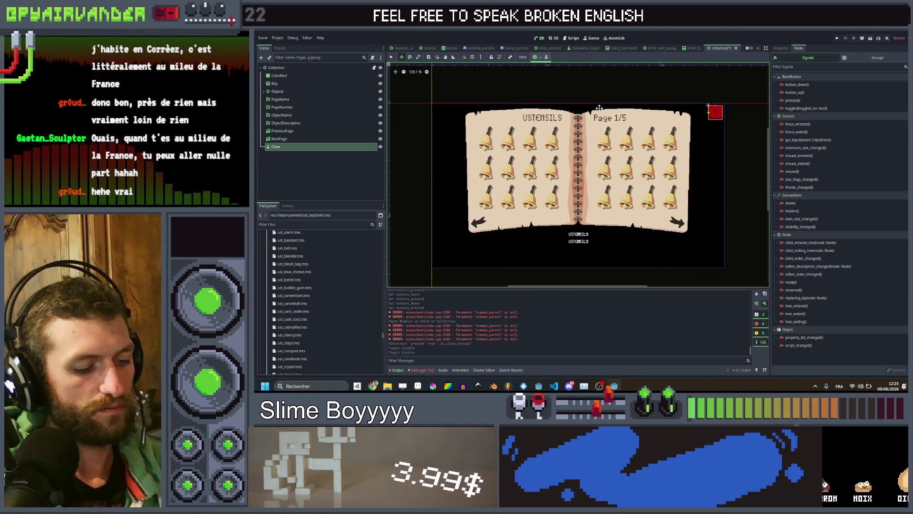
left_click(747, 49)
left_click(748, 49)
left_click(748, 49)
left_click(748, 49)
left_click(748, 49)
left_click(749, 48)
left_click(749, 48)
left_click(749, 49)
left_click(749, 49)
left_click(749, 49)
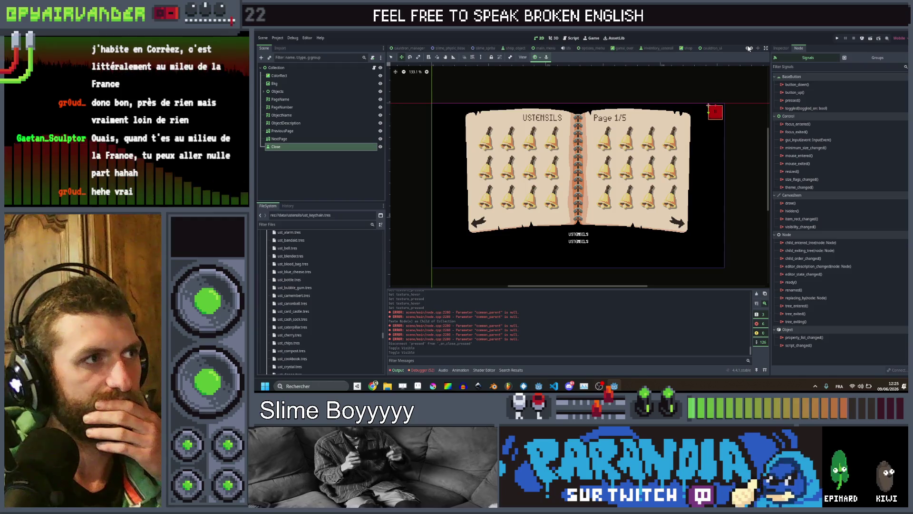
left_click(403, 48)
scroll(642, 166, "up", 3)
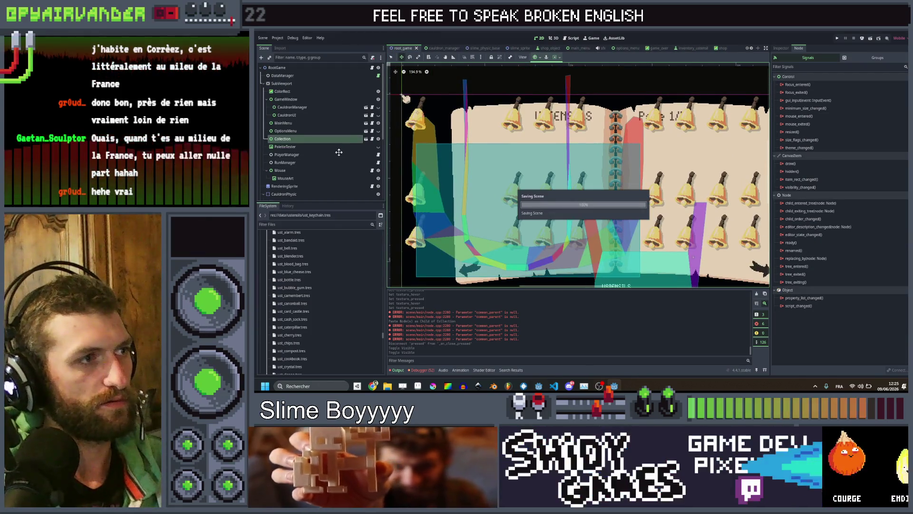
- Delete the old Collection node and instance collection.tscn under SubViewport
left_click(326, 144)
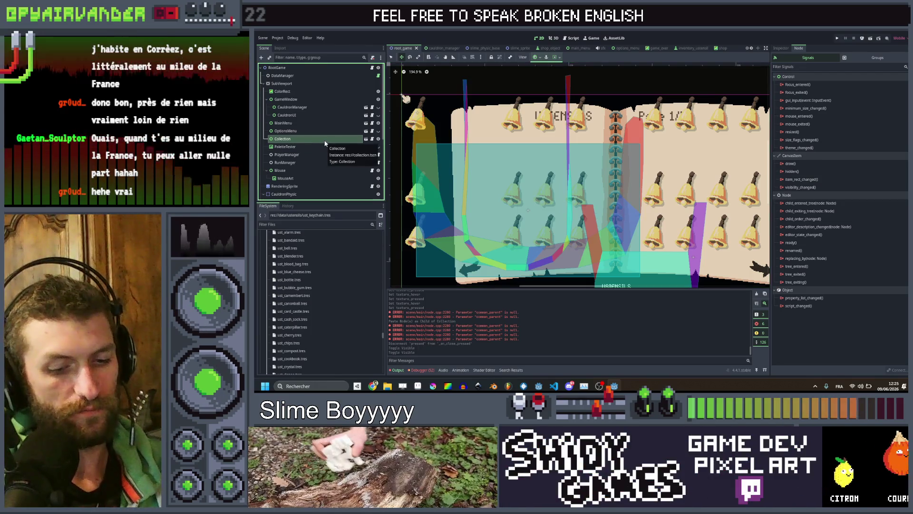
key("Delete")
key("Return")
type("co")
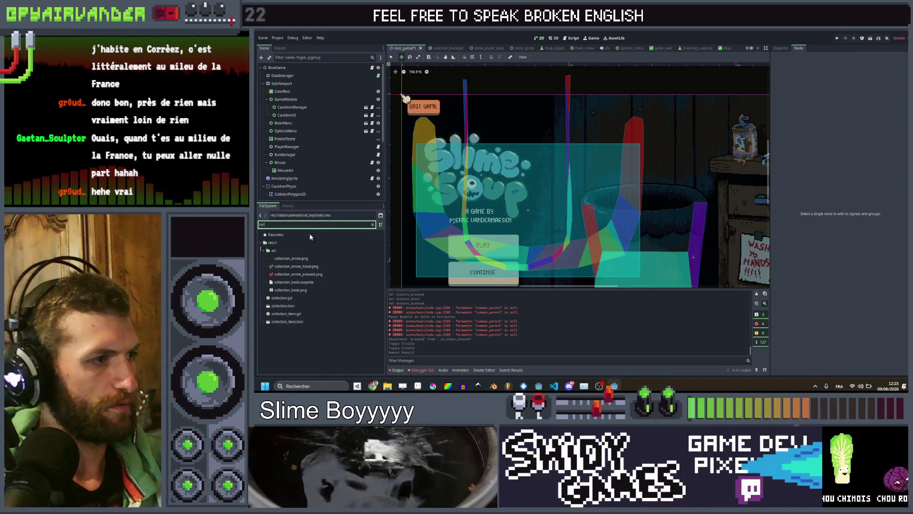
type("ll")
left_click(287, 305)
left_click_drag(297, 157, 299, 134)
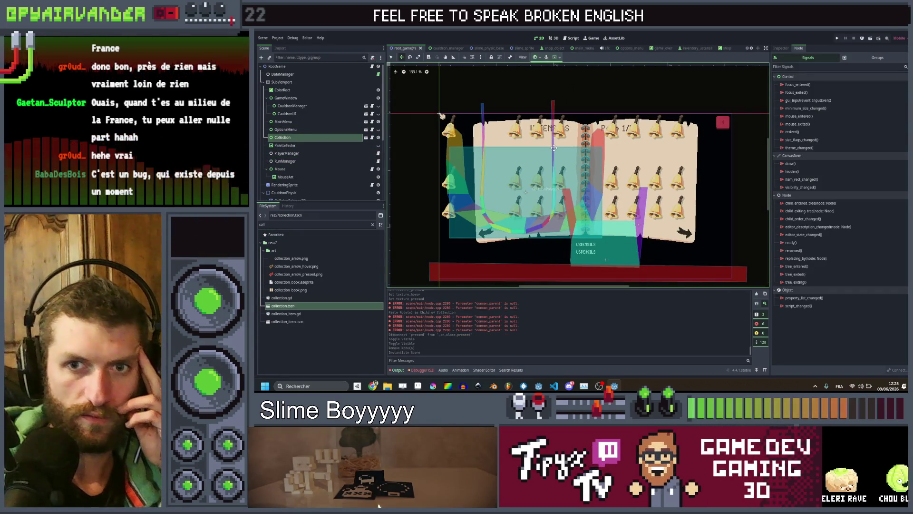
scroll(558, 148, "down", 1)
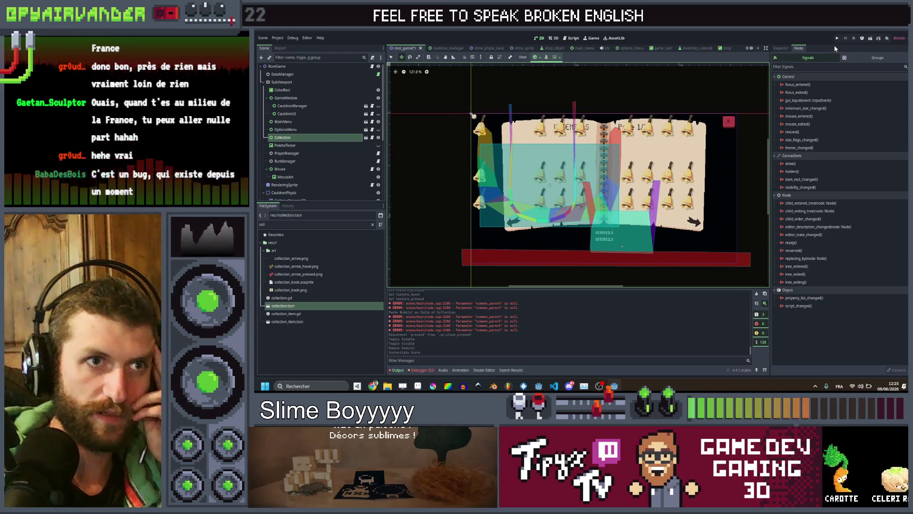
key("ctrl+s")
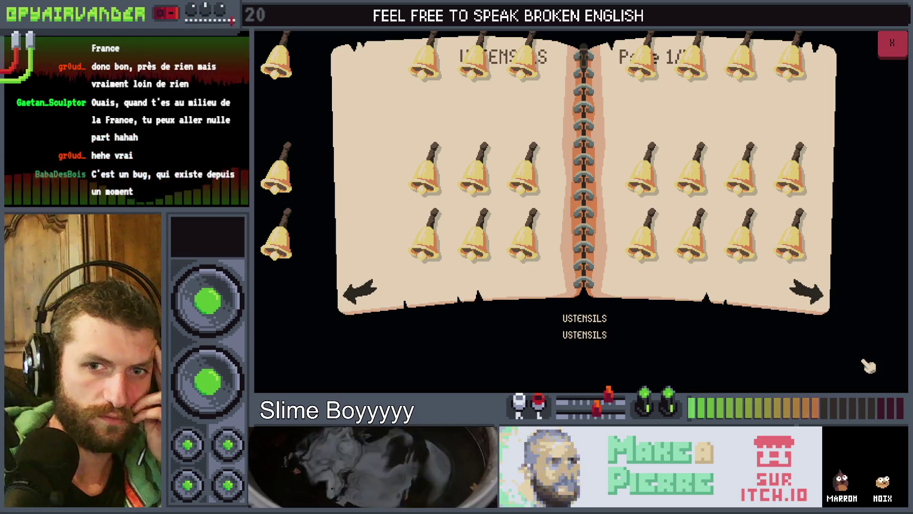
key("F8")
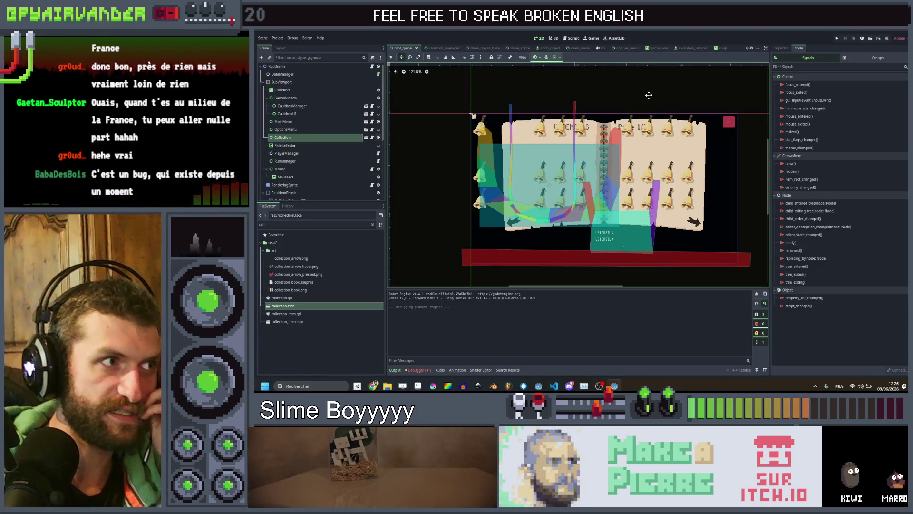
scroll(753, 49, "down", 6)
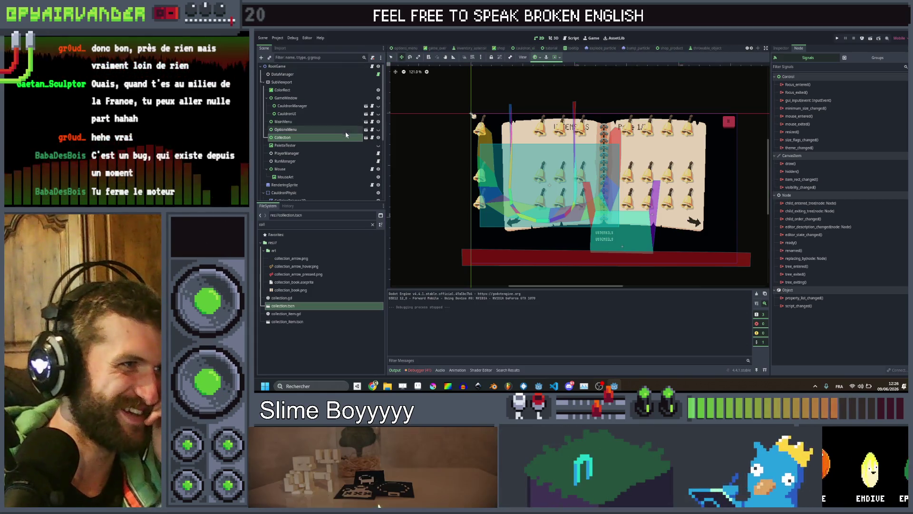
- Delete the Collection node from root_game
left_click(330, 137)
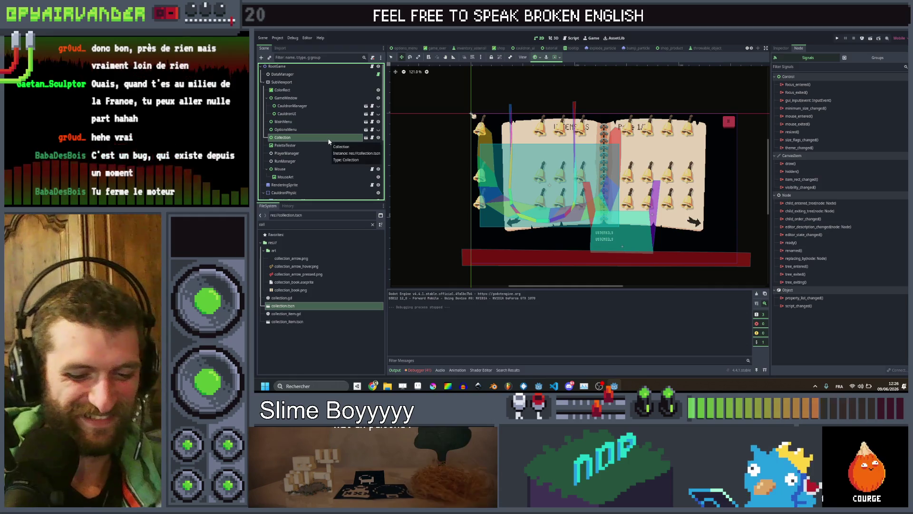
key("Delete")
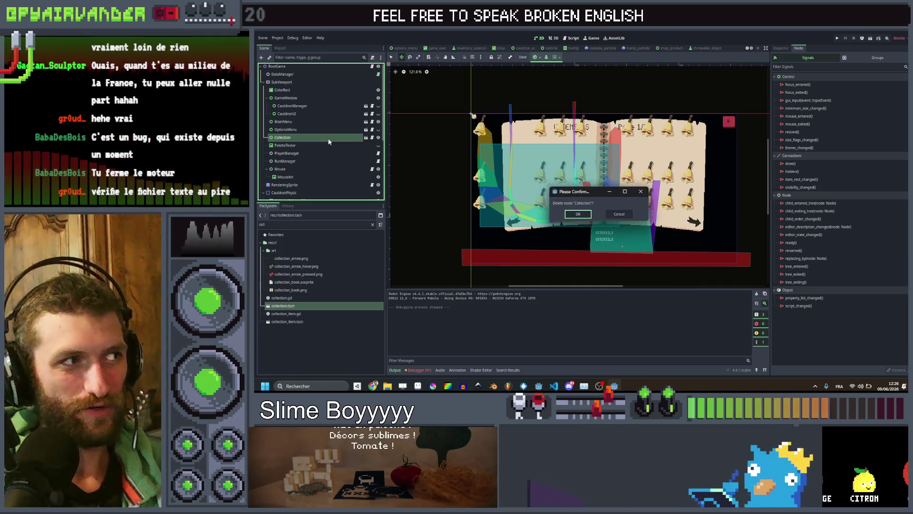
key("Return")
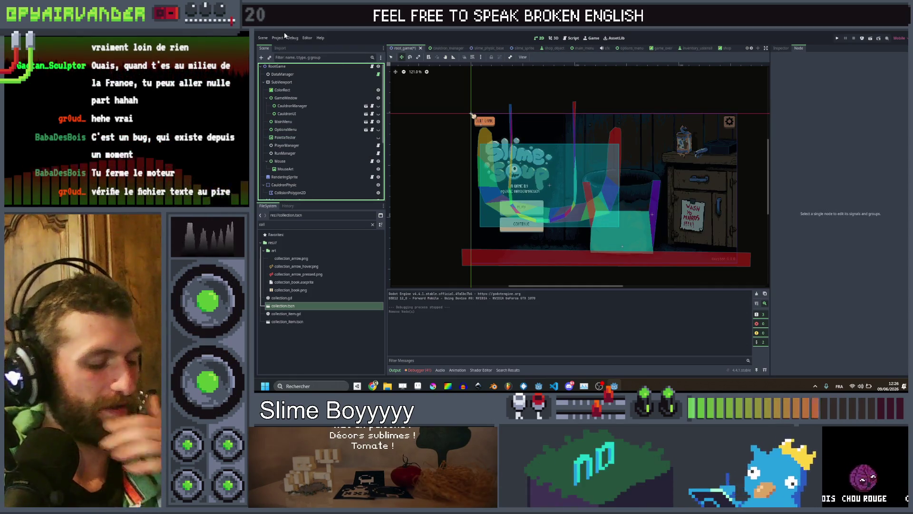
- Save root_game and reload the current project
key("ctrl+s")
left_click(278, 37)
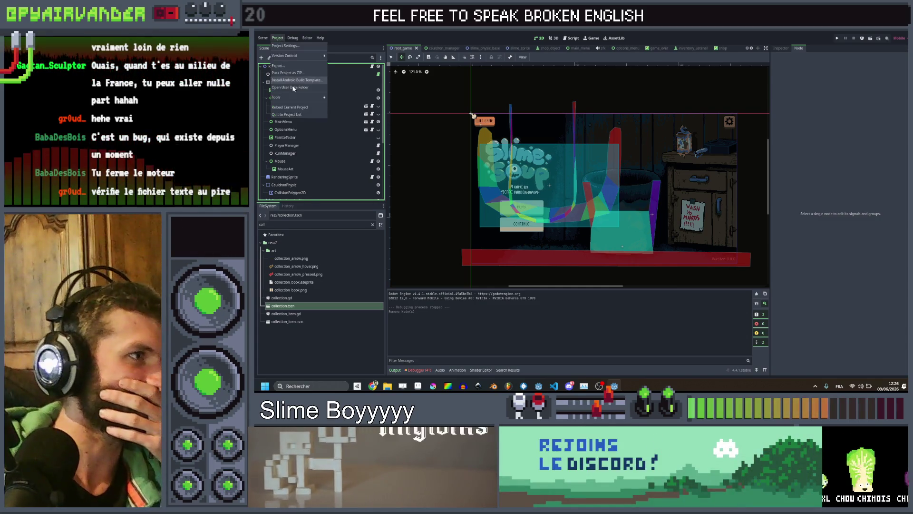
left_click(297, 110)
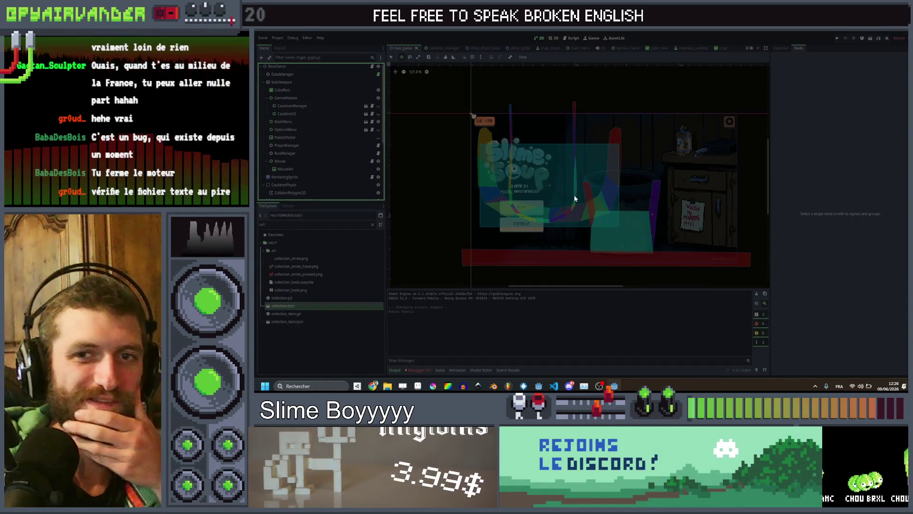
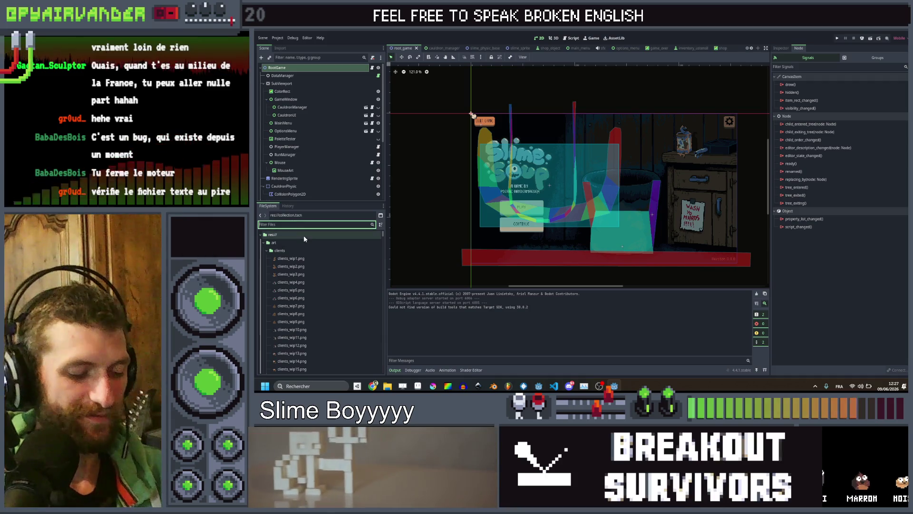
- Filter FileSystem for 'collec' and instance collection.tscn into the main scene tree
type("co")
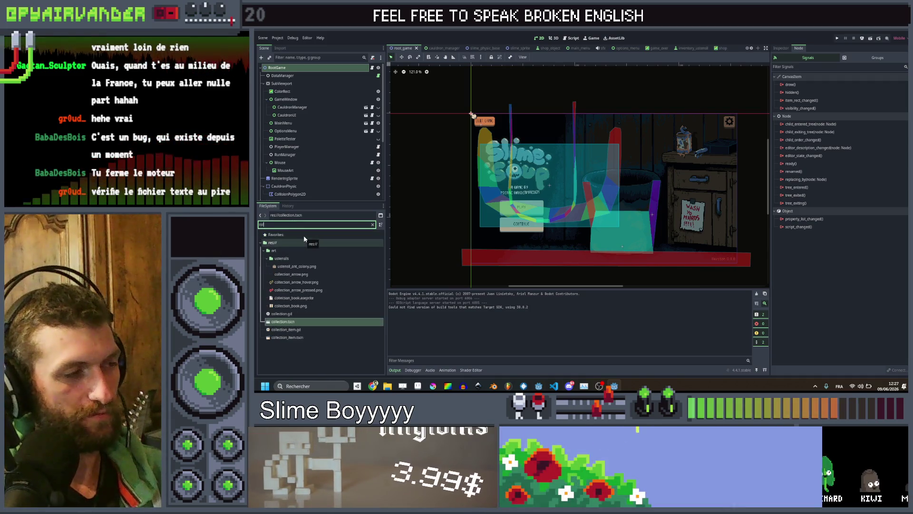
type("llec")
left_click(307, 306)
left_click_drag(307, 306, 320, 132)
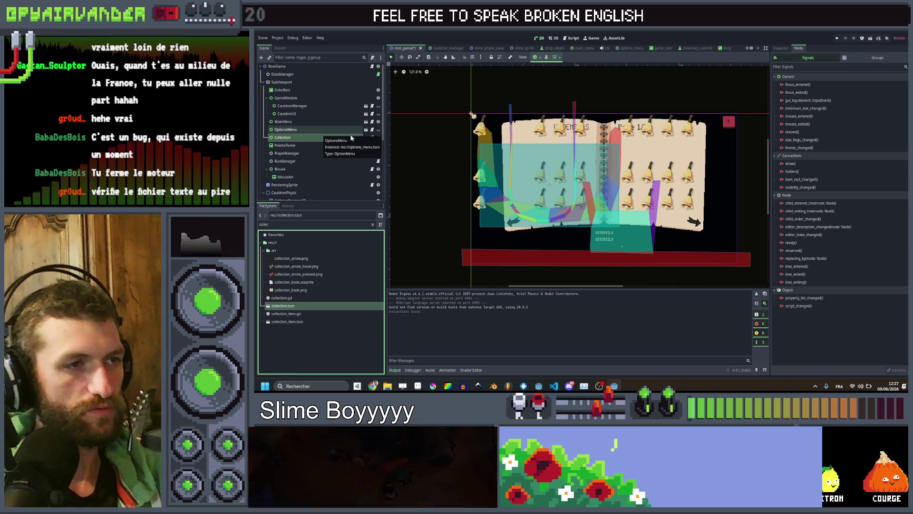
- Switch to the collection scene tab to edit it
left_click(753, 49)
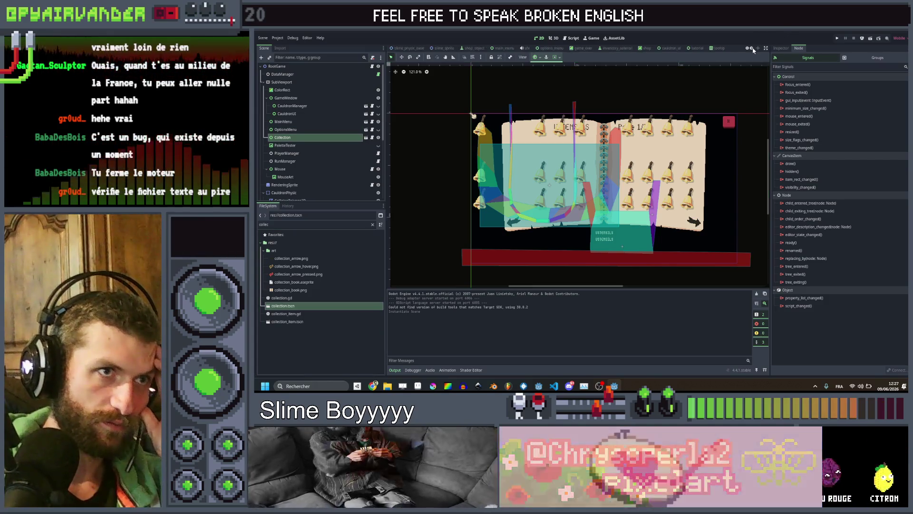
left_click(753, 49)
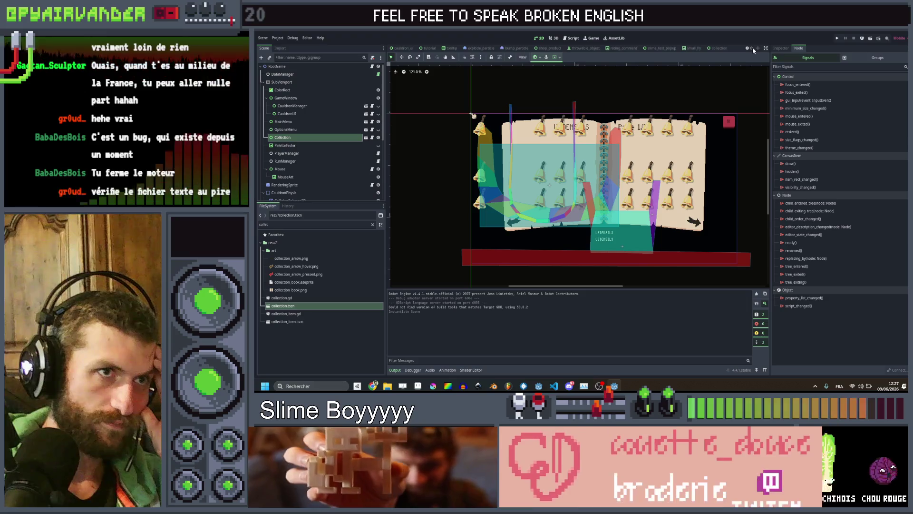
left_click(714, 49)
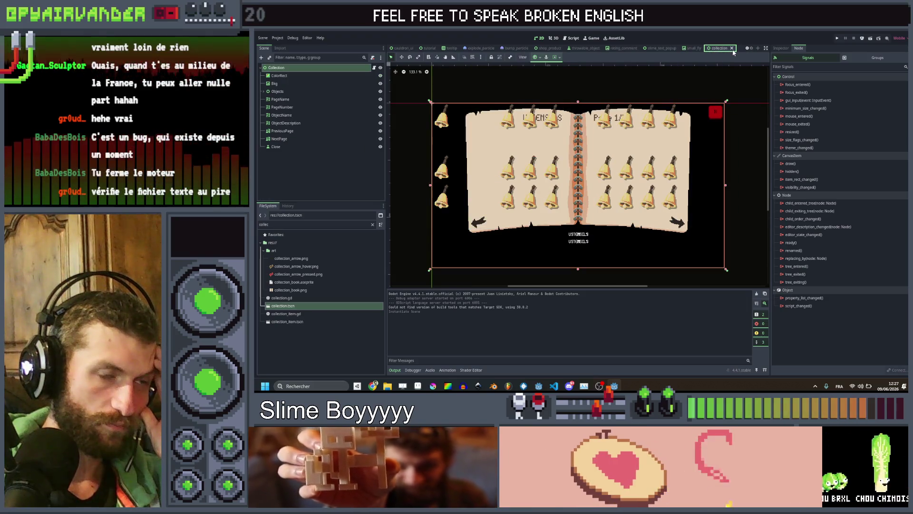
- Move the first CollectionItem bell onto the left page's top row
left_click(262, 91)
left_click(286, 99)
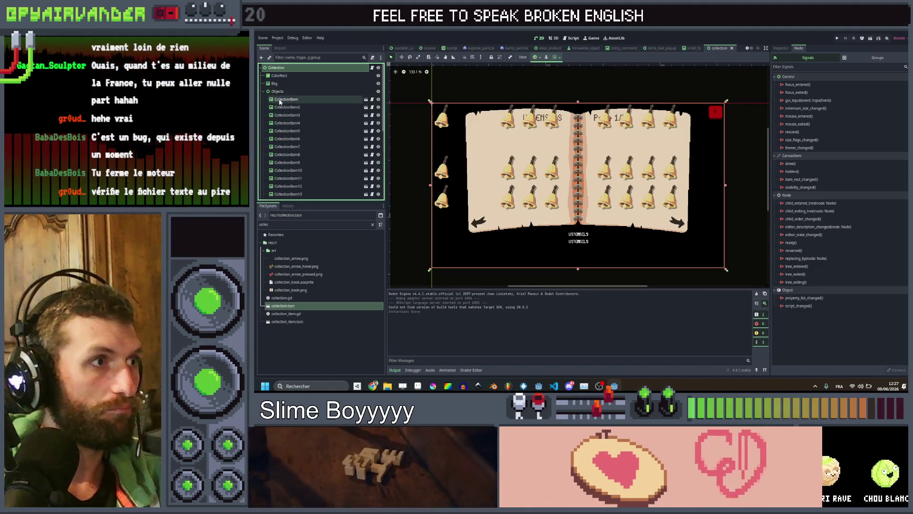
scroll(458, 114, "up", 3)
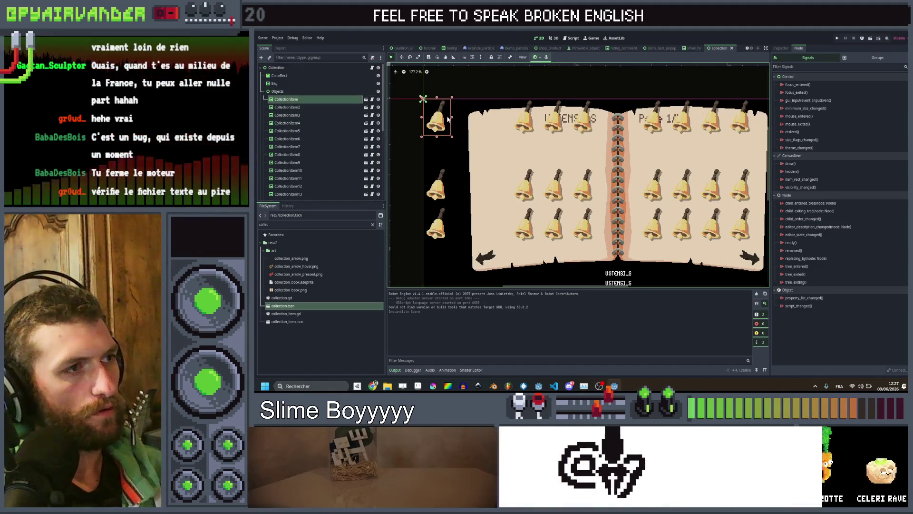
left_click(402, 57)
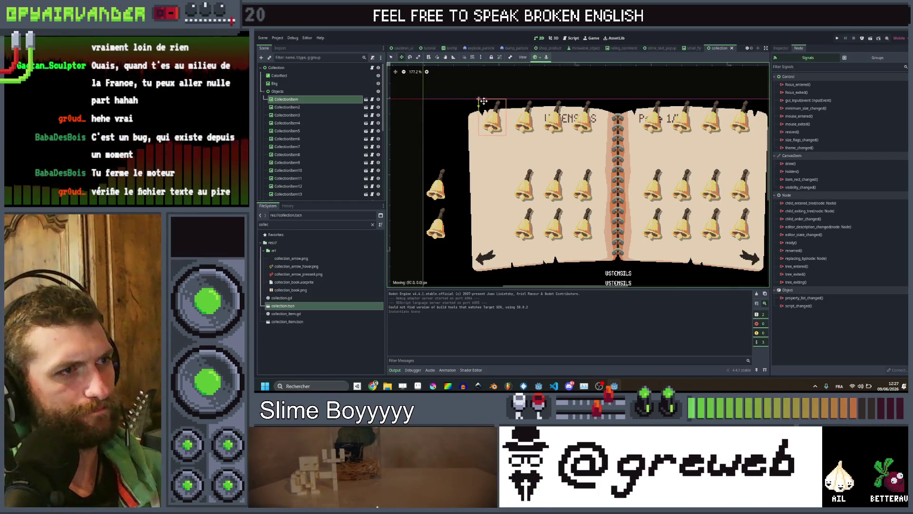
left_click_drag(483, 101, 483, 101)
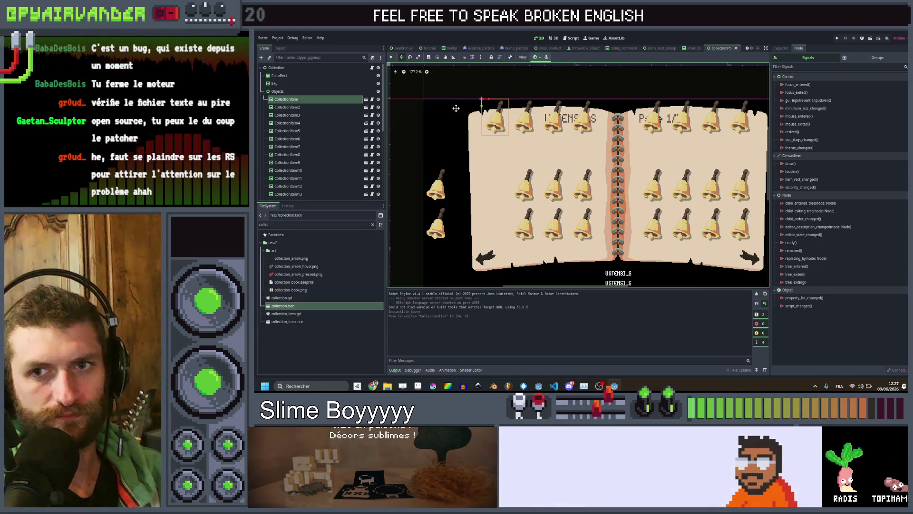
- Move the CollectionItem5 and CollectionItem9 bells onto the left page's middle and bottom rows
left_click(316, 131)
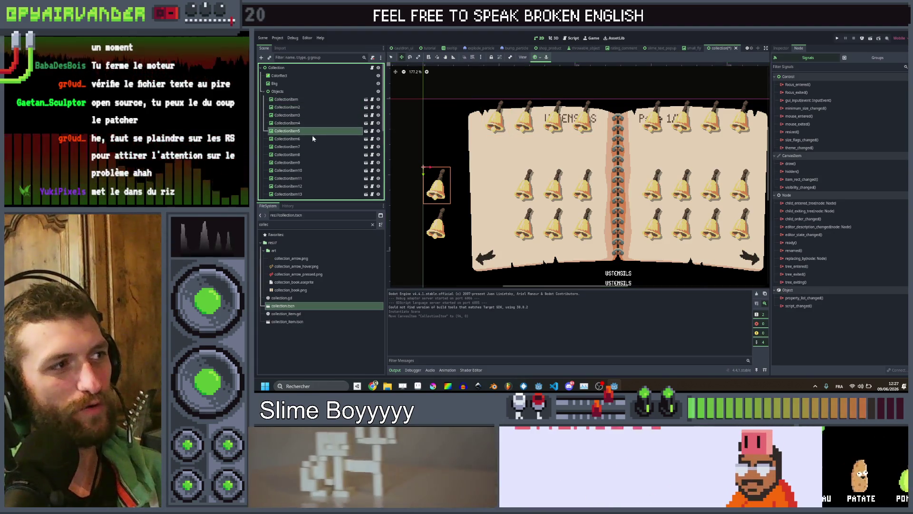
left_click_drag(430, 164, 489, 169)
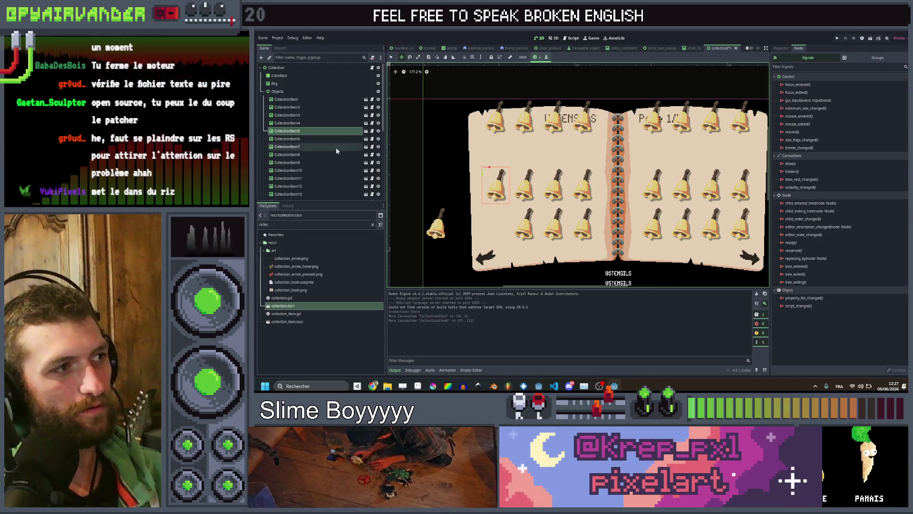
left_click(295, 155)
left_click(321, 165)
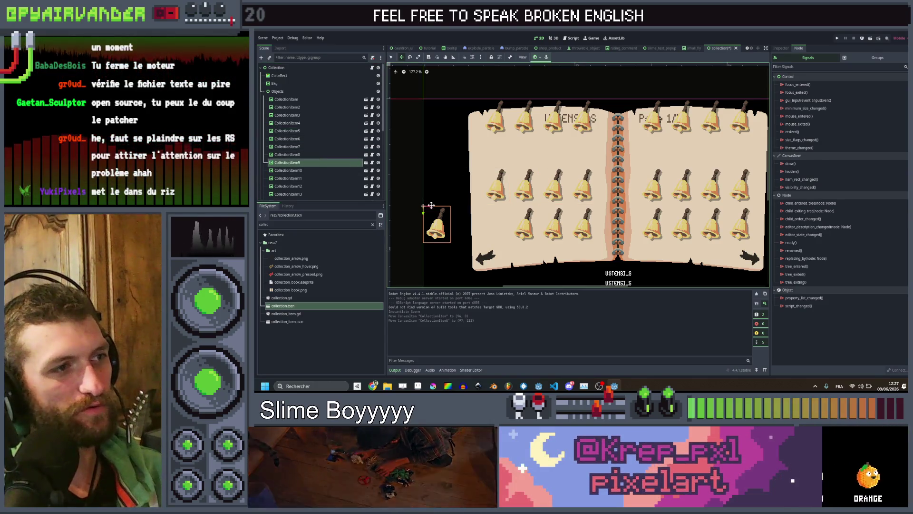
left_click_drag(429, 206, 487, 206)
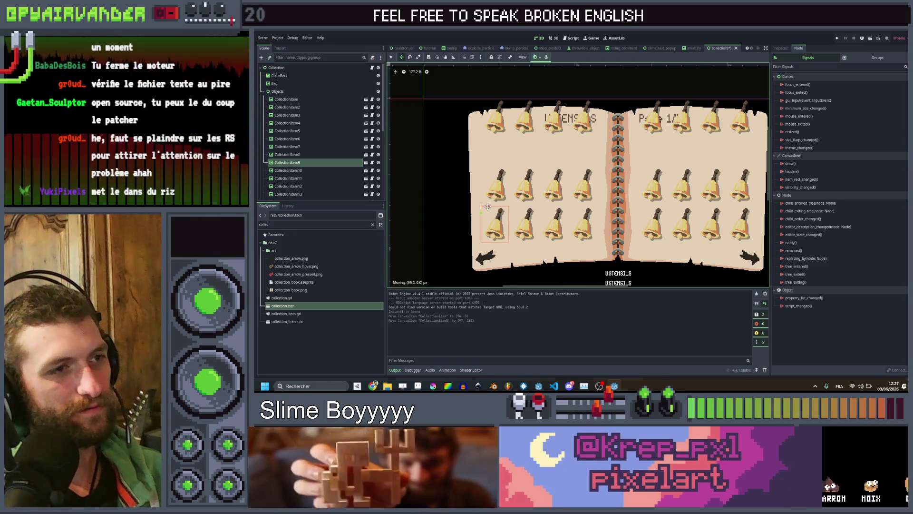
- Select CollectionItem through CollectionItem4 and drag that top row of bells down
left_click(305, 98)
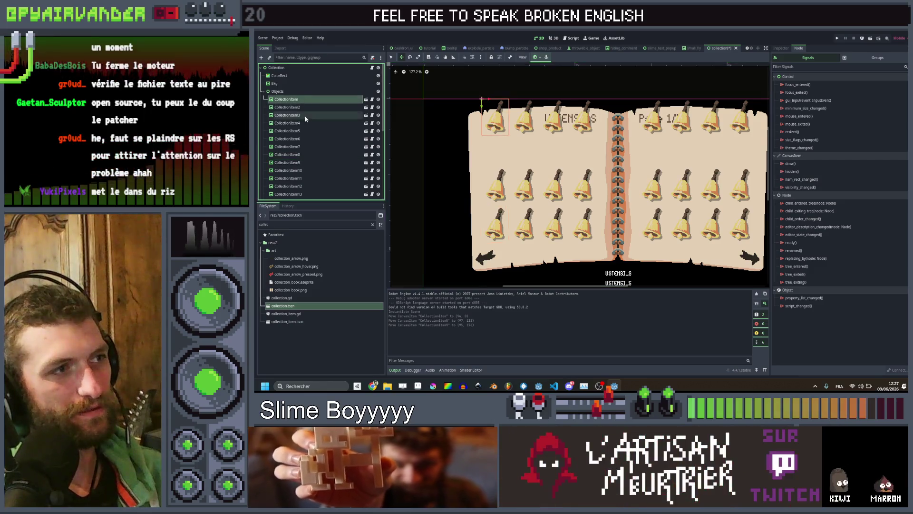
left_click(304, 122, "shift")
left_click_drag(484, 106, 484, 137)
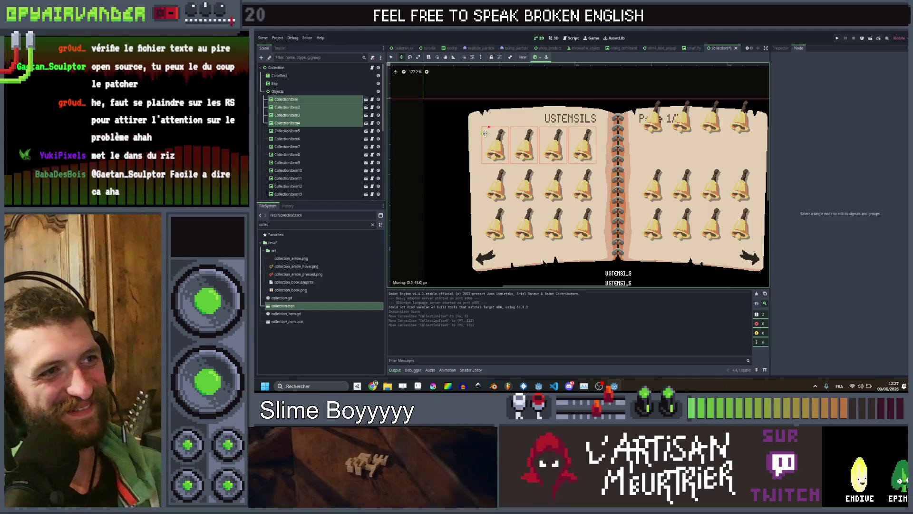
- Settle the left page's top row of bells just below the USTENSILS title
left_click_drag(482, 134, 479, 133)
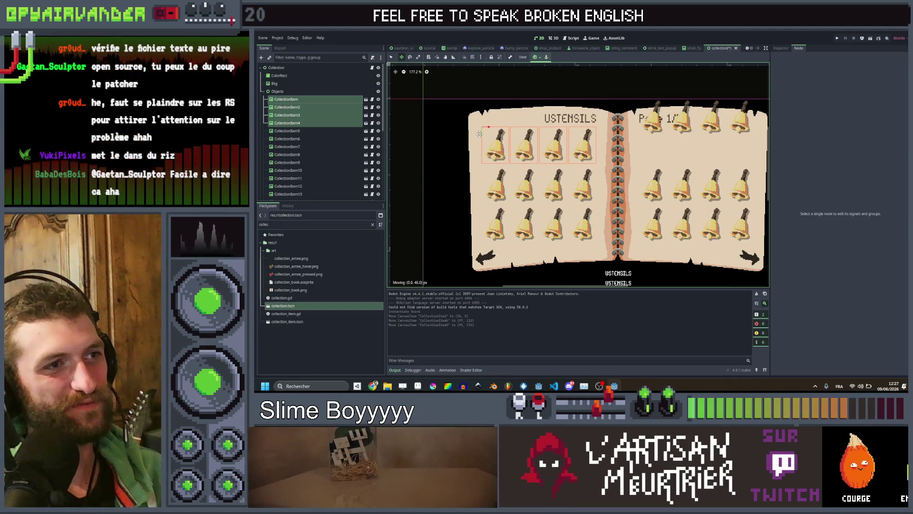
scroll(280, 172, "down", 1)
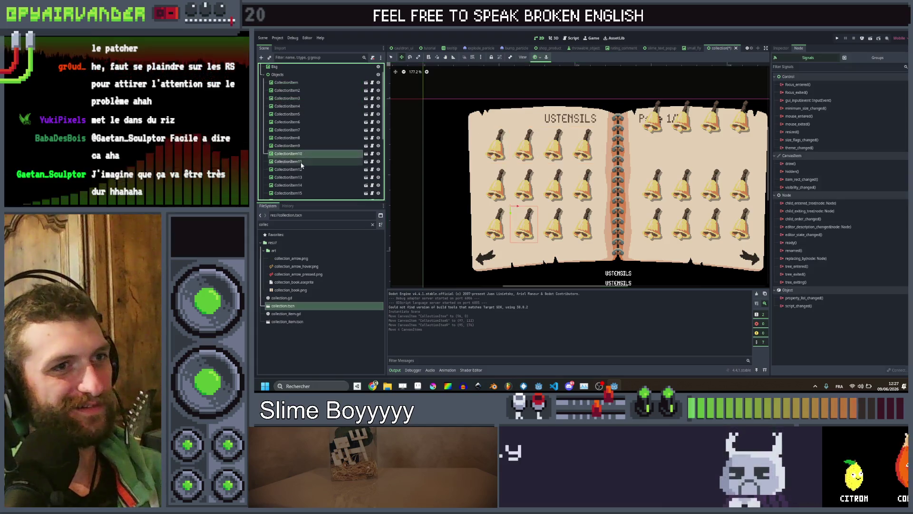
left_click(290, 161)
left_click(300, 171)
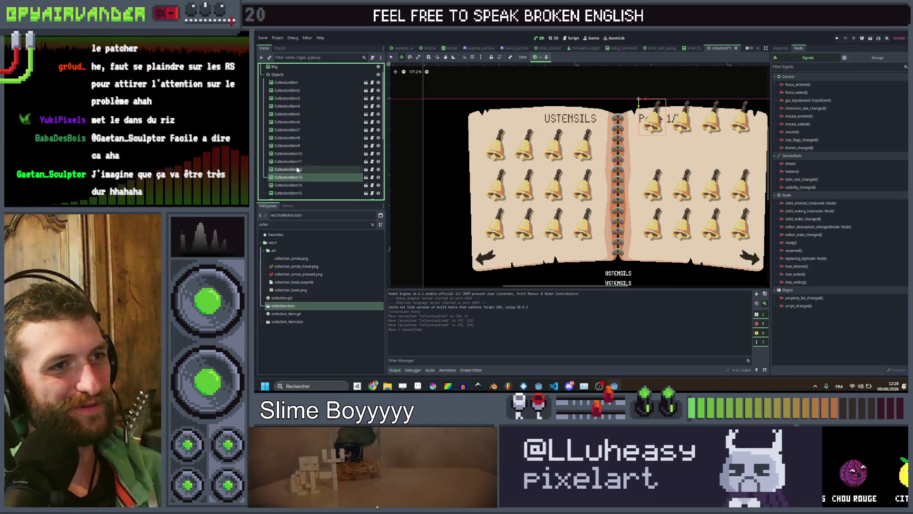
- Lower the right page's top row (CollectionItem13–16) below the Page 1/5 label
scroll(297, 169, "down", 2)
left_click(290, 167, "shift")
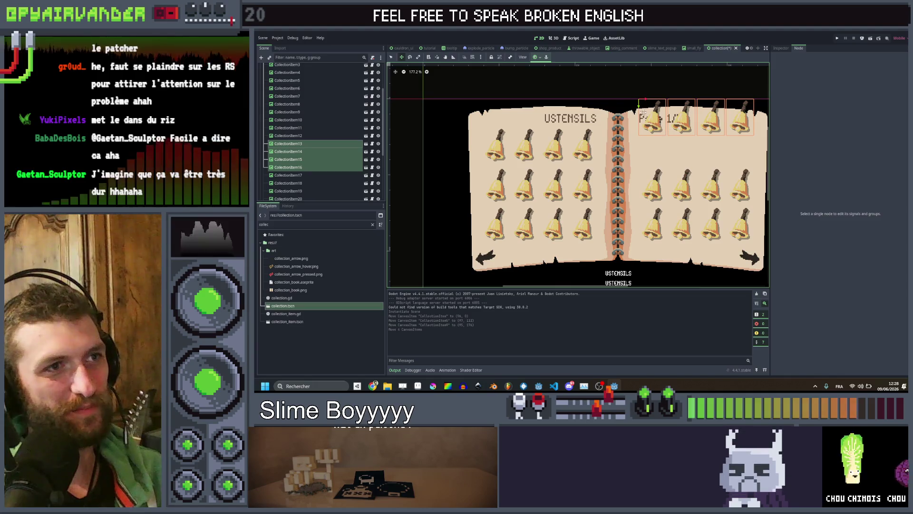
left_click_drag(642, 109, 643, 137)
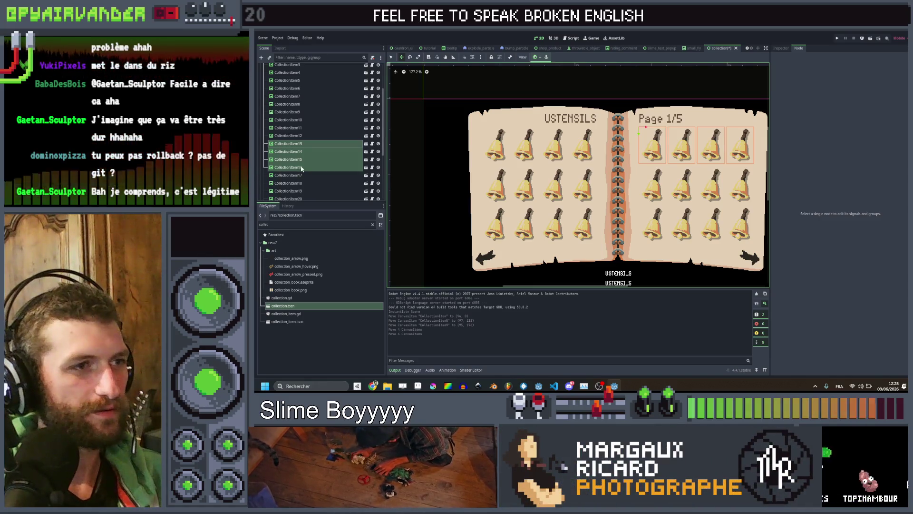
left_click(305, 184)
- Select CollectionItem13 and save the collection scene with Ctrl+S
scroll(559, 275, "down", 4)
scroll(558, 275, "up", 2)
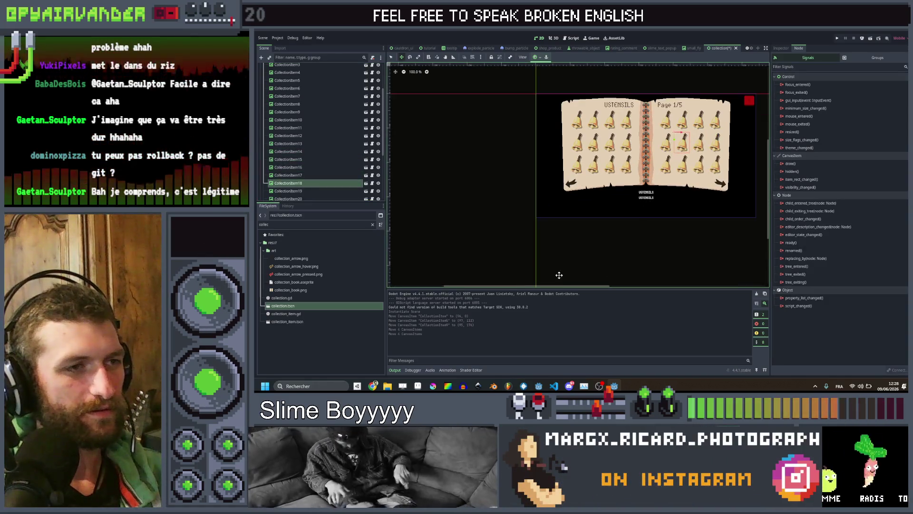
left_click(287, 143)
key("ctrl+s")
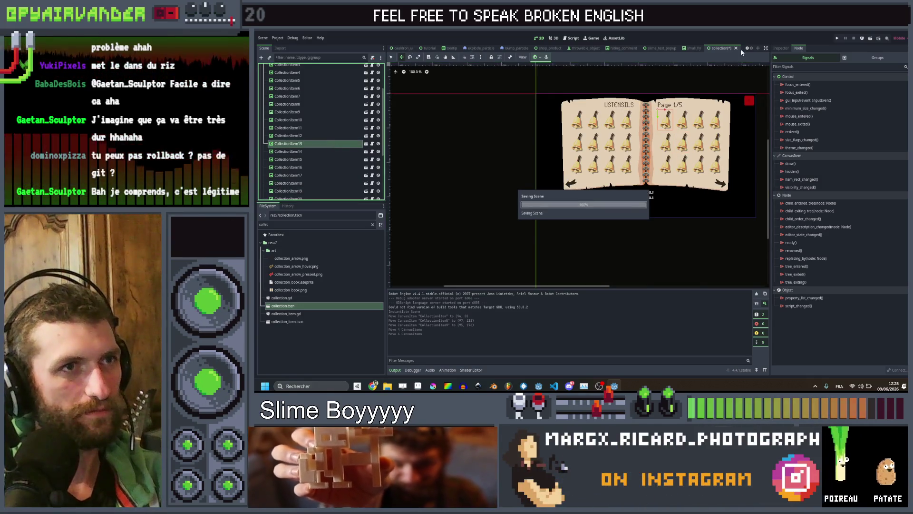
- View the bell grids zoomed in within the root_game scene
scroll(746, 51, "up", 10)
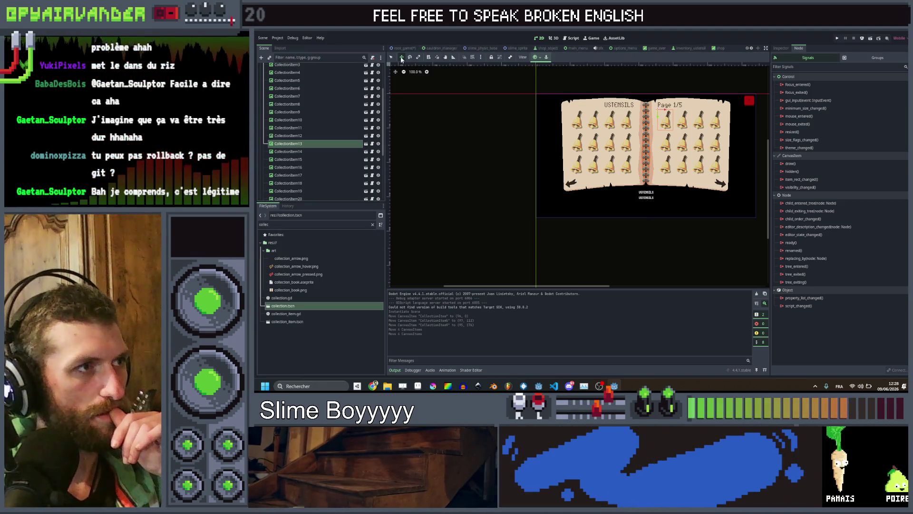
left_click(402, 49)
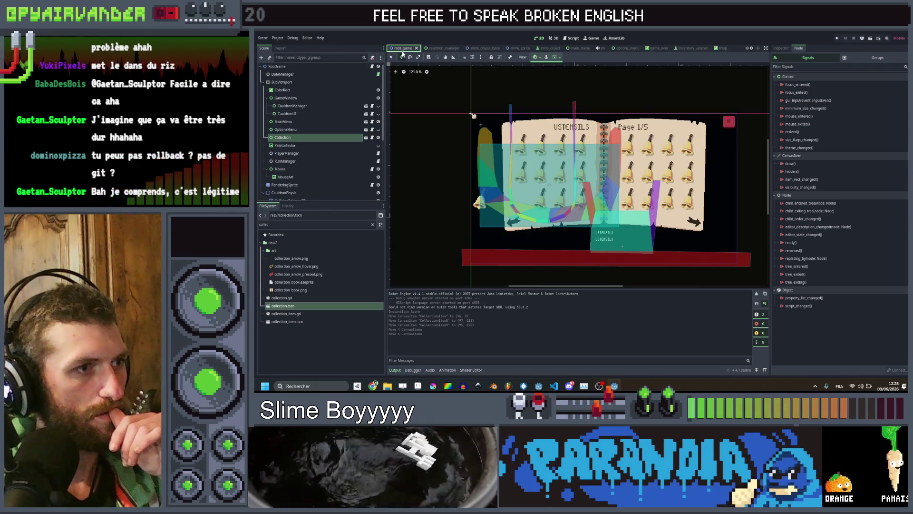
scroll(480, 195, "up", 4)
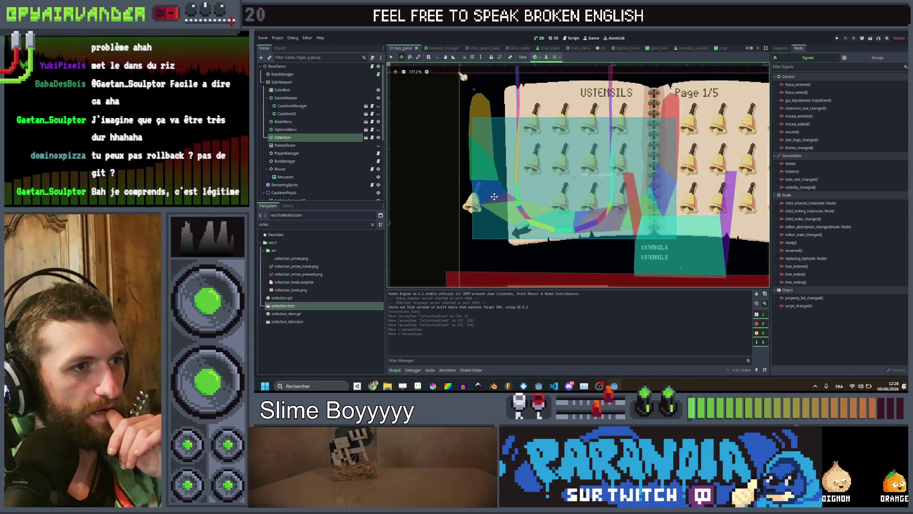
- Return to the collection scene
left_click(750, 49)
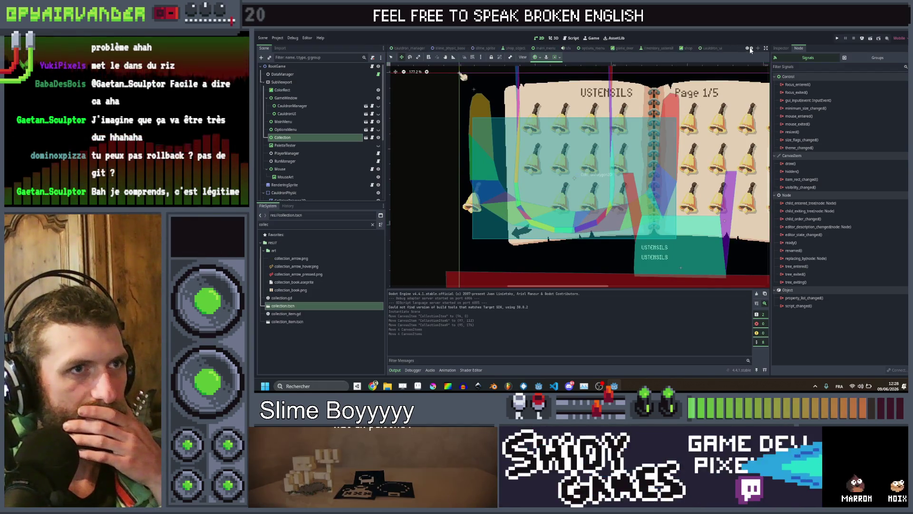
left_click(751, 49)
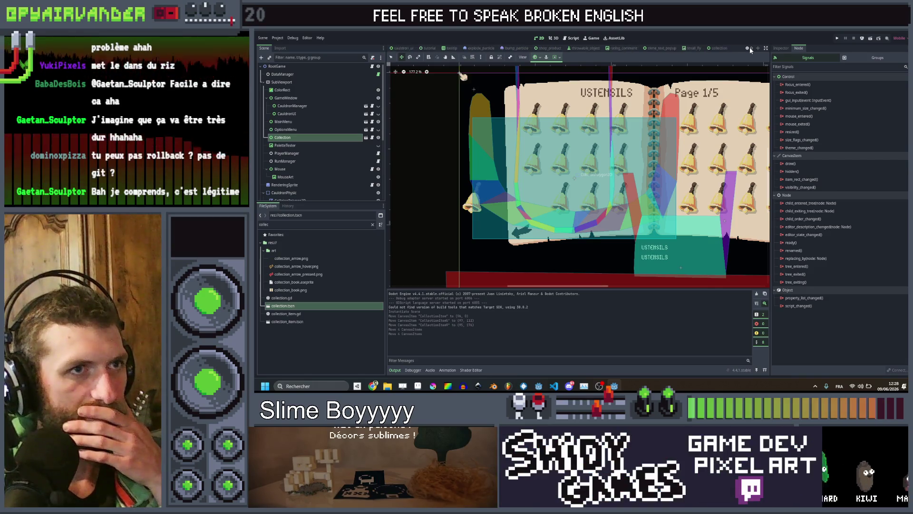
left_click(719, 48)
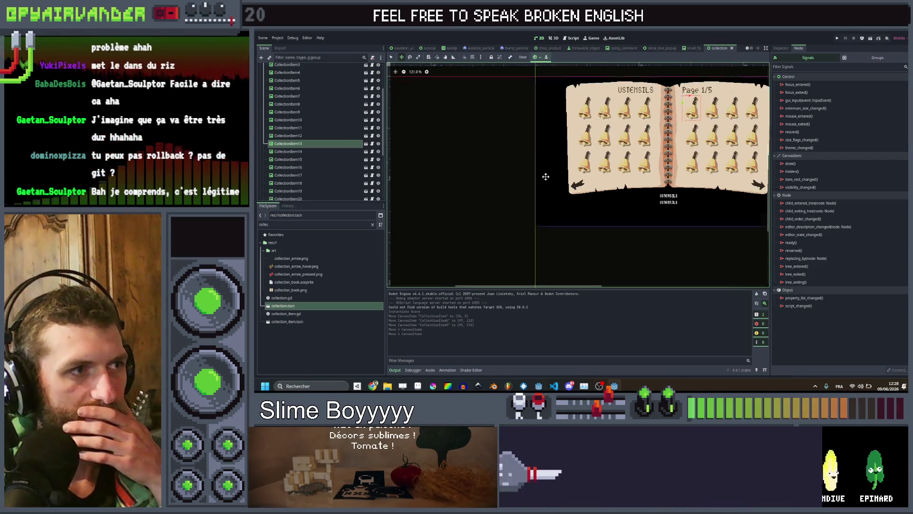
- Select CollectionItem9, the left page's bottom-left bell, and zoom to 313.8%
scroll(546, 176, "up", 2)
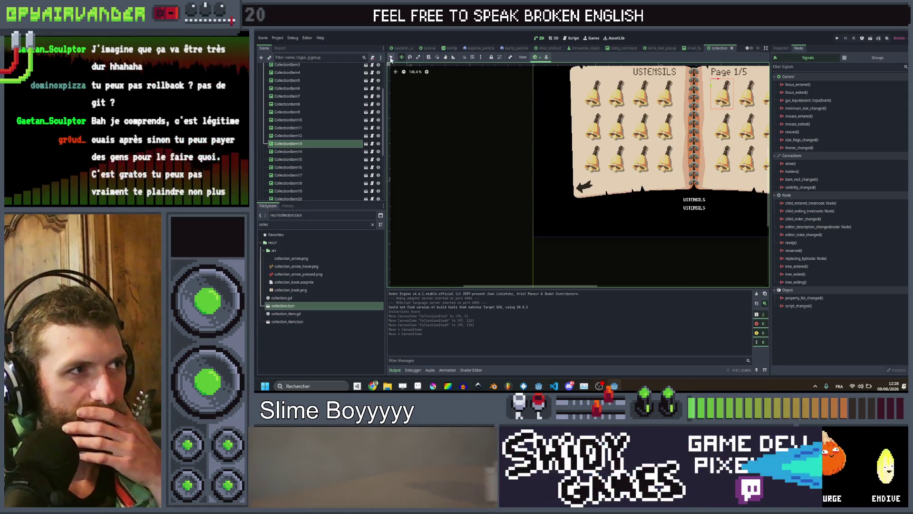
left_click(593, 159)
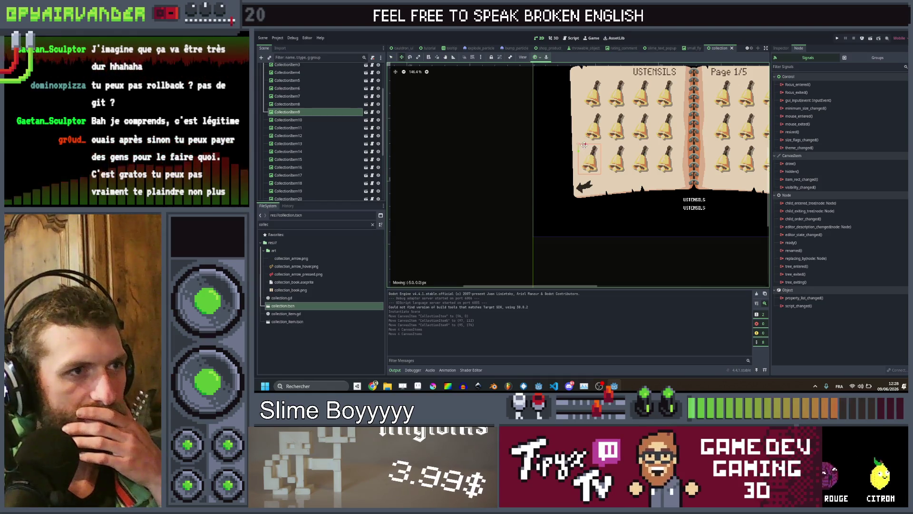
scroll(603, 146, "up", 8)
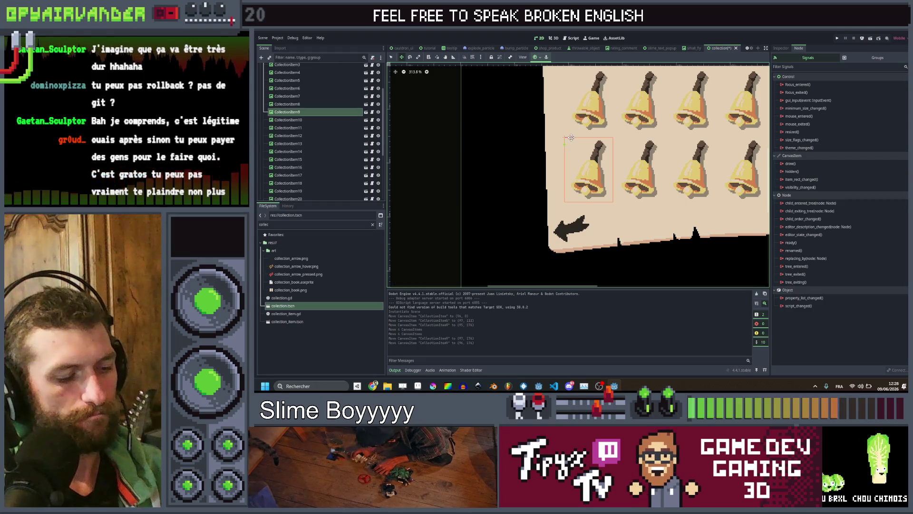
- Switch back to the root_game scene showing the collection book
left_click(749, 50)
left_click(748, 49)
left_click(749, 50)
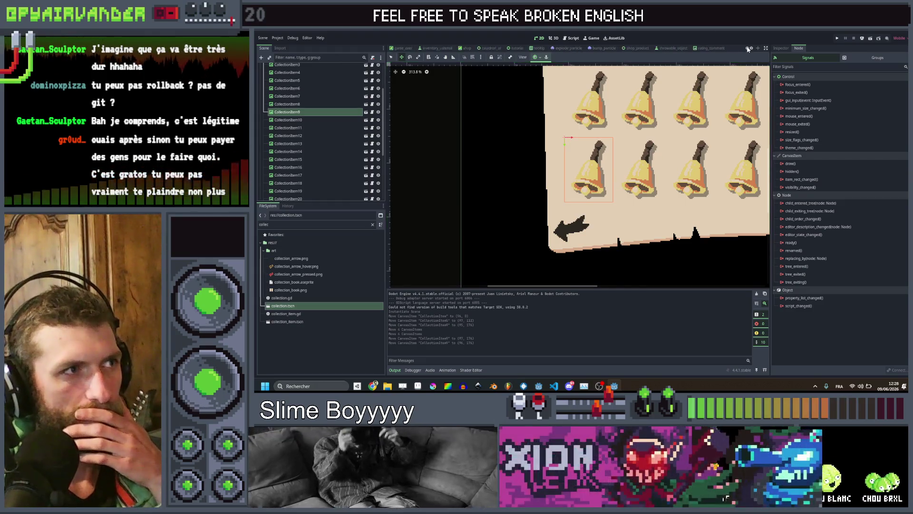
left_click(748, 50)
left_click(748, 50)
left_click(748, 49)
left_click(748, 50)
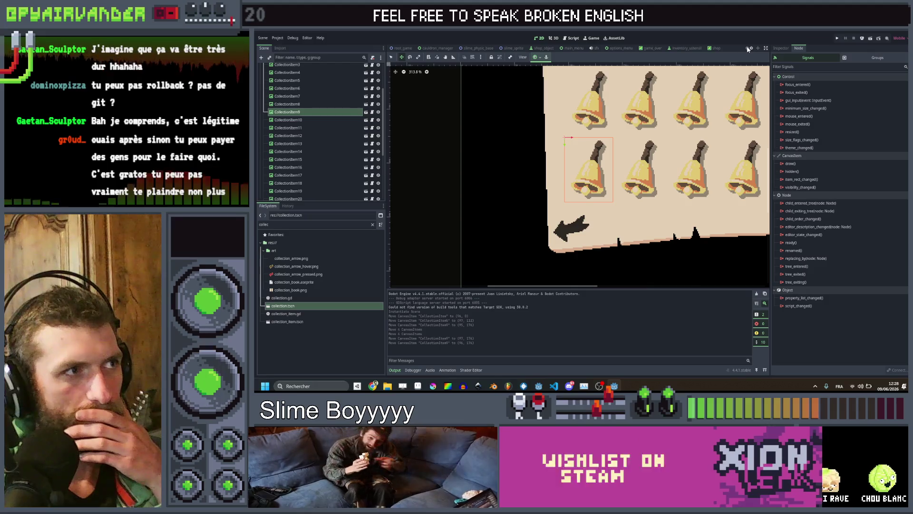
left_click(399, 48)
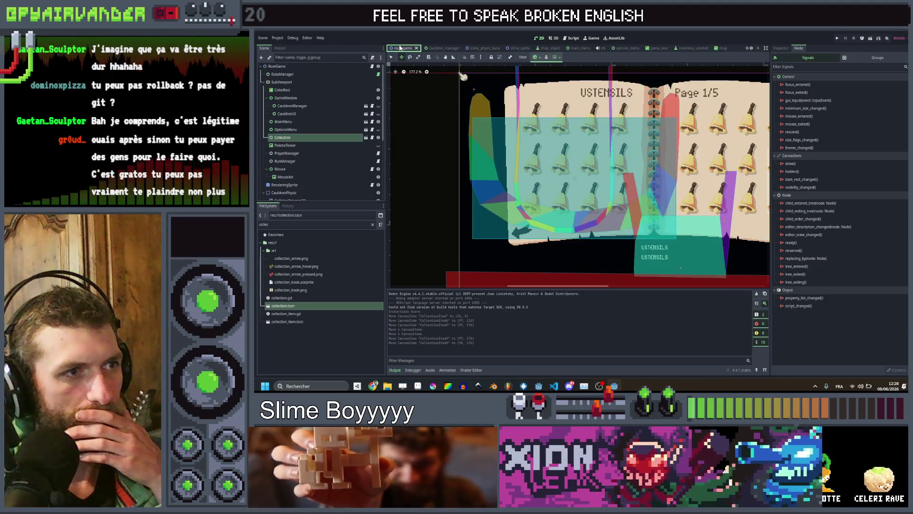
scroll(680, 147, "up", 3)
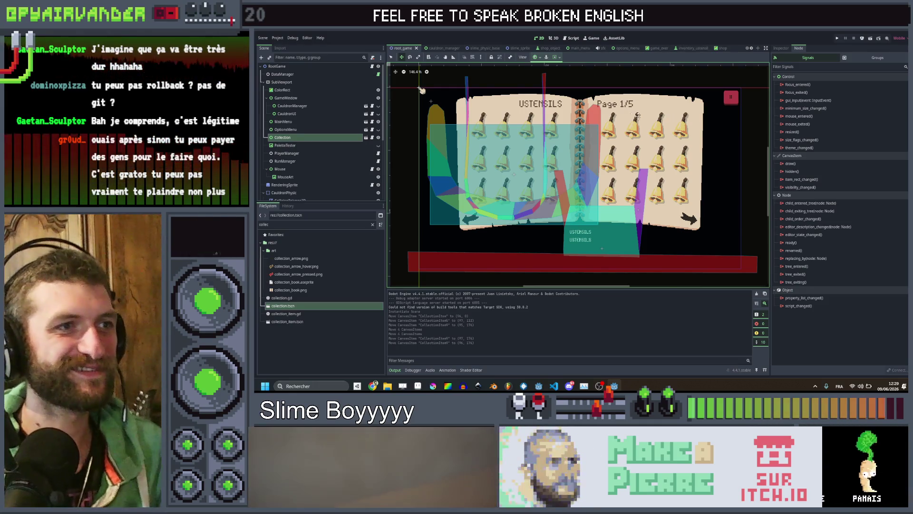
left_click(318, 136)
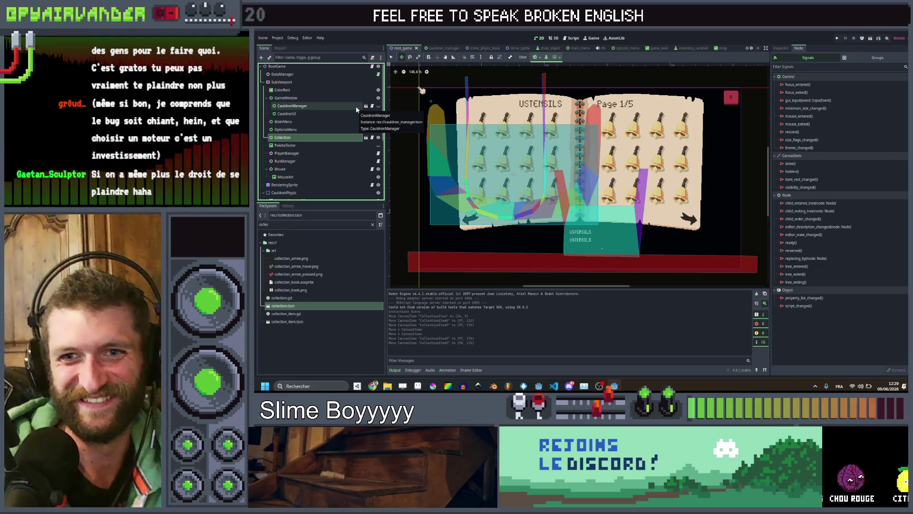
left_click(303, 137)
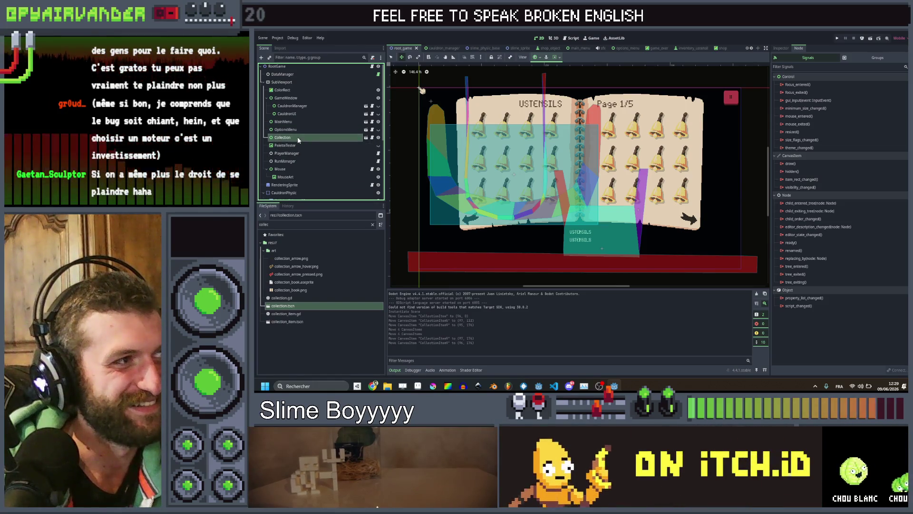
scroll(632, 140, "up", 2)
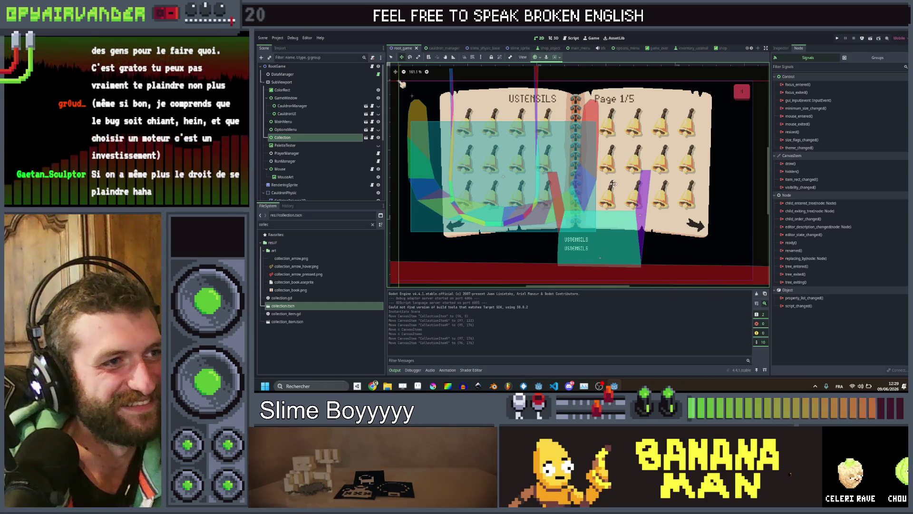
left_click(335, 128)
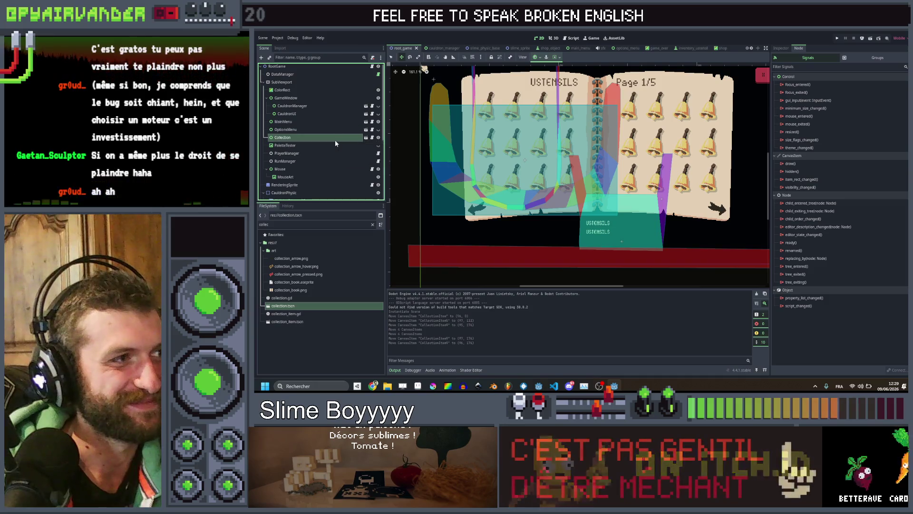
left_click(336, 139)
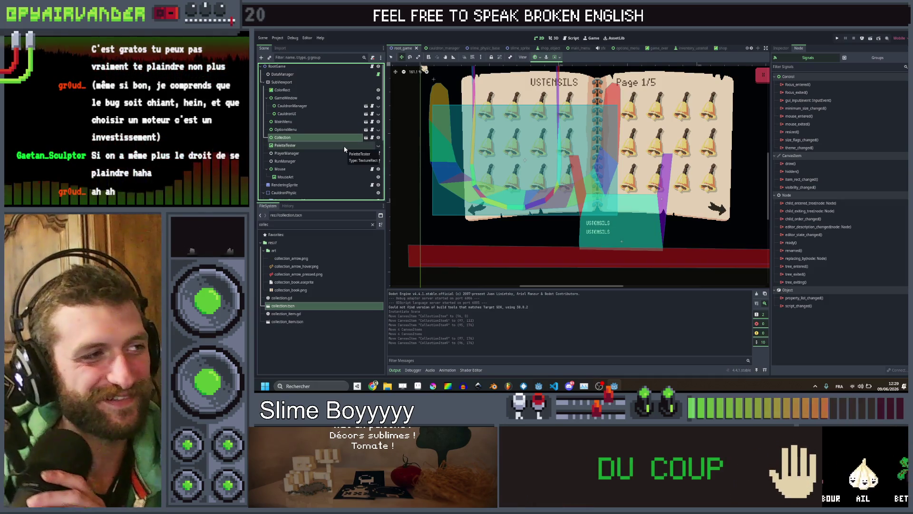